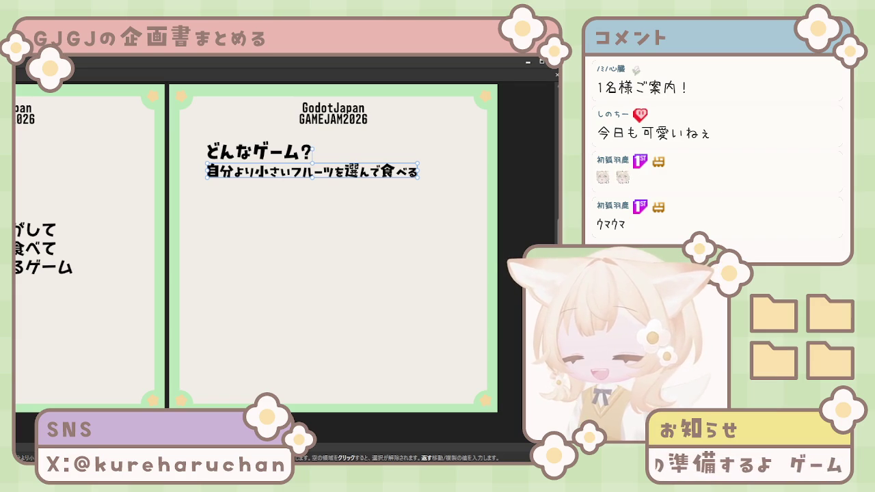
Duplicate the fruit-eating subtitle line directly below the original and resize the copy
drag(297, 177, 296, 173)
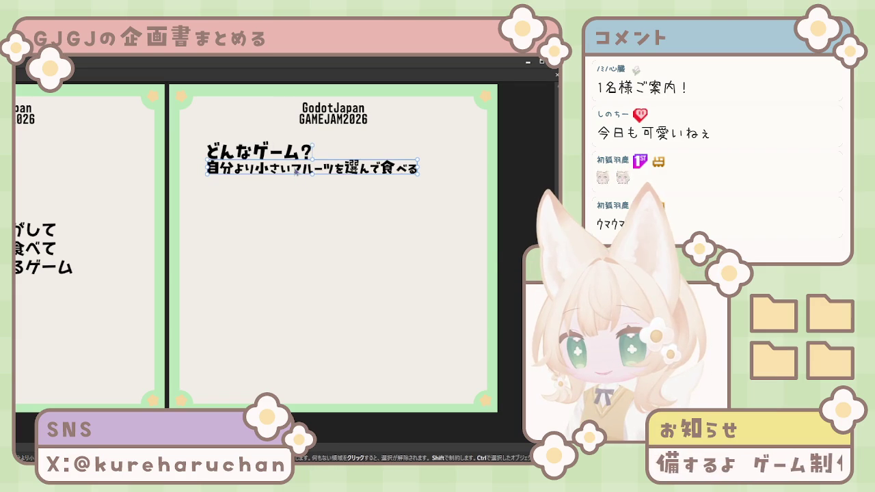
click(297, 183)
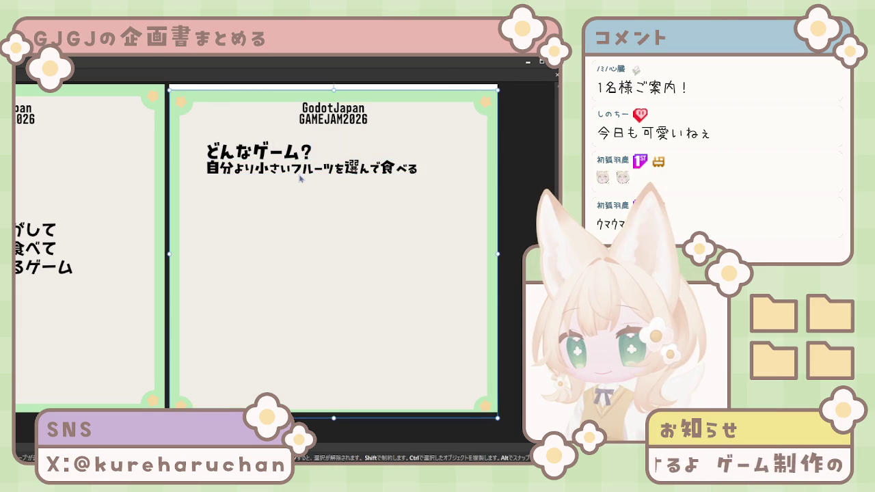
click(312, 173)
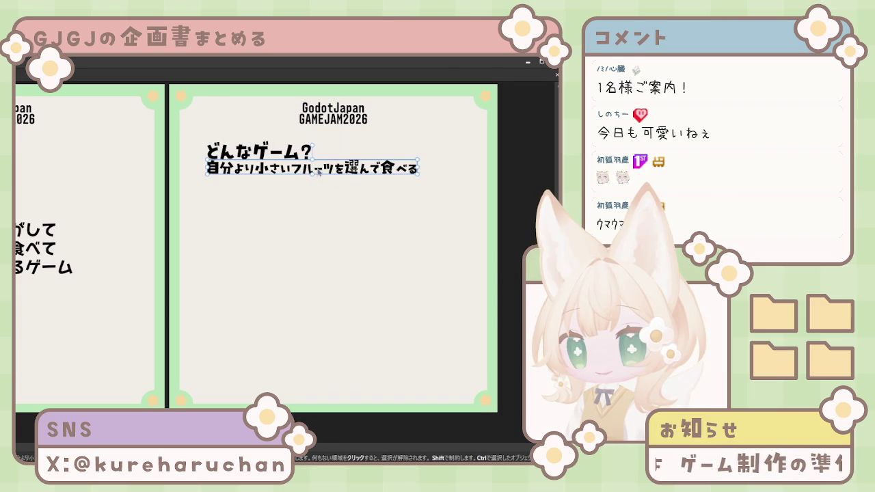
drag(318, 175, 375, 193)
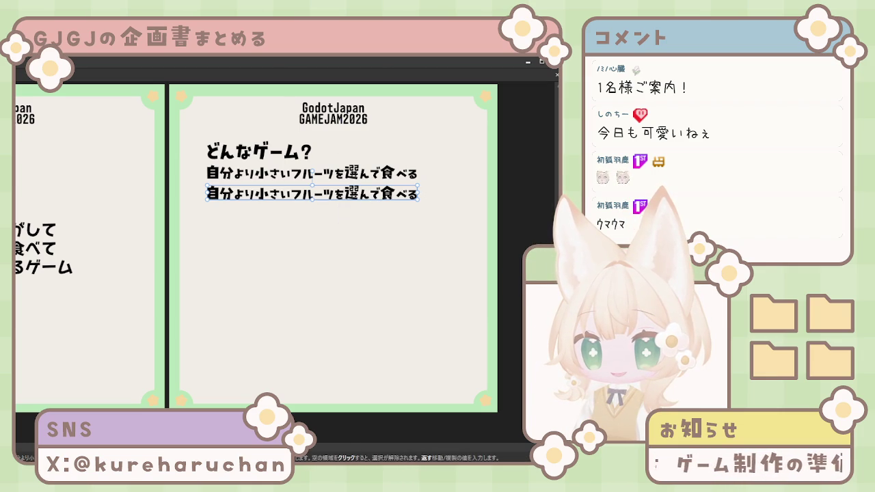
text(12)
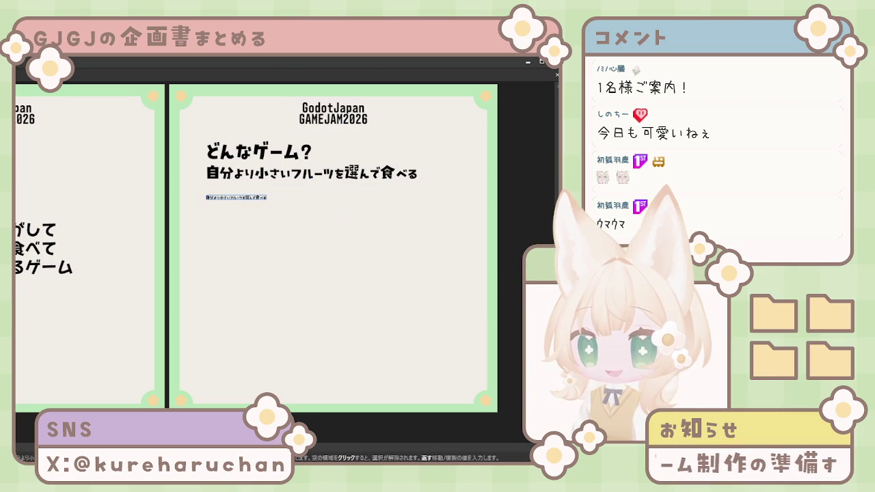
text(18)
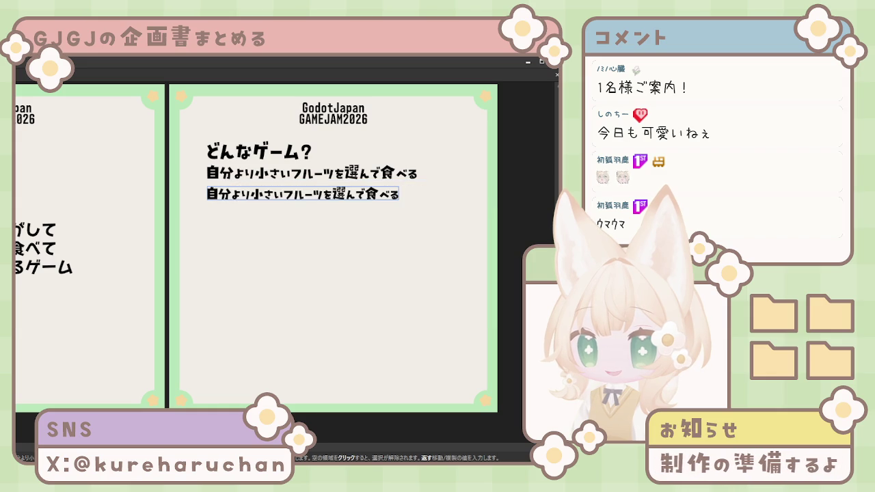
Set the subtitle font sizes, the copy at 14, and raise the first line toward the heading
click(410, 173)
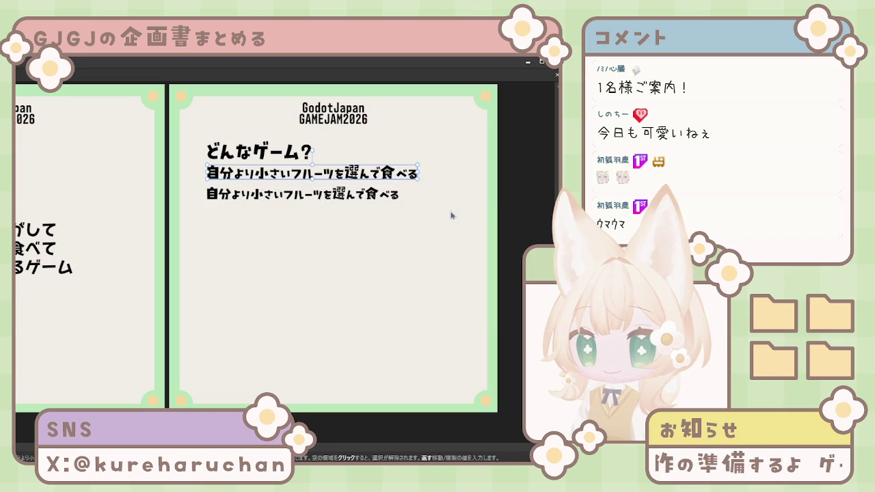
text(12)
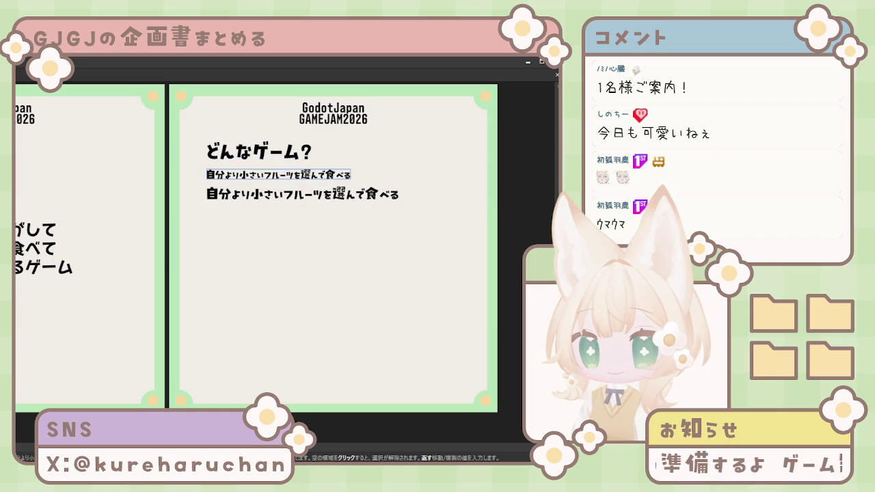
text(24)
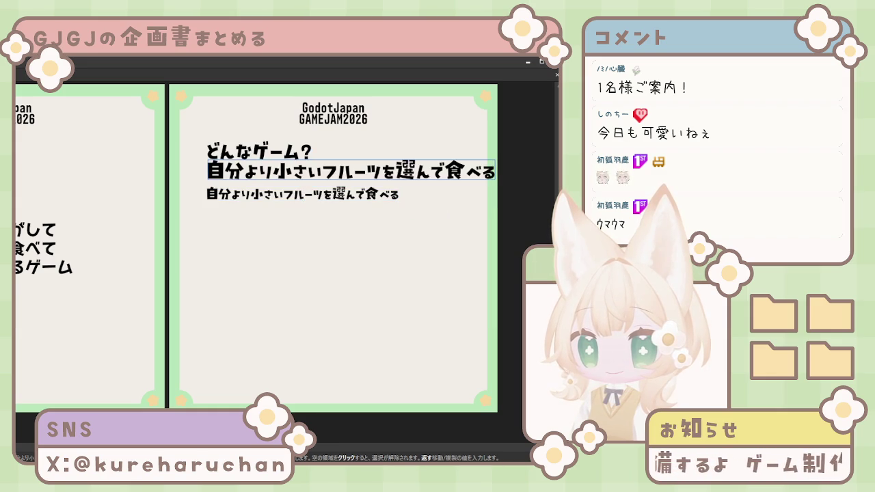
text(18)
click(342, 195)
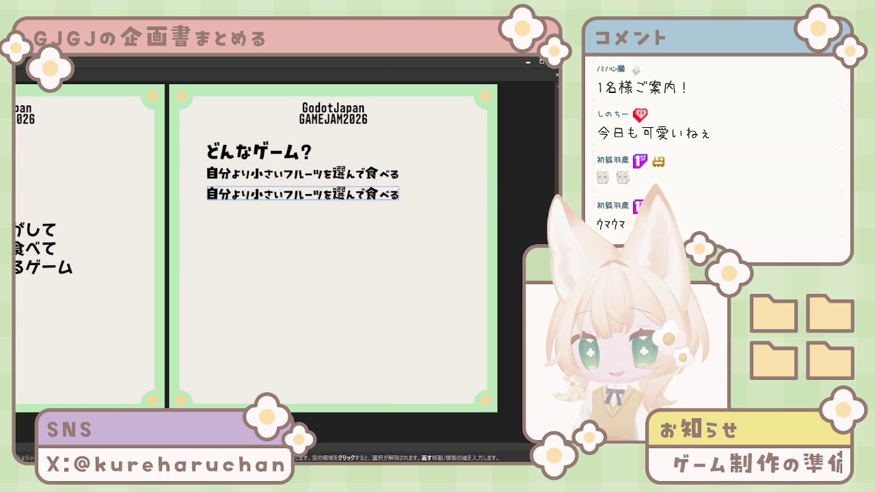
text(14)
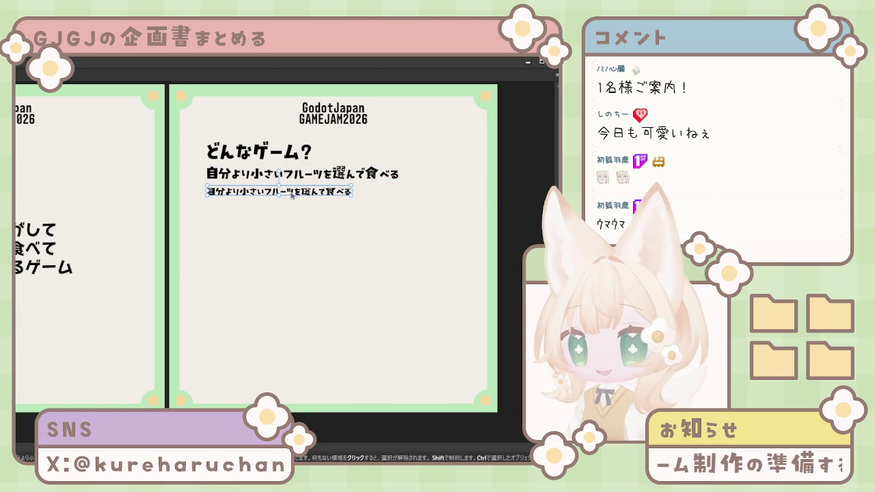
click(299, 177)
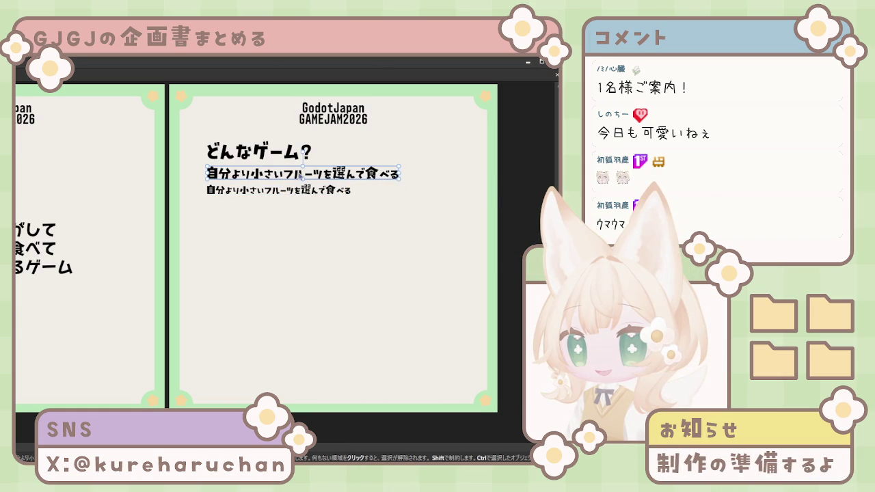
drag(301, 176, 301, 171)
Shrink the どんなゲーム？ heading, enlarge the first subtitle slightly, and nudge the third line up
click(280, 154)
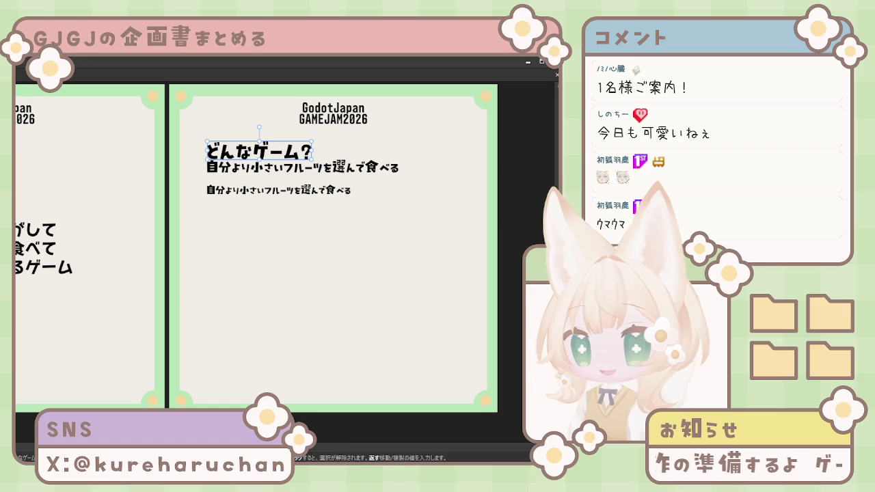
key(ctrl+shift+comma)
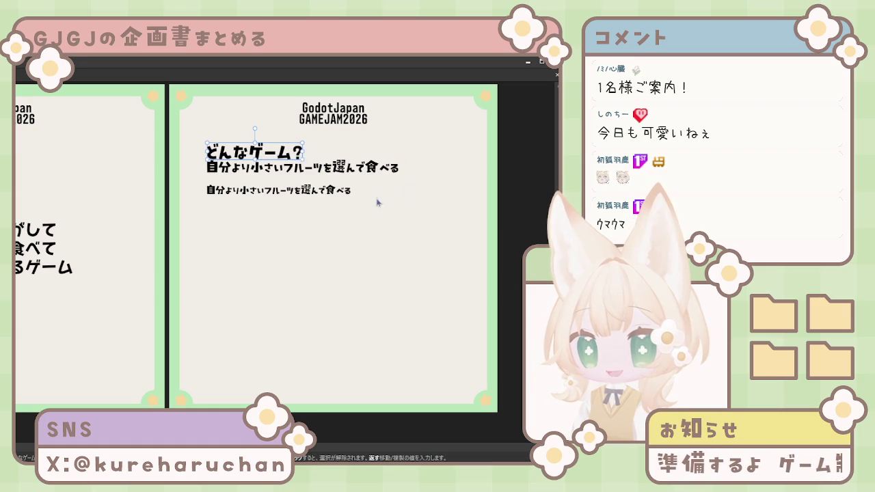
click(268, 171)
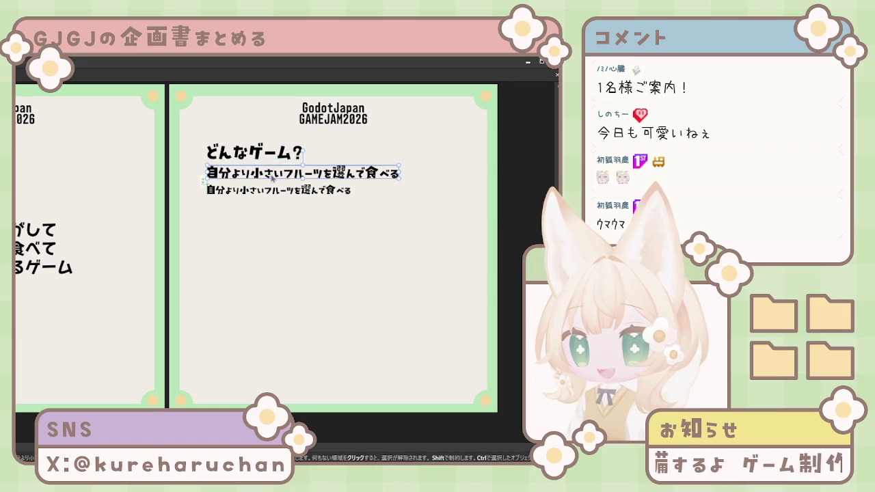
key(ctrl+shift+period)
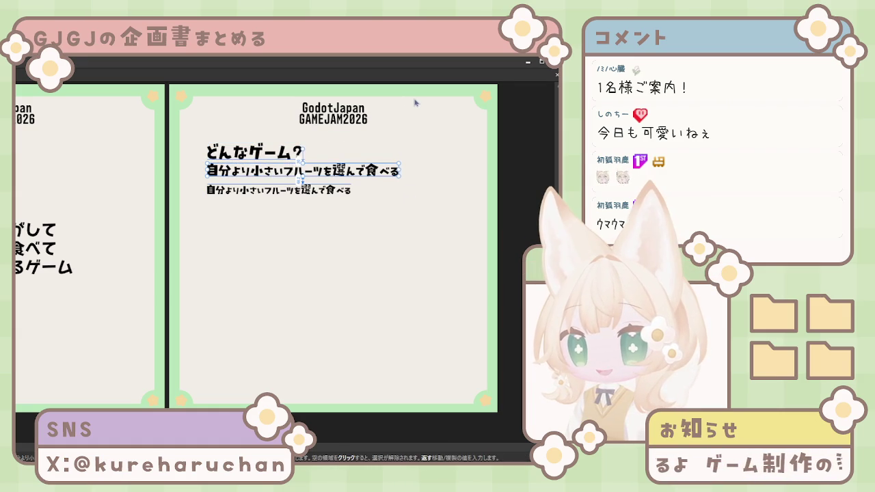
click(334, 191)
key(Up)
key(Up)
key(Up)
key(Up)
key(Up)
key(Up)
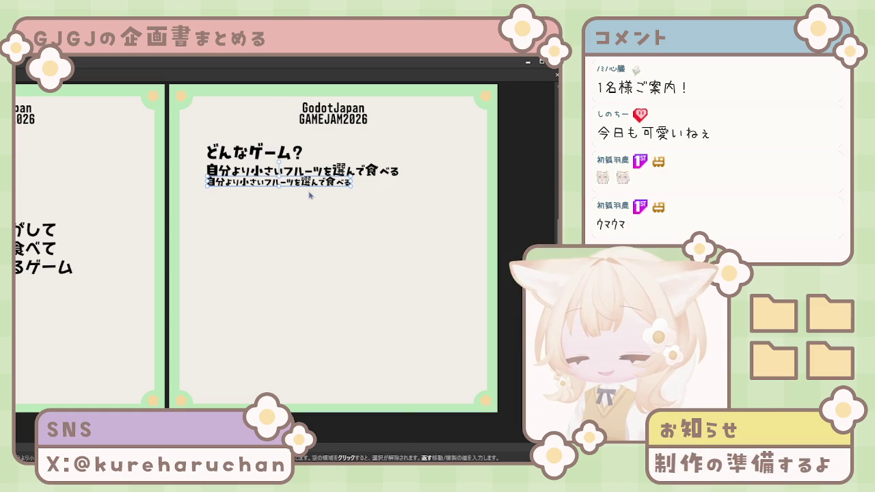
Replace the third line's text with the pasted fruit-size and score rule lines
key(Down)
key(Down)
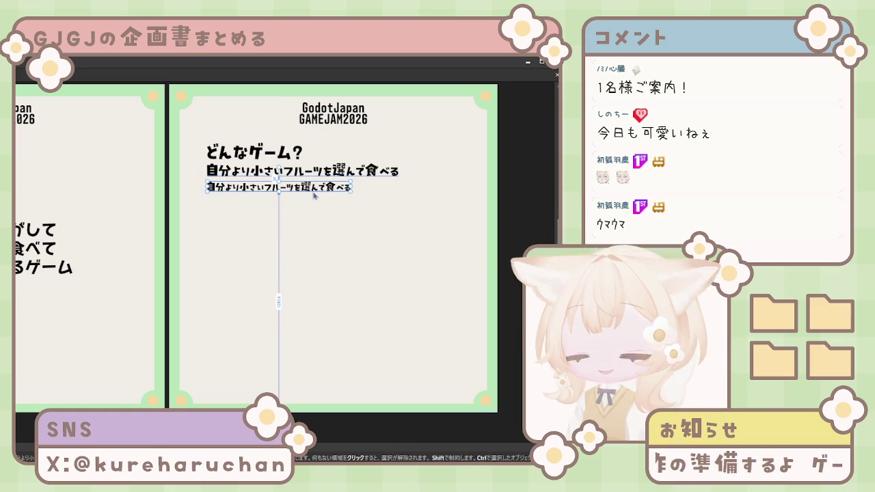
key(t)
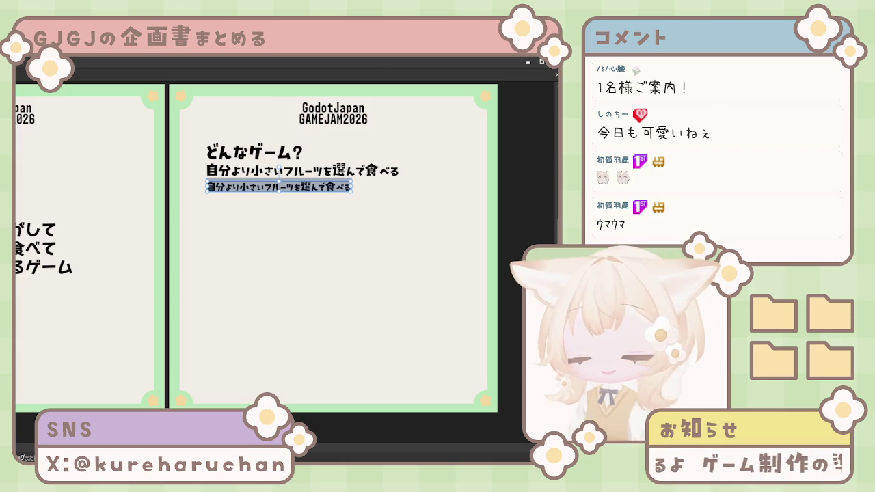
key(Escape)
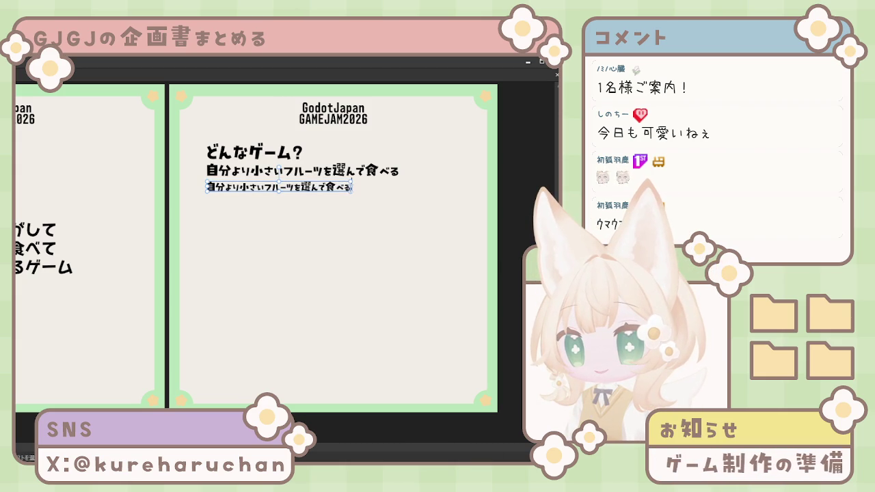
drag(353, 187, 206, 187)
text(自分と同じ大きさのフルーツ→進化するためのカウントが進む 自分より小さいフルーツ→スコア加算)
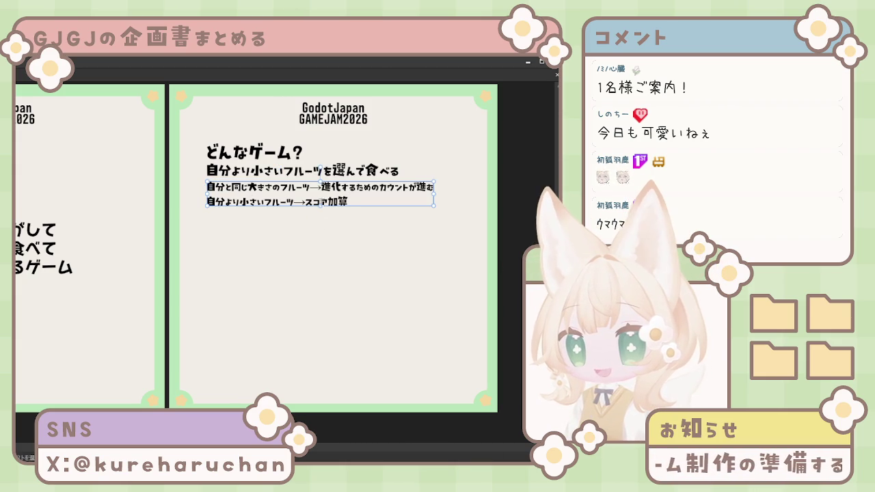
key(End)
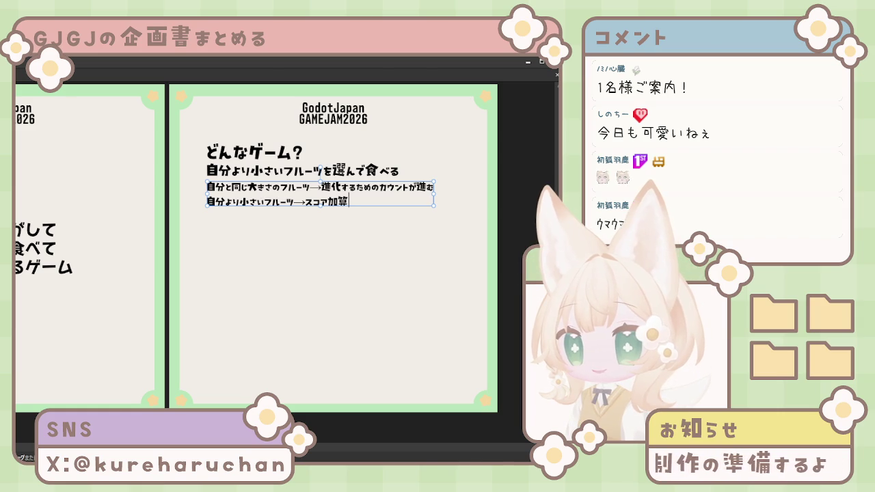
key(Escape)
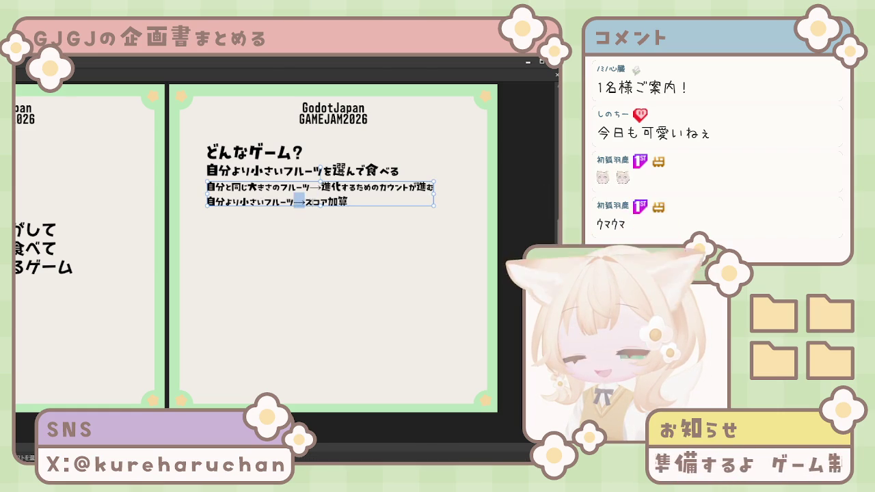
Delete both arrows and move 進化するためのカウントが進む into a new text frame lower down
key(Delete)
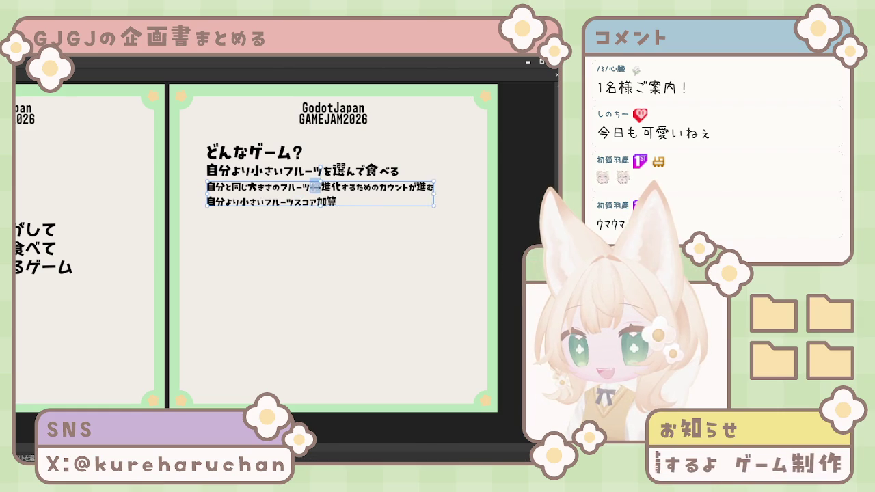
key(Delete)
drag(419, 190, 449, 192)
key(ctrl+c)
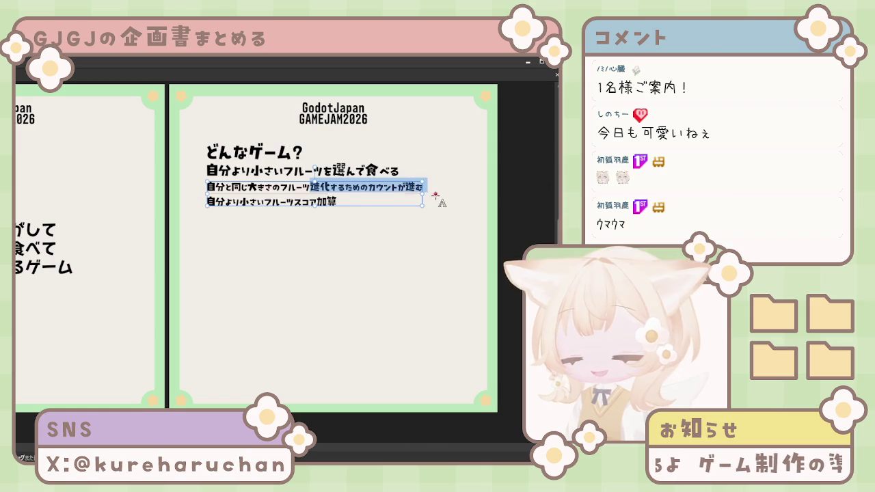
key(Delete)
click(317, 222)
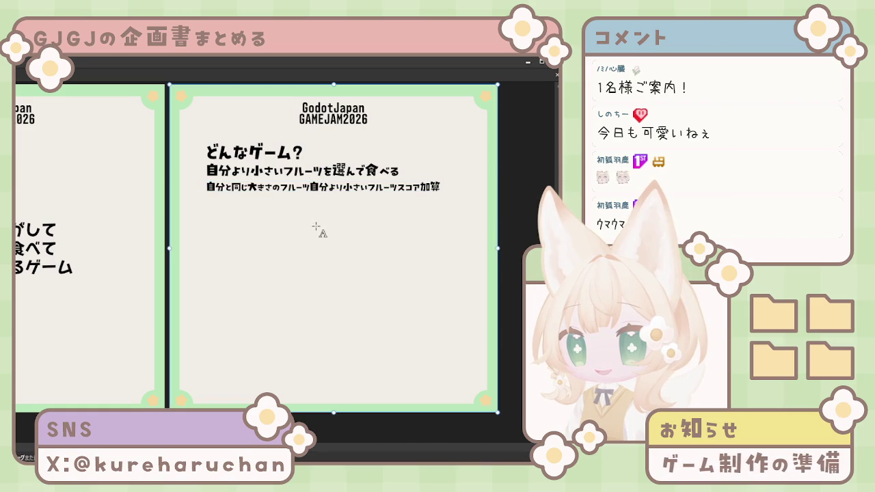
key(ctrl+v)
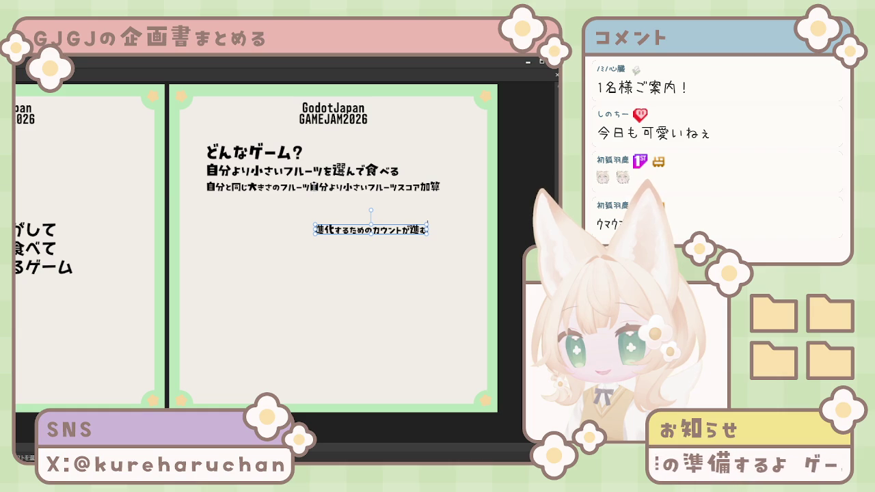
Put 自分より小さいフルーツ on its own line under 自分と同じ大きさのフルーツ, removing leftover スコア加算
drag(310, 186, 406, 188)
key(ctrl+c)
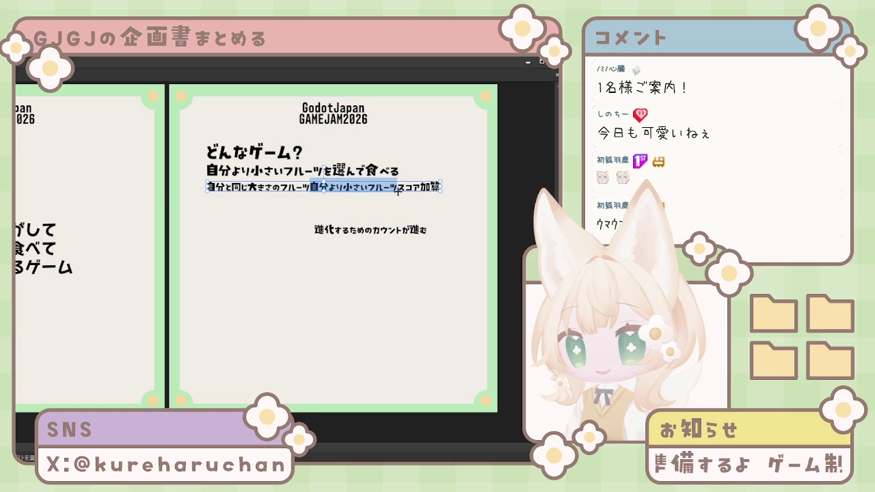
key(BackSpace)
click(333, 273)
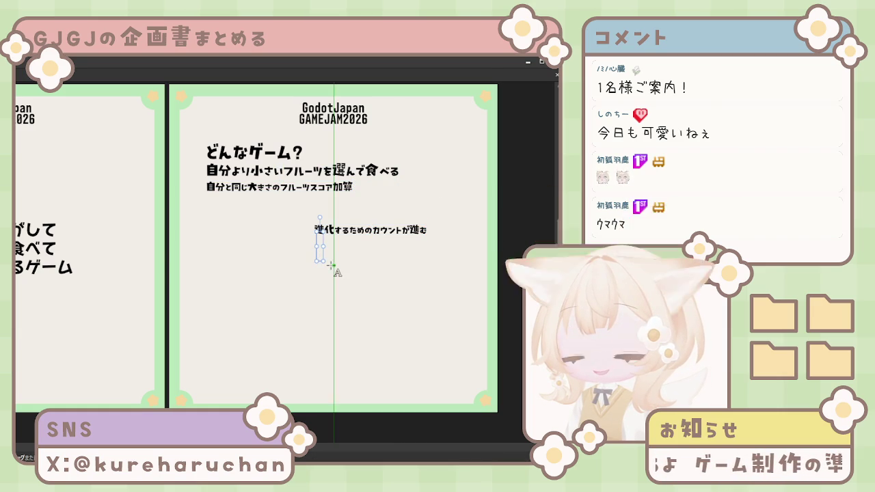
click(285, 189)
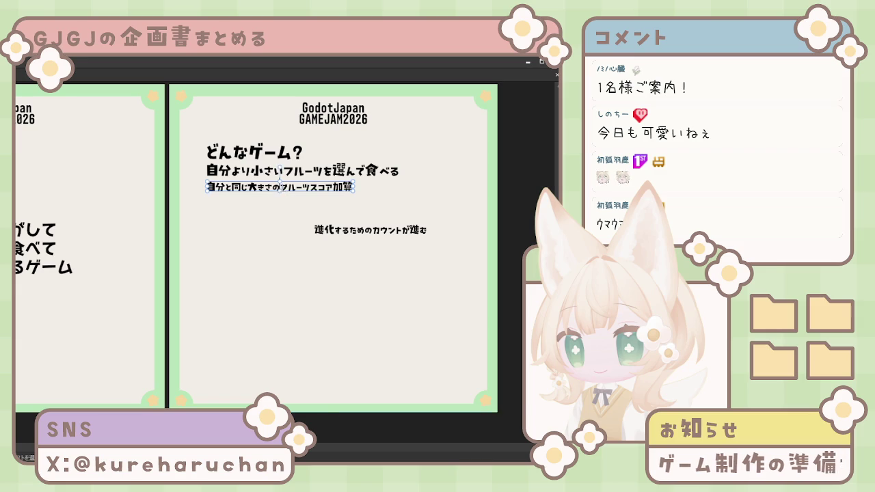
key(Return)
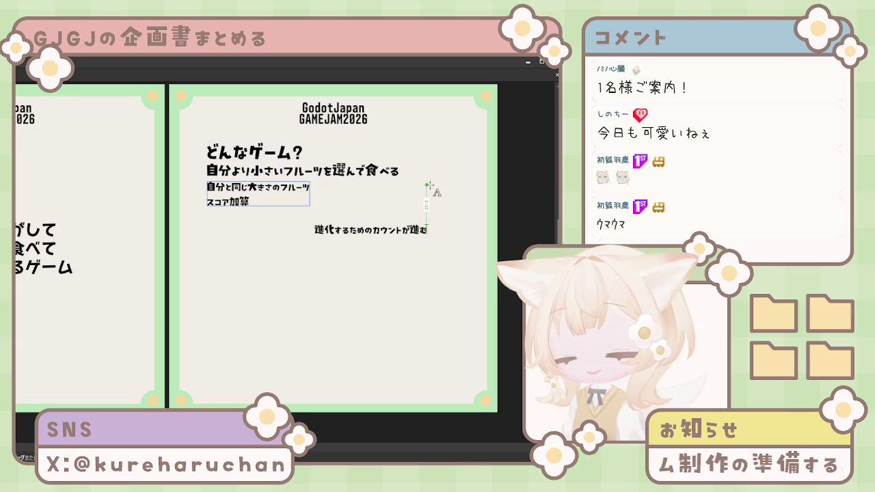
key(ctrl+v)
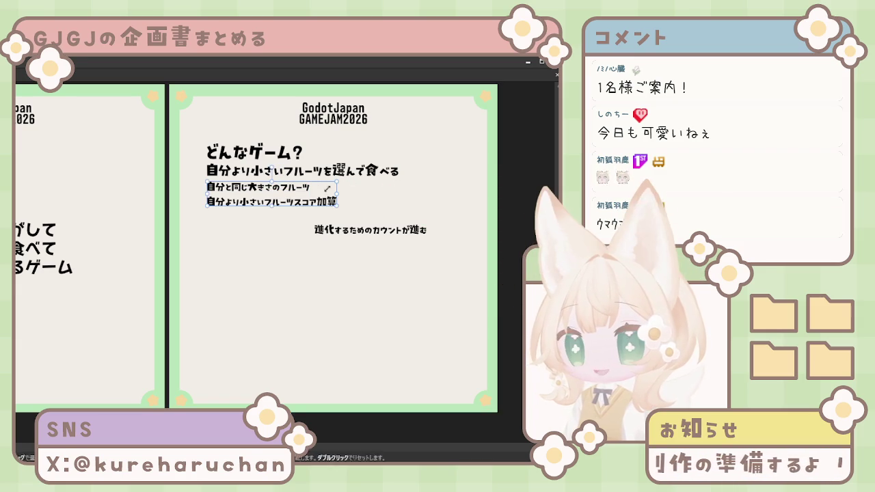
key(shift+End)
key(ctrl+c)
key(Delete)
Add スコア加算 under 進化するためのカウントが進む and move that frame beside the fruit lines
click(423, 230)
key(Return)
key(ctrl+v)
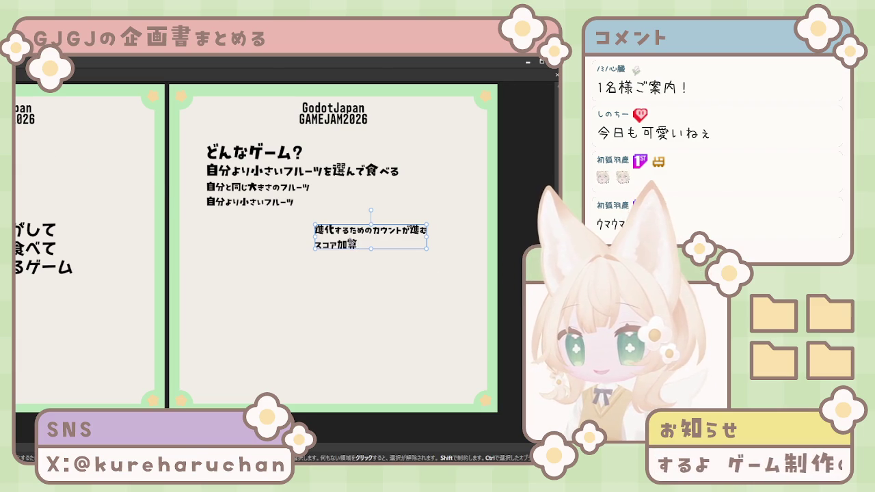
mouse_move(340, 244)
mouse_down()
mouse_move(355, 201)
mouse_move(333, 202)
mouse_up()
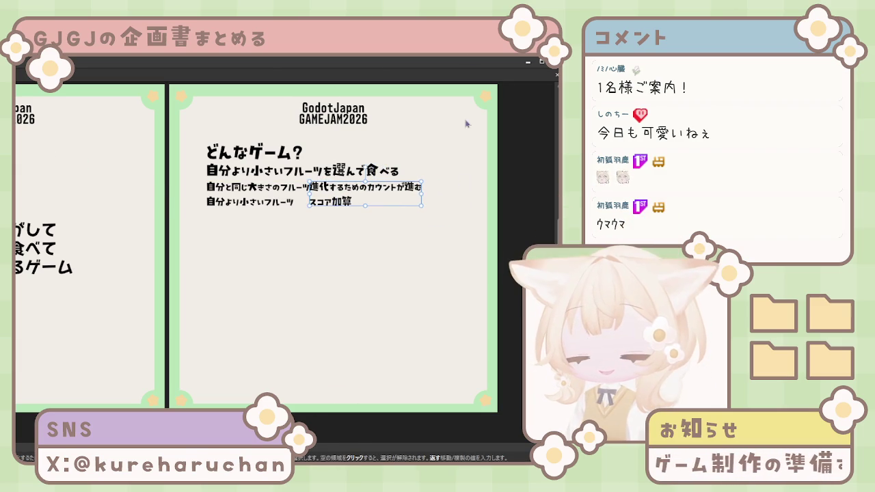
drag(334, 202, 341, 202)
drag(371, 171, 384, 169)
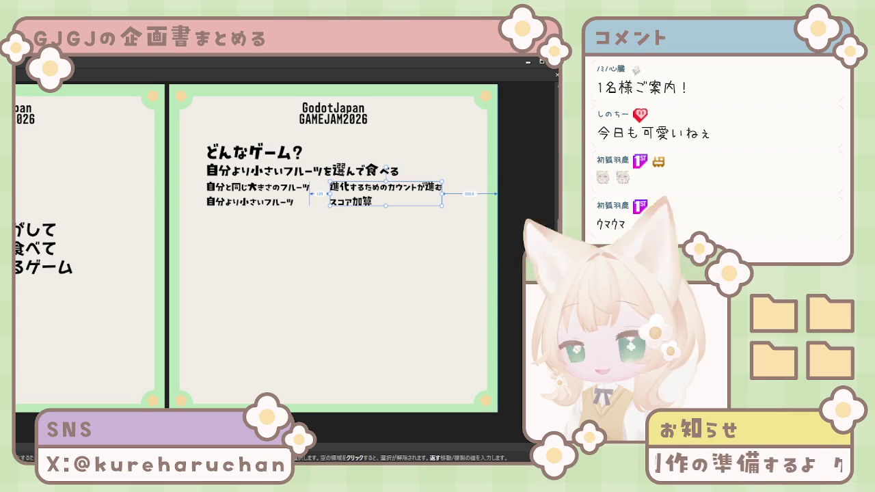
click(318, 277)
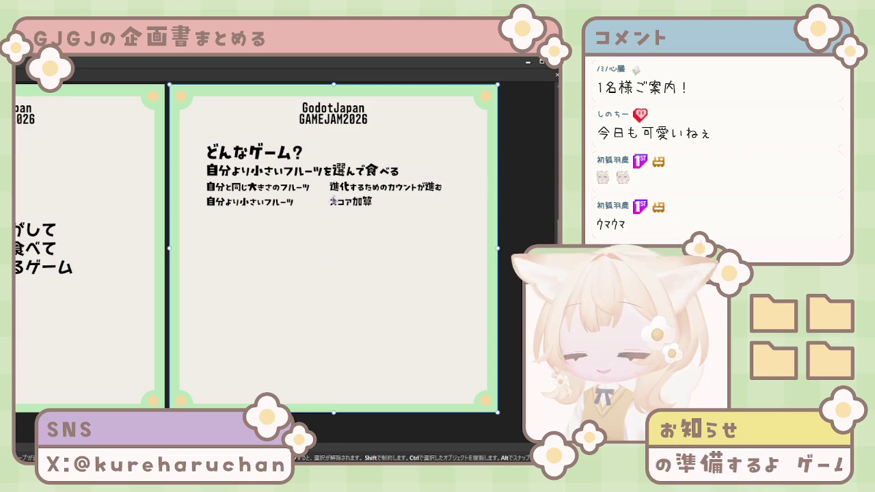
click(263, 204)
mouse_move(272, 211)
mouse_down()
mouse_move(284, 250)
mouse_move(229, 224)
mouse_up()
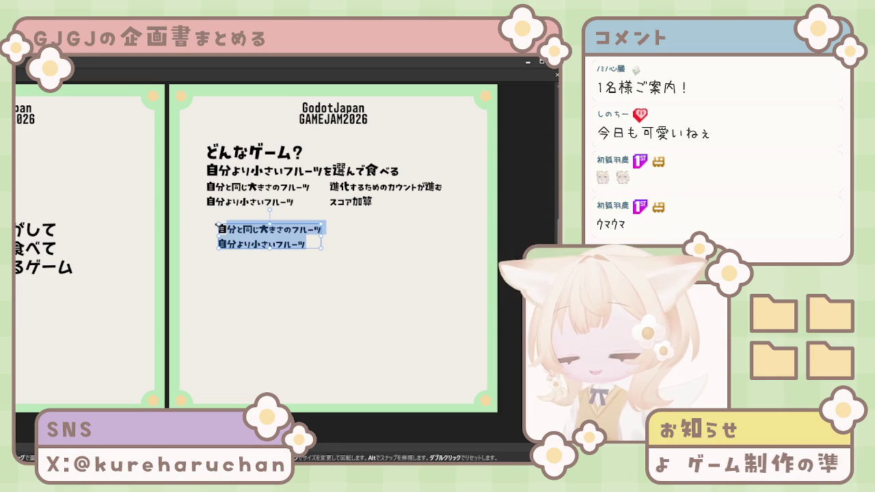
key(BackSpace)
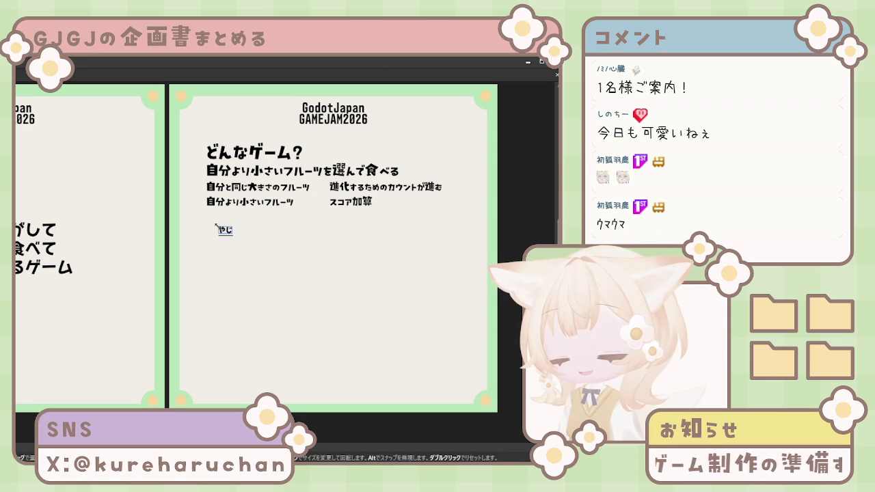
text(zusi)
key(BackSpace)
key(BackSpace)
key(BackSpace)
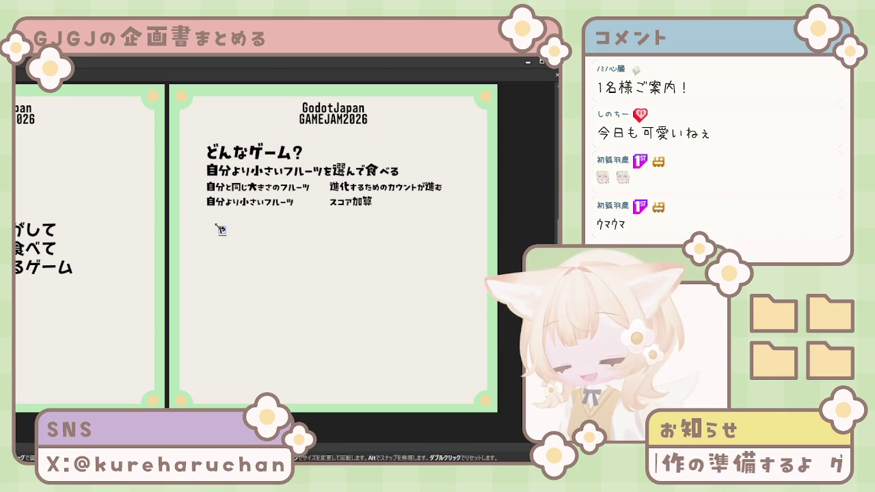
key(BackSpace)
key(BackSpace)
key(BackSpace)
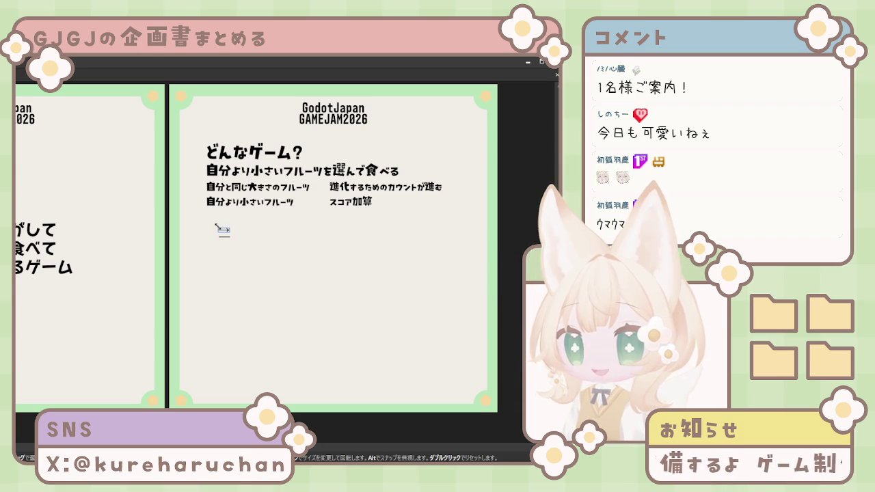
click(218, 226)
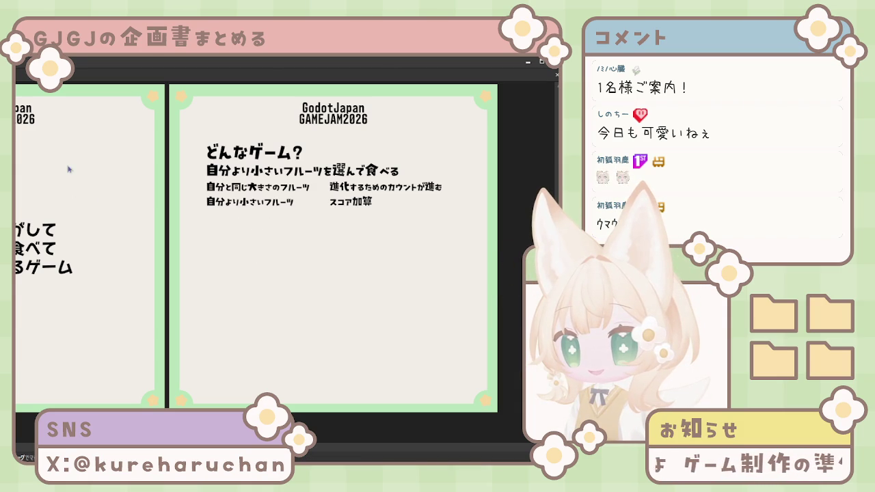
Draw a thick black arrow from the first フルーツ line to 進化するためのカウントが進む
ctrl+scroll(374, 280, up, 3)
scroll(229, 219, up, 2)
scroll(279, 264, left, 2)
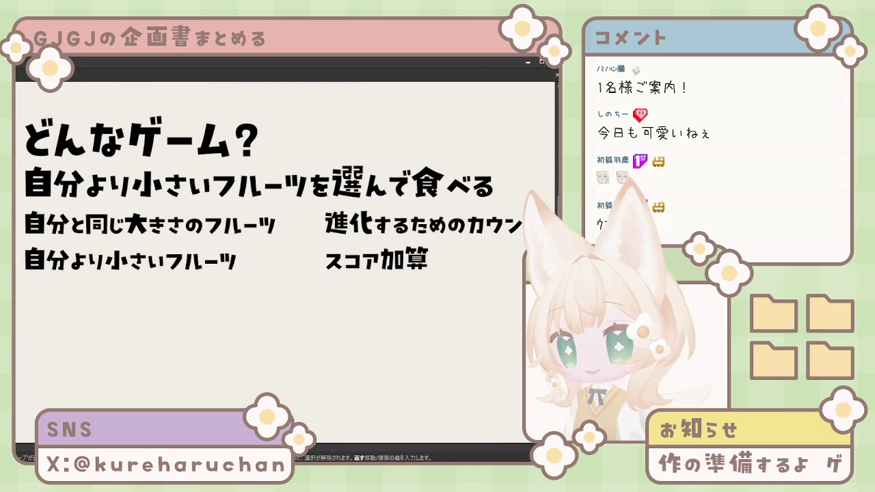
click(280, 223)
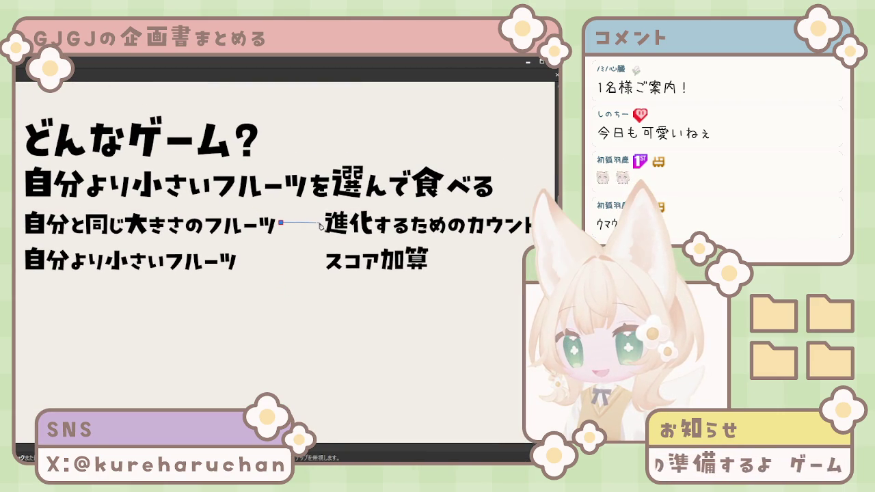
double_click(320, 223)
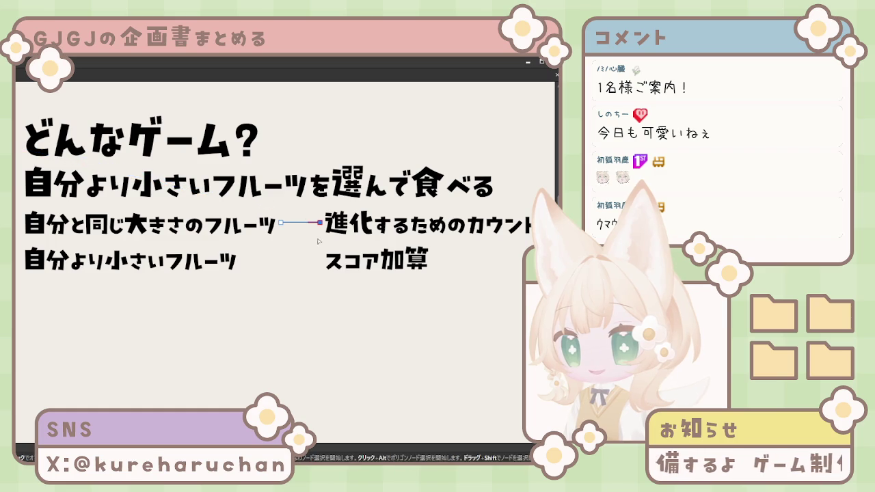
key(s)
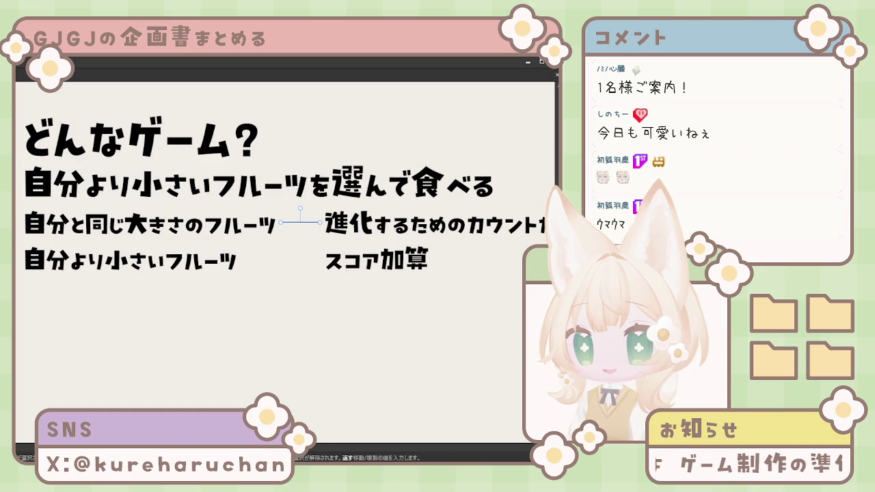
key(Escape)
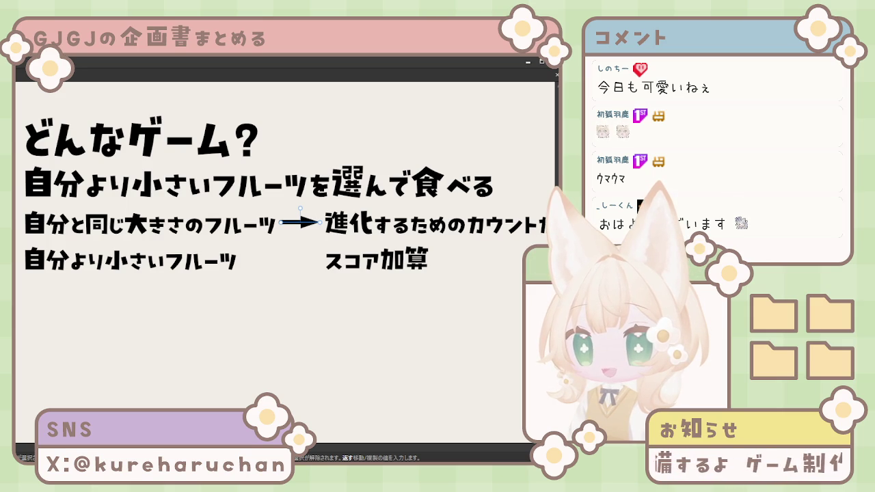
click(267, 284)
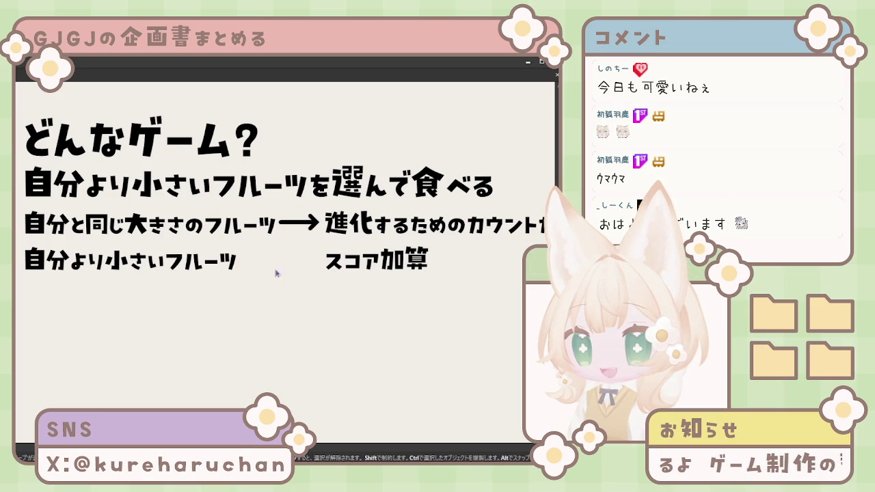
Copy the arrow down to the スコア加算 row and lower the first-row arrow to align it
click(304, 222)
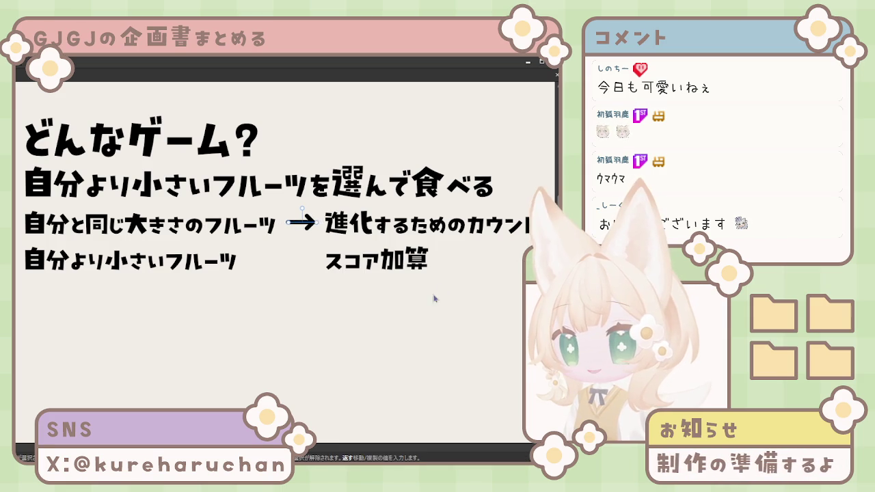
scroll(236, 186, up, 1)
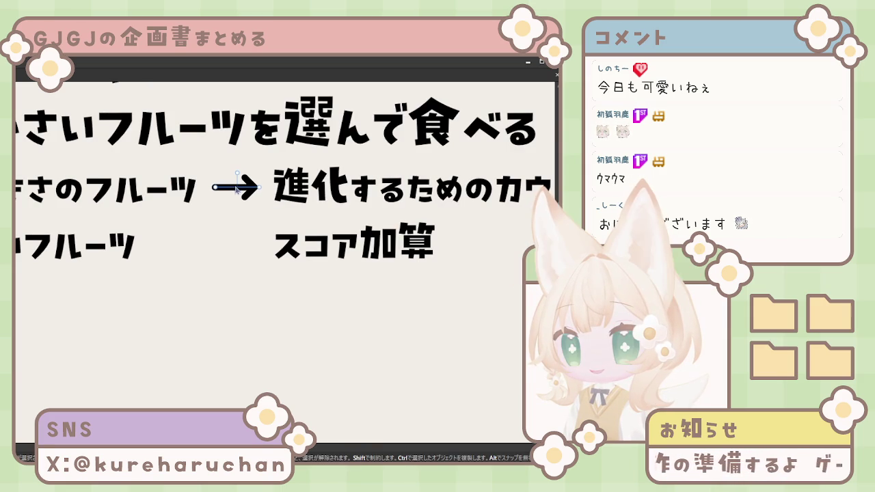
key(Tab)
shift+click(339, 197)
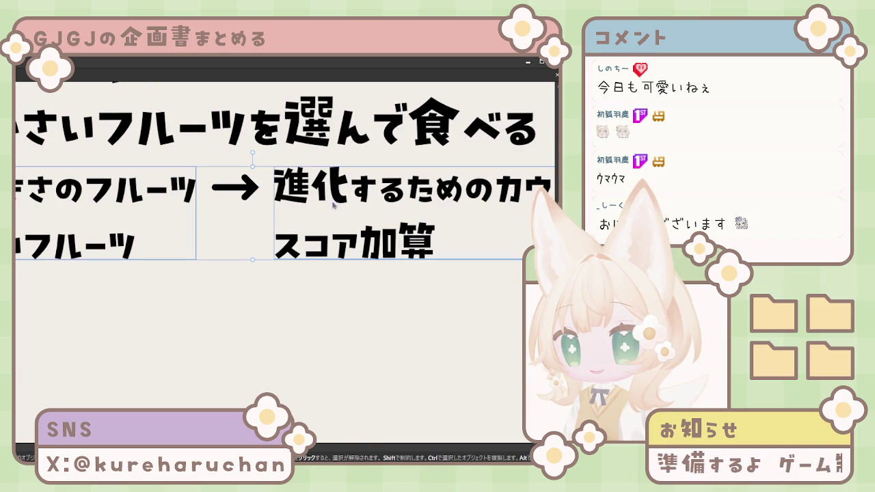
drag(250, 194, 244, 252)
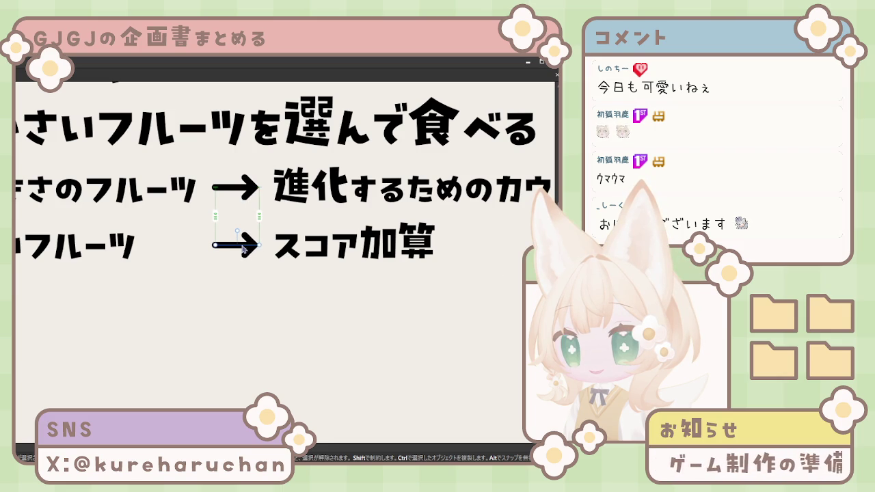
click(251, 191)
drag(251, 193, 252, 196)
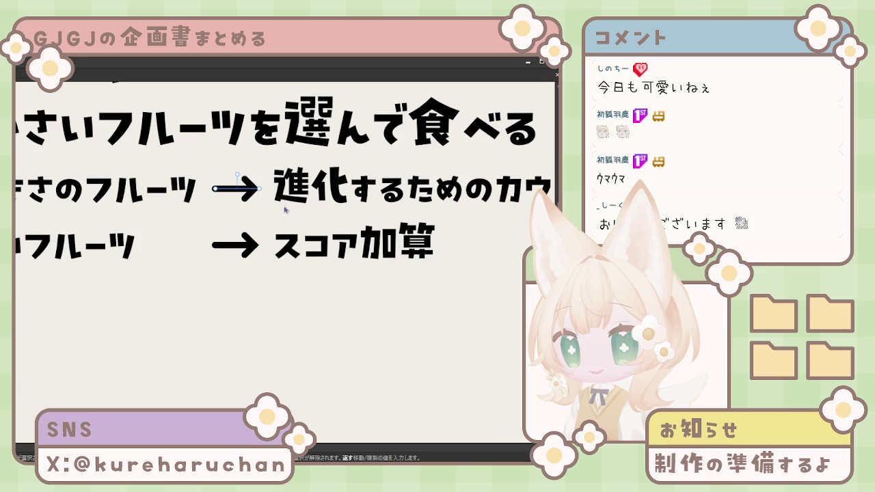
key(ctrl+0)
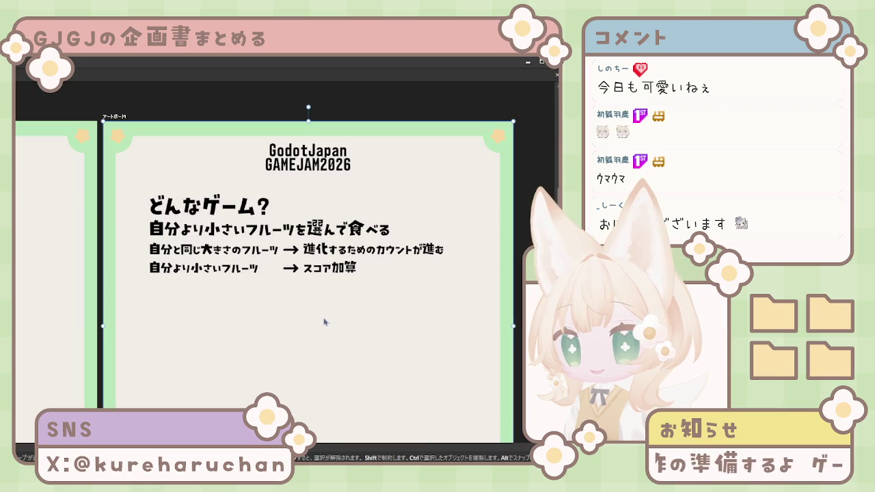
Nudge the right-column result text and the lower arrow slightly to the right
click(479, 250)
key(shift+Right)
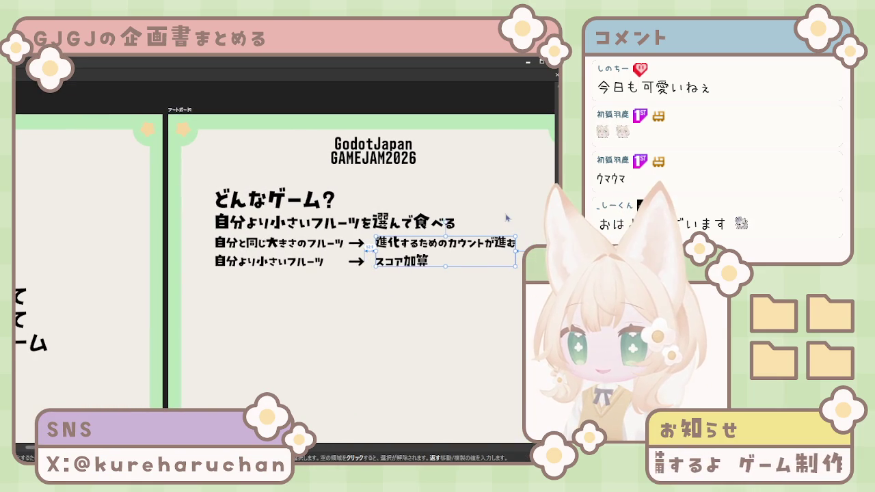
click(401, 346)
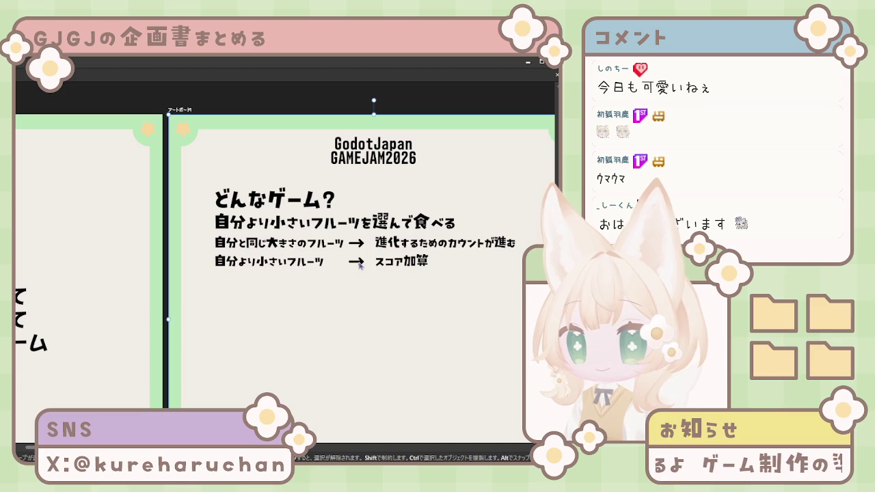
click(358, 263)
key(shift+Right)
click(403, 308)
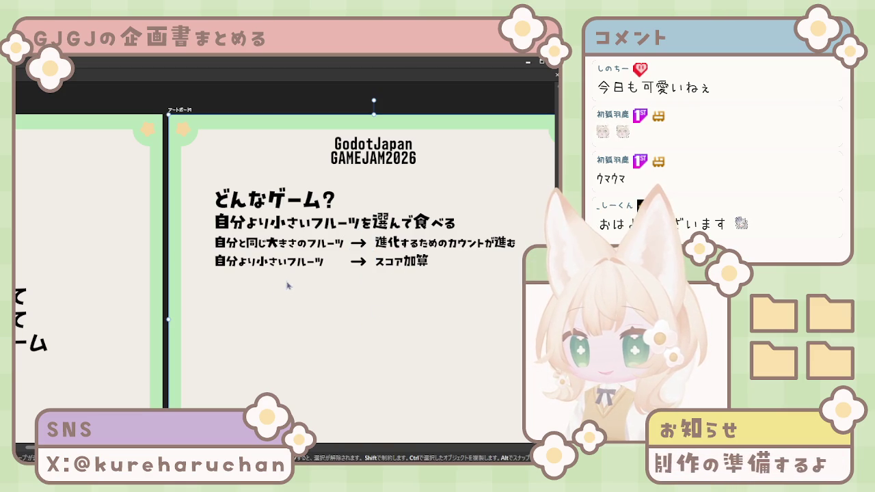
Select the fruit lines, arrows and results together and try a different font
scroll(360, 295, down, 1)
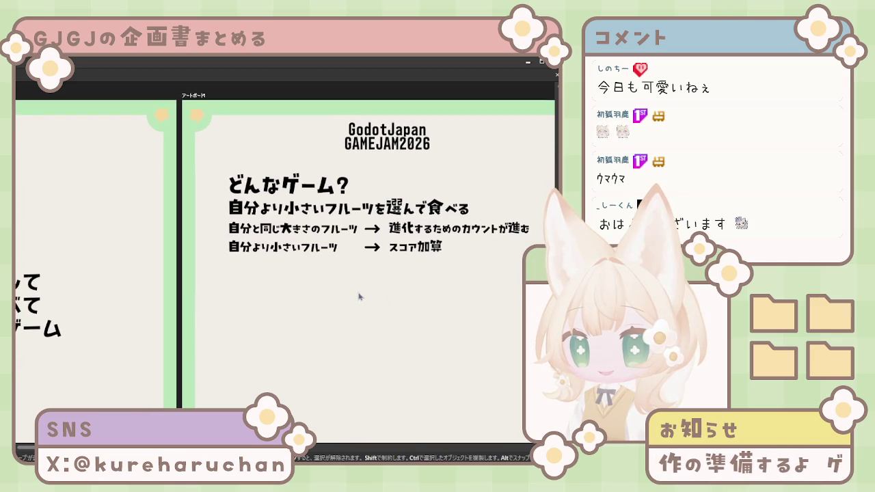
click(326, 236)
shift+click(431, 250)
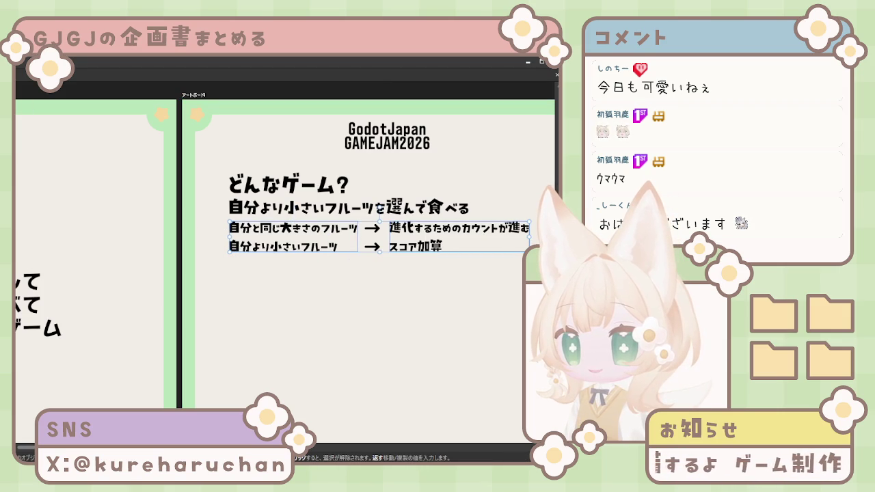
key(Down)
key(Down)
key(Down)
key(Down)
key(Down)
key(Down)
key(Down)
key(Down)
key(Down)
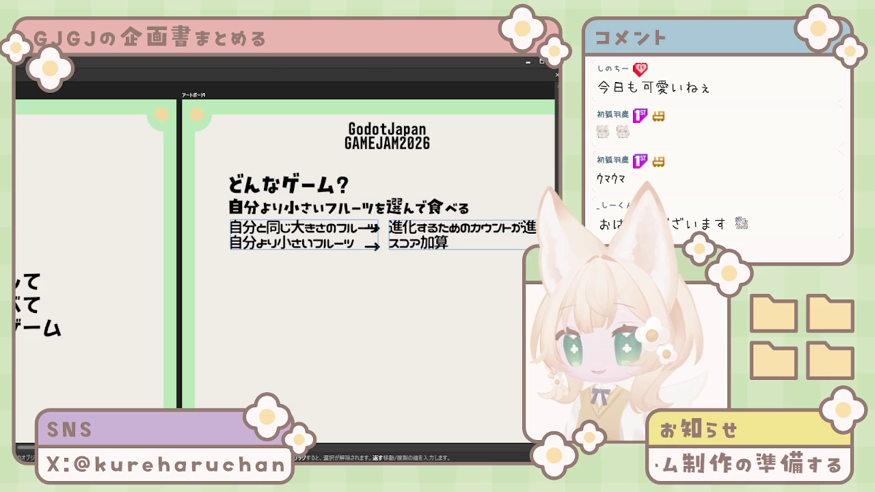
Cycle through fonts until the rule lines use a rounded gothic, keeping the box size
key(Down)
key(Down)
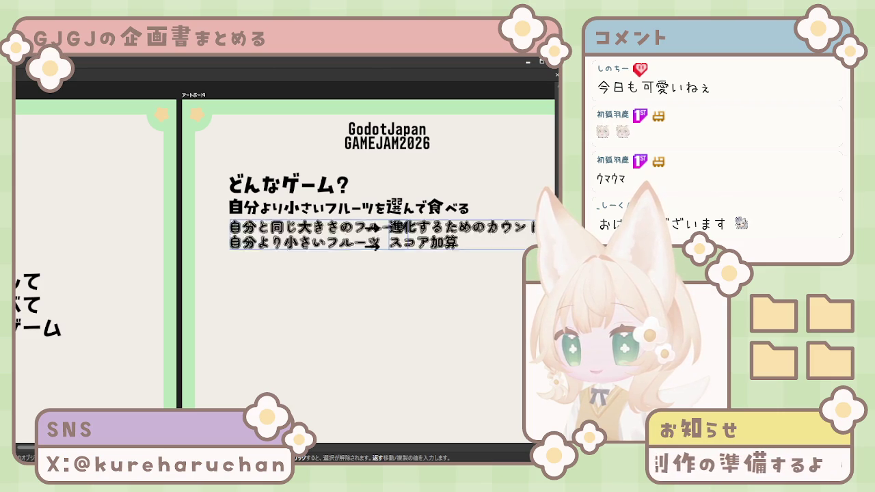
key(Down)
key(Down)
key(Down)
key(Down)
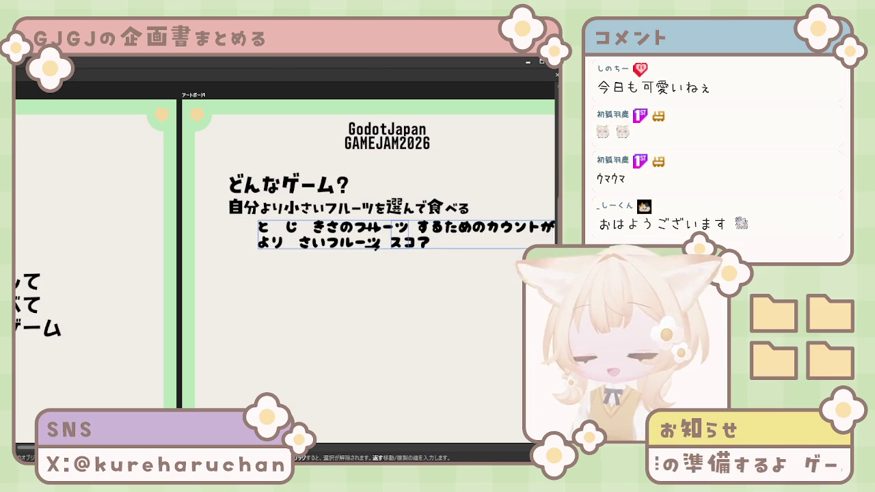
key(Down)
key(Down)
key(Down)
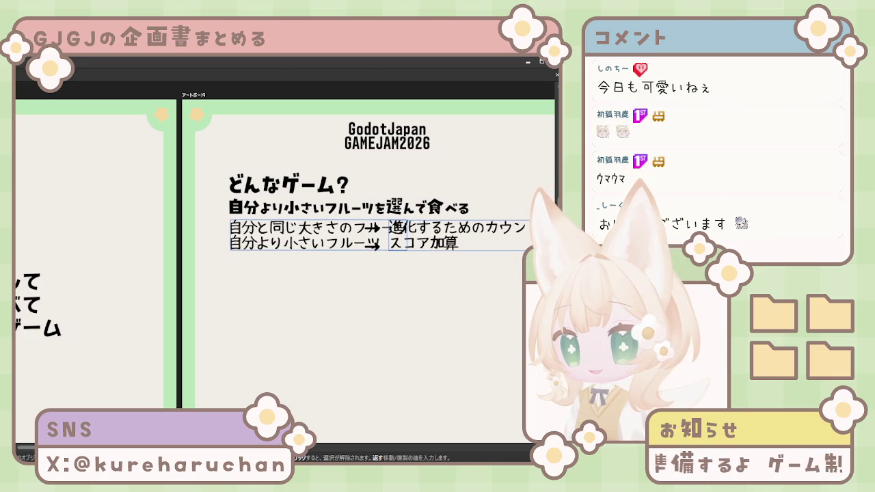
key(Down)
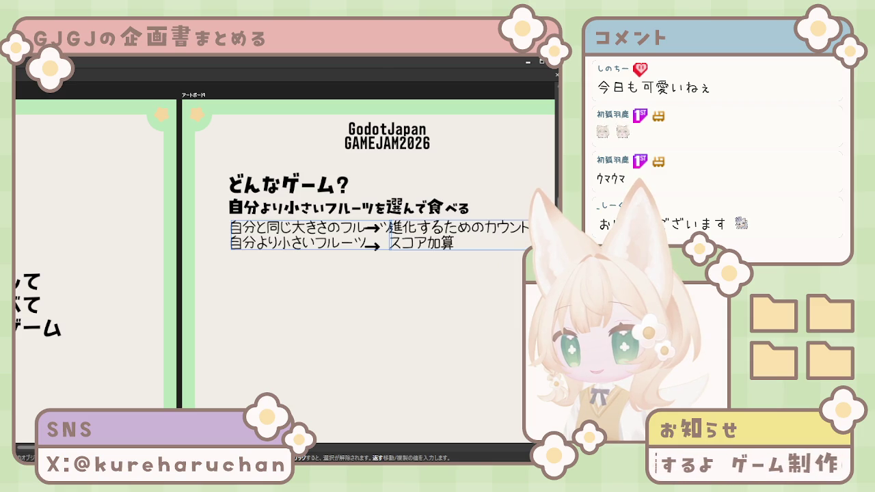
key(Down)
key(Down)
key(Down)
key(Down)
key(Down)
key(Down)
key(Down)
key(Down)
key(Down)
key(Down)
key(Down)
key(Down)
key(Down)
key(Down)
key(Down)
key(Down)
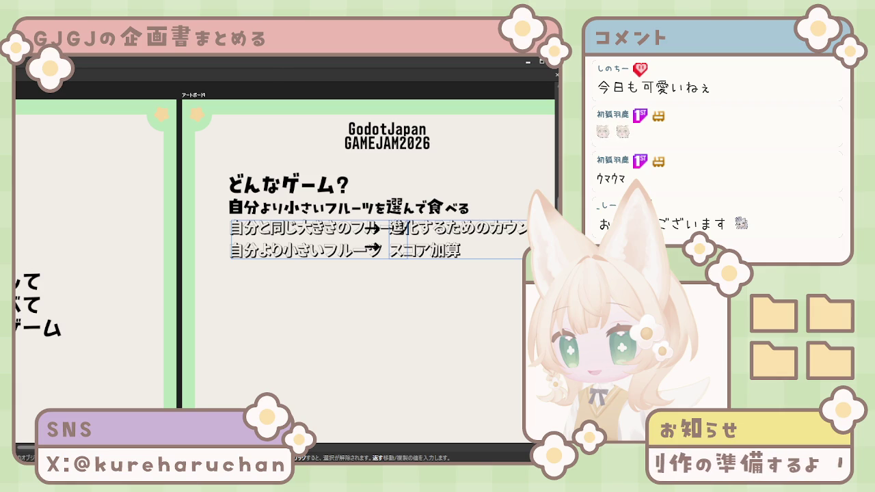
key(Down)
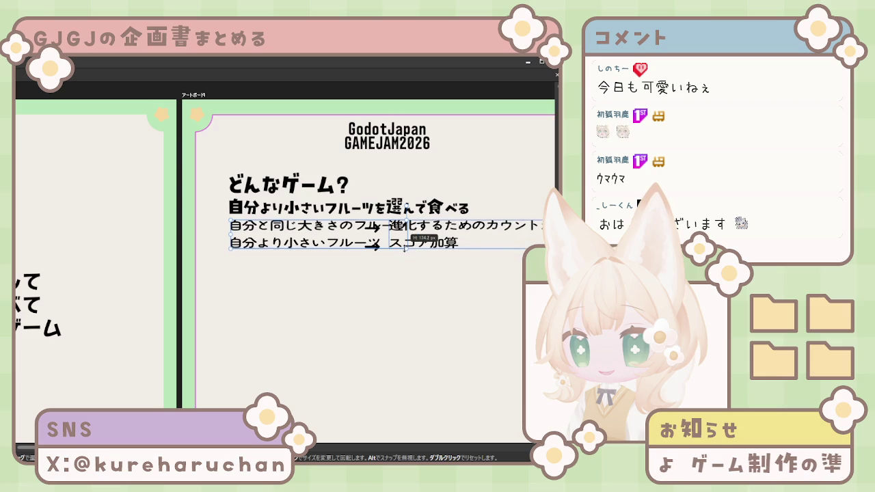
drag(407, 257, 405, 249)
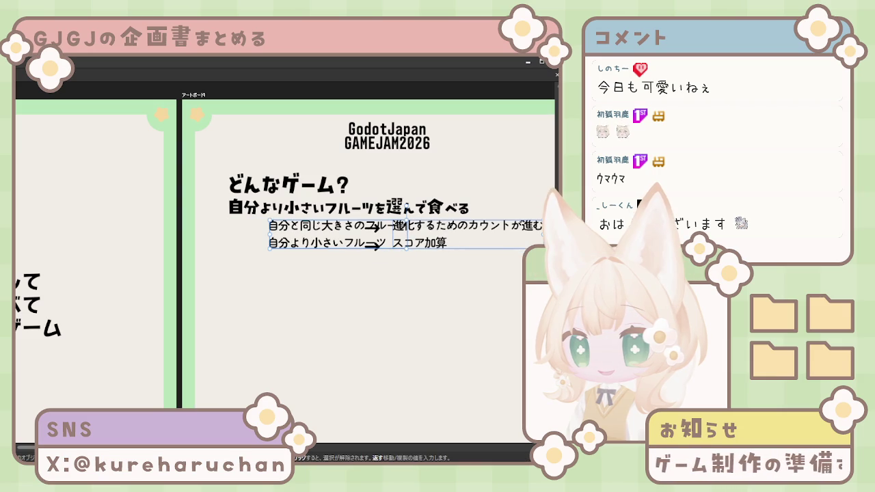
key(ctrl+z)
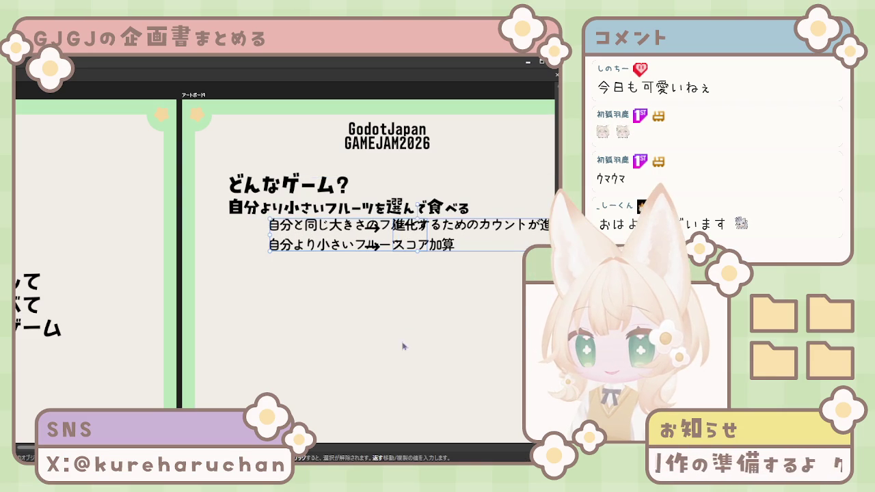
Move the fruit condition lines and arrows up directly under the subtitle
mouse_move(337, 242)
mouse_down()
mouse_move(298, 245)
mouse_move(284, 315)
mouse_up()
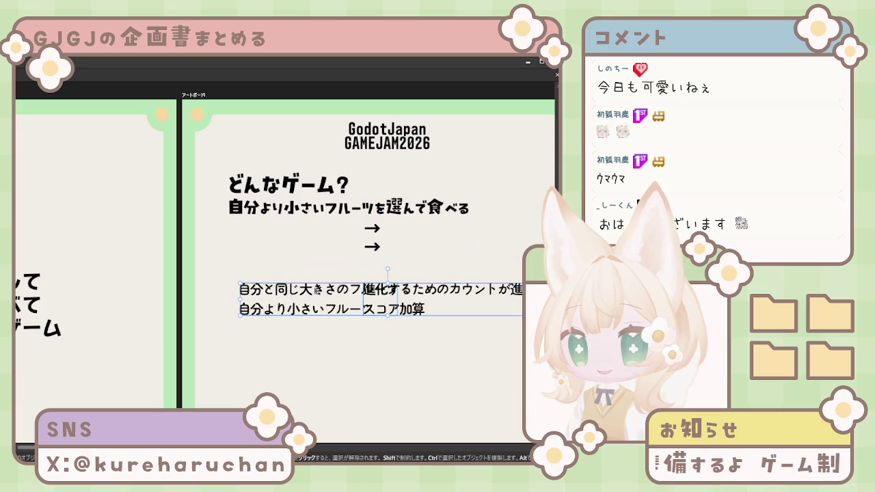
click(391, 266)
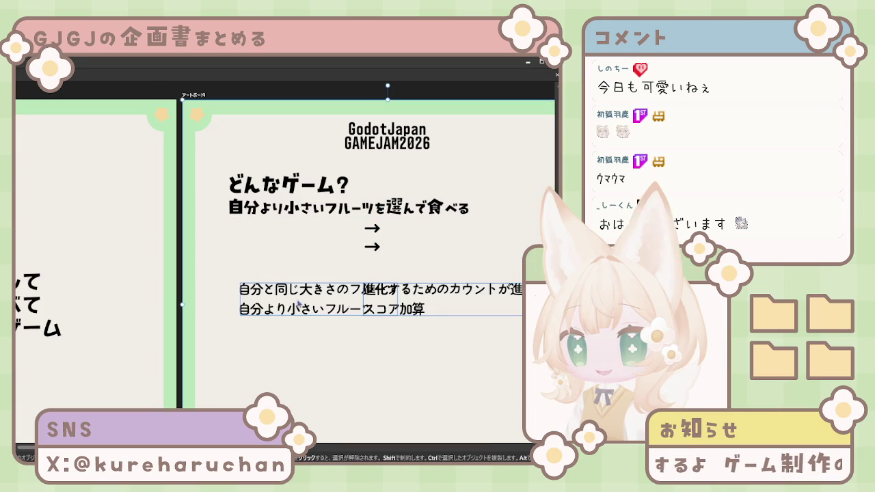
mouse_move(292, 306)
mouse_down()
mouse_move(281, 239)
mouse_move(258, 308)
mouse_up()
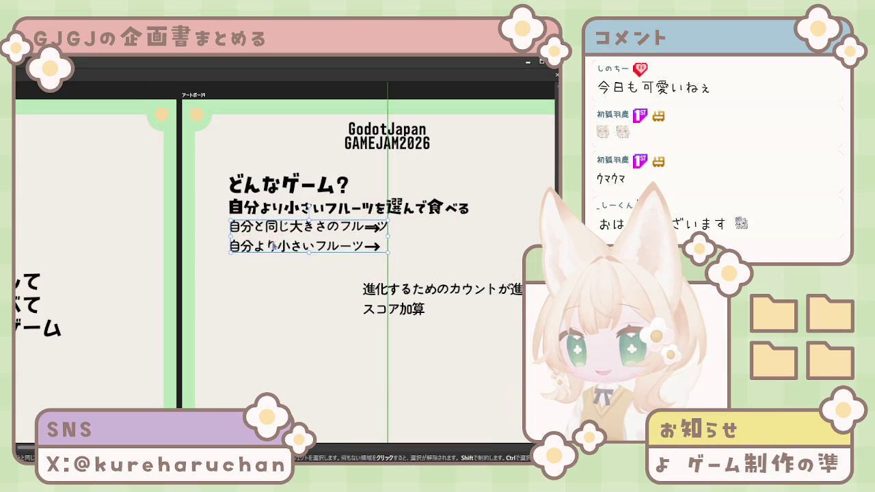
Drag both result lines up to the right of the arrows, forming fruit, arrow, result columns
click(372, 227)
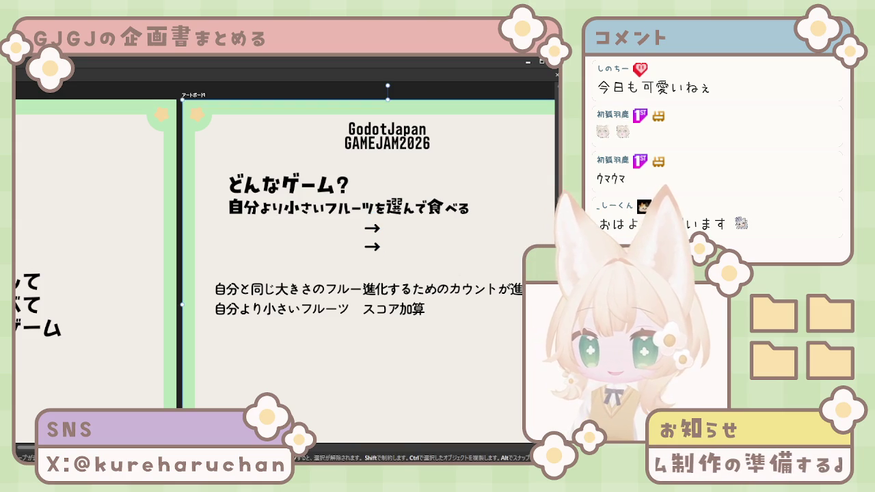
click(358, 335)
click(375, 245)
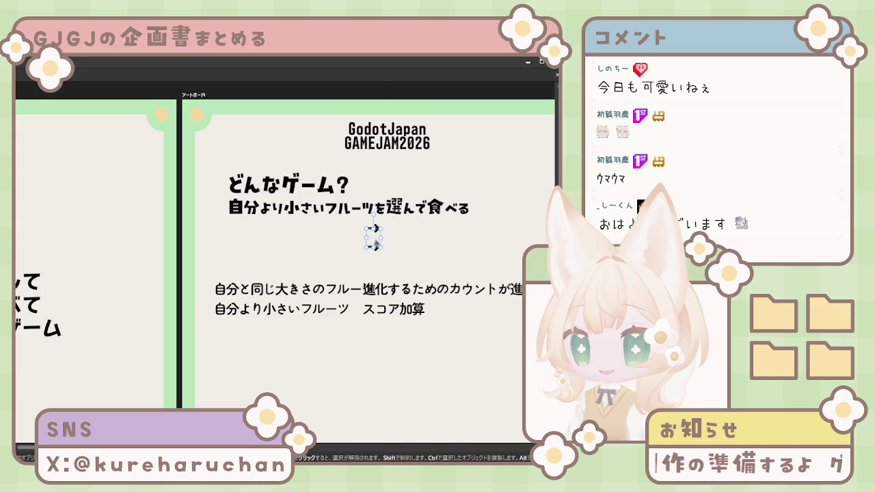
click(320, 330)
click(311, 307)
mouse_move(296, 309)
mouse_down()
mouse_move(315, 253)
mouse_move(305, 232)
mouse_move(292, 249)
mouse_move(294, 233)
mouse_up()
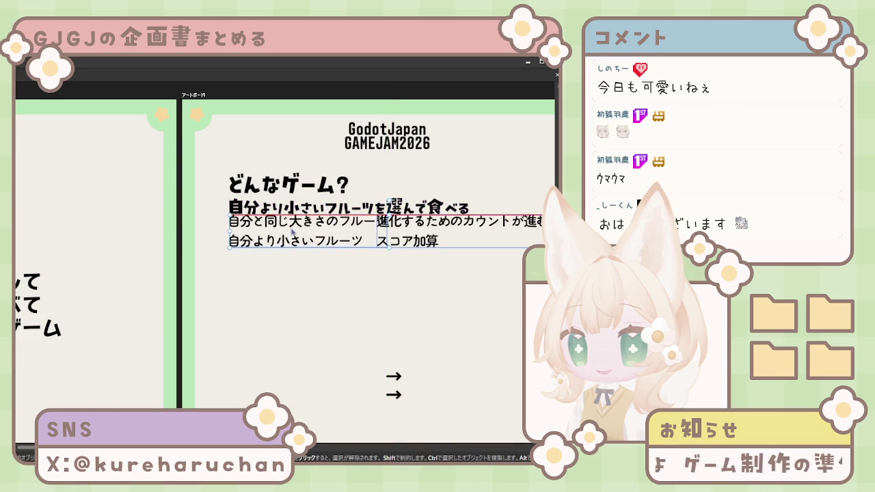
drag(293, 230, 352, 219)
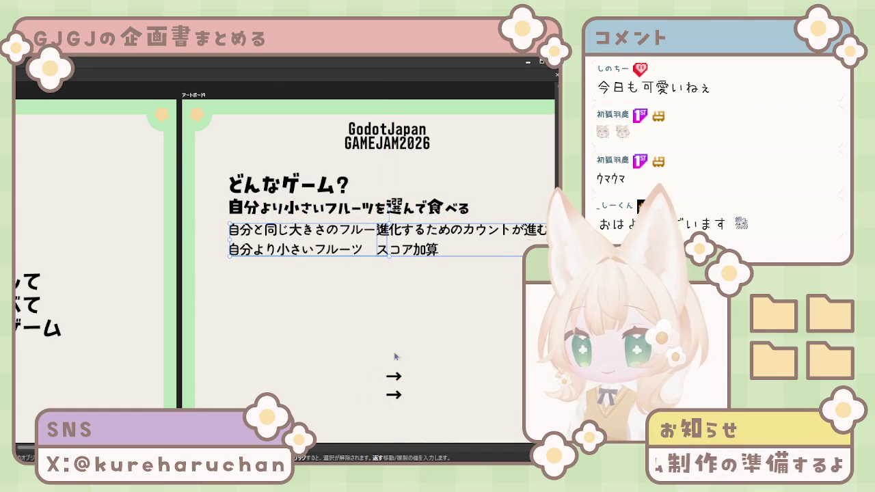
drag(424, 240, 494, 231)
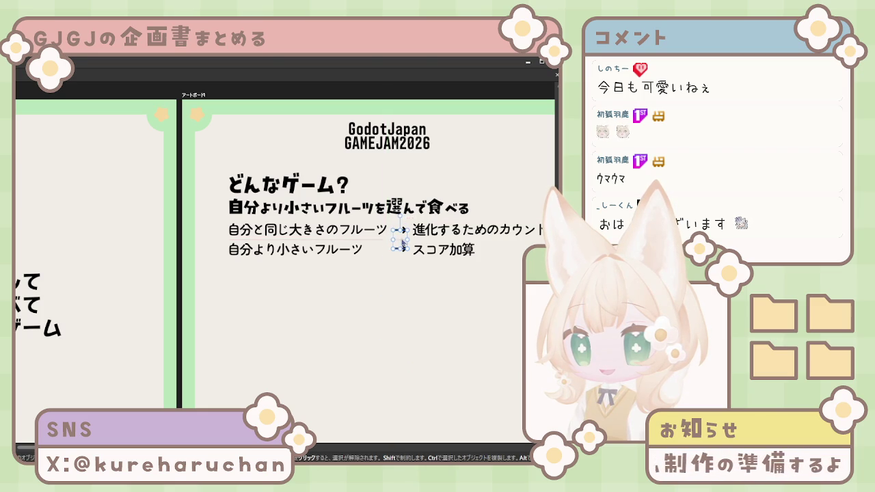
click(450, 279)
scroll(434, 286, up, 4)
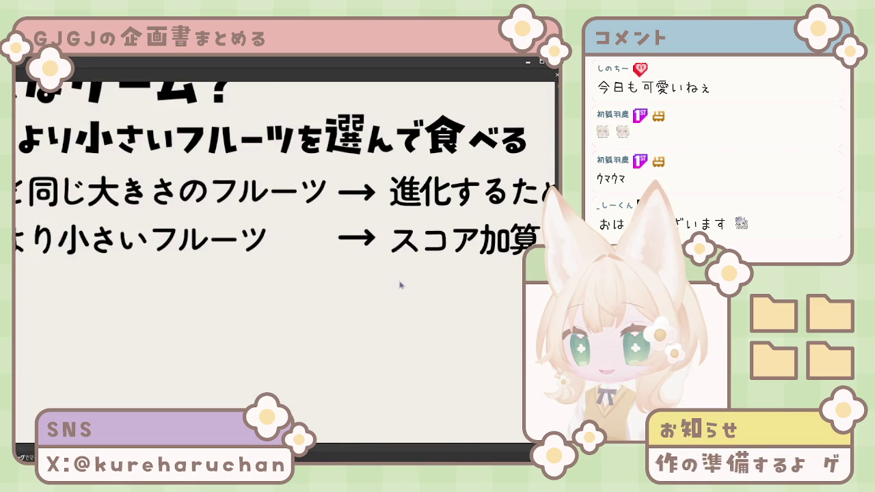
Edit the first result text to read 進化カウントが進む, dropping ための
mouse_move(400, 285)
mouse_down()
mouse_move(357, 308)
mouse_move(337, 278)
mouse_up()
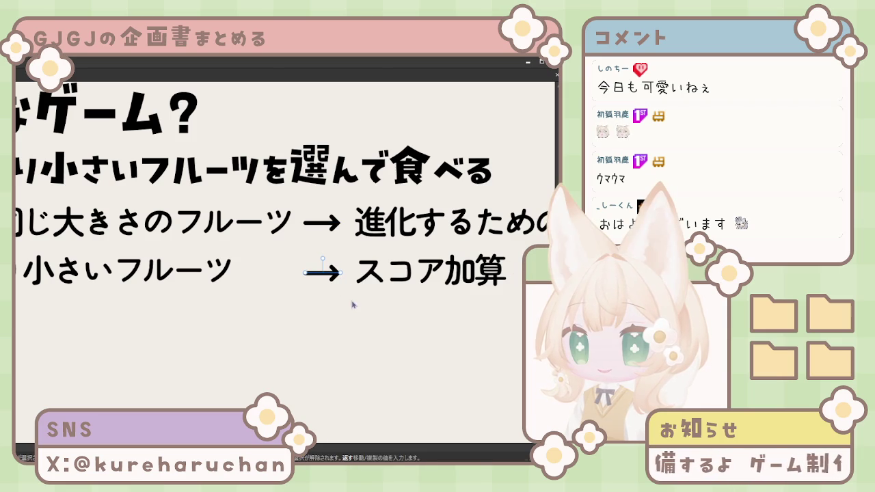
scroll(384, 360, down, 3)
scroll(387, 363, down, 2)
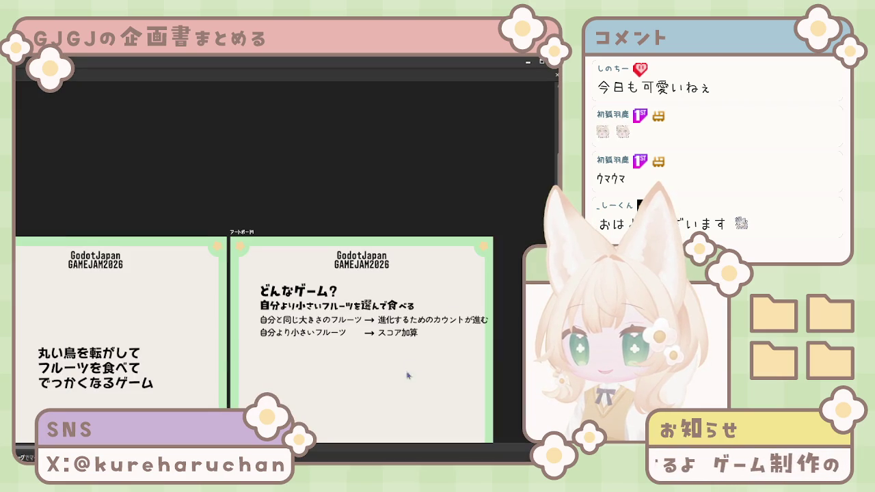
click(432, 327)
key(ctrl+z)
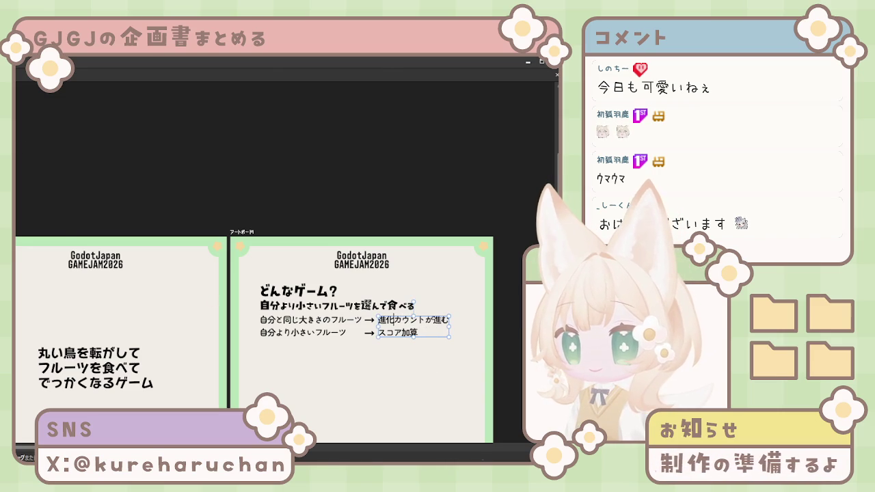
key(Escape)
click(414, 337)
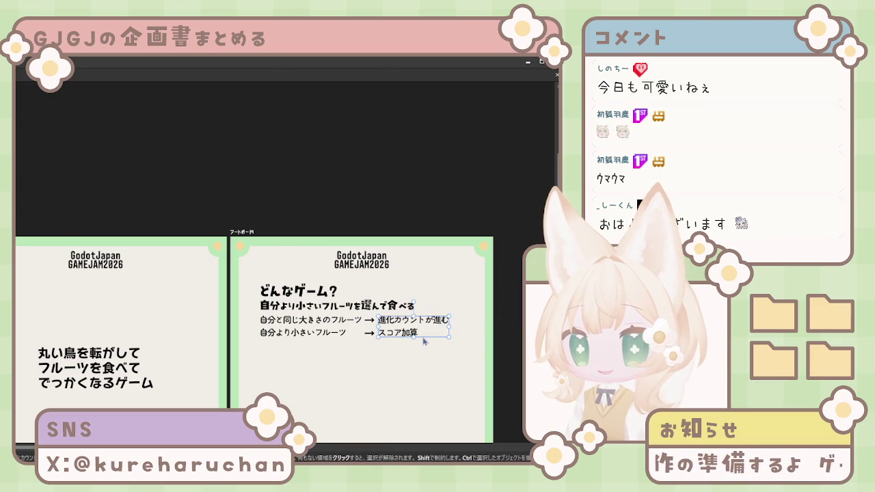
click(420, 388)
scroll(346, 383, down, 2)
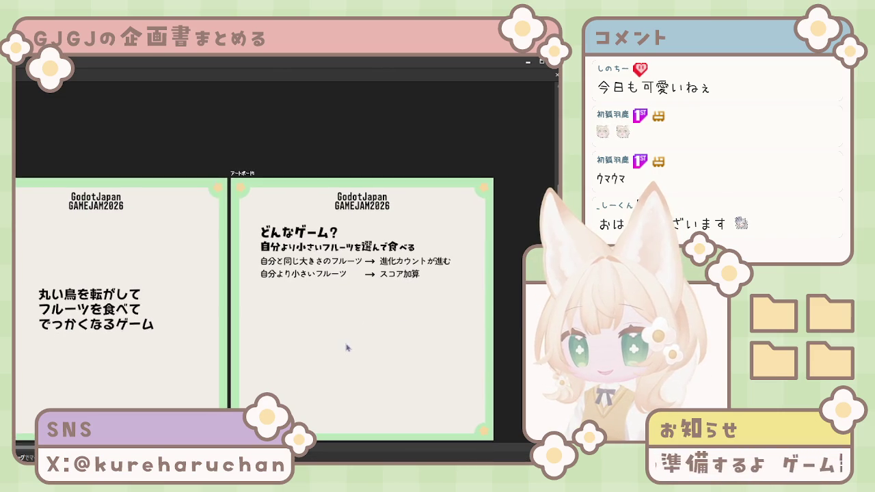
Apply a thin plain sans-serif font to the title and subtitle lines
shift+click(293, 234)
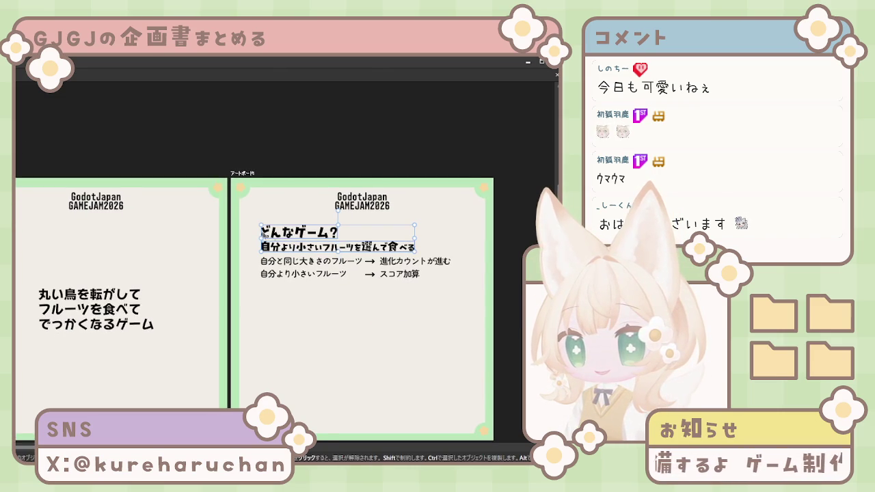
key(Down)
key(Down)
key(Down)
key(Down)
key(Down)
key(Down)
key(Down)
key(Down)
key(Down)
key(Down)
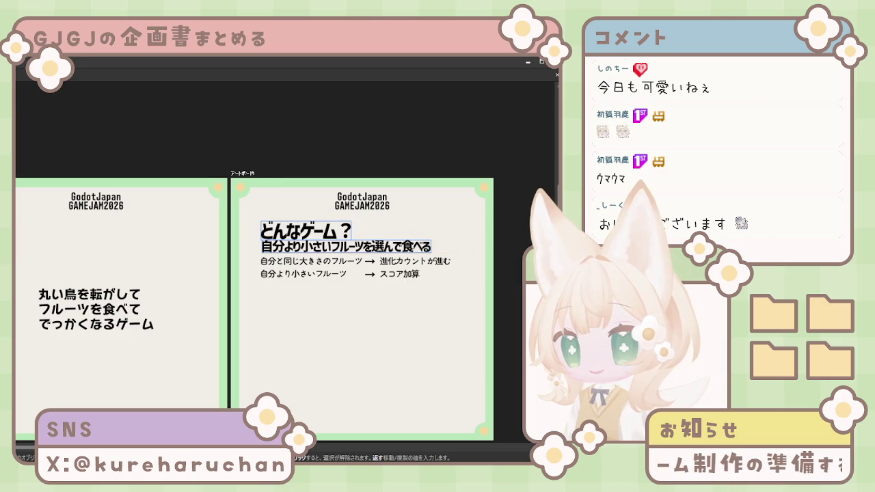
key(Down)
key(Down)
key(Down)
key(Down)
key(Down)
key(Down)
key(Down)
key(Down)
key(Down)
key(Down)
key(Down)
key(Down)
key(Down)
key(Down)
key(Down)
key(Down)
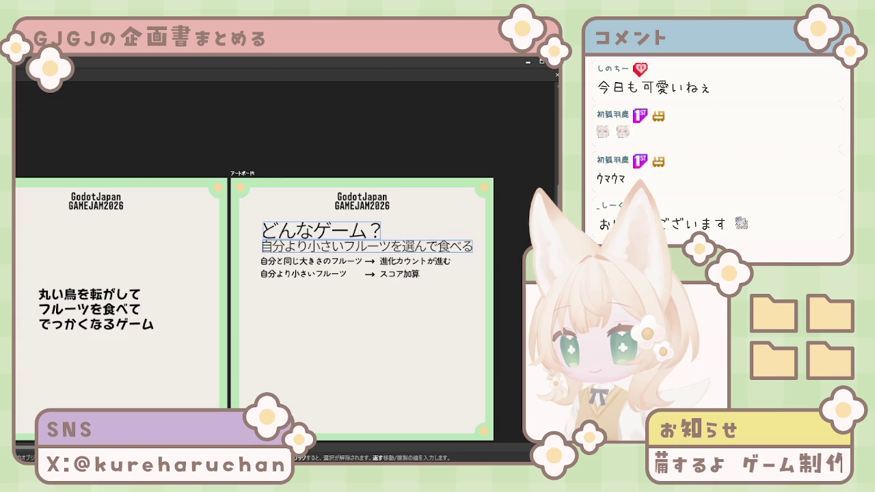
key(Down)
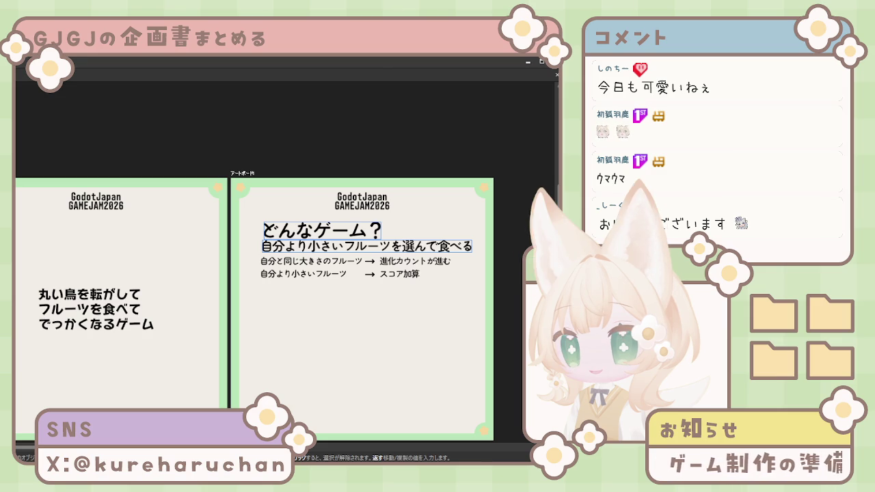
click(232, 227)
Reposition the title and subtitle, nudge どんなゲーム？ up, and view the whole artboard
key(ctrl+plus)
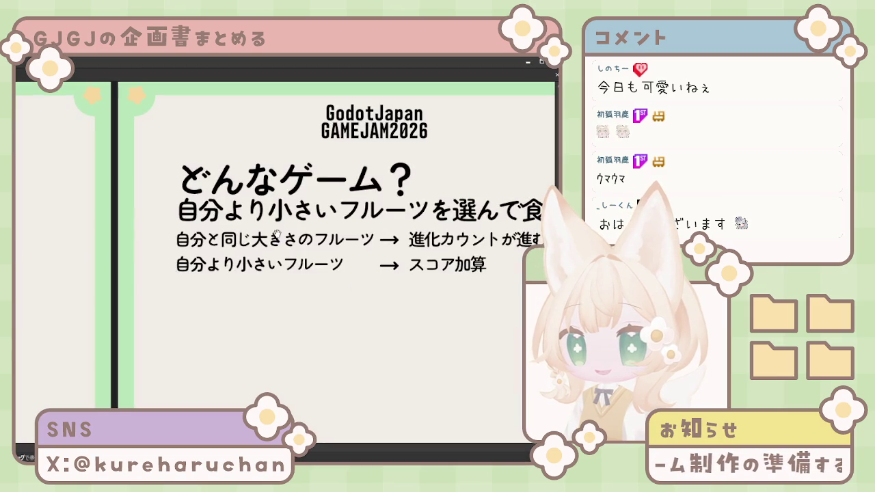
key(ctrl+plus)
click(253, 198)
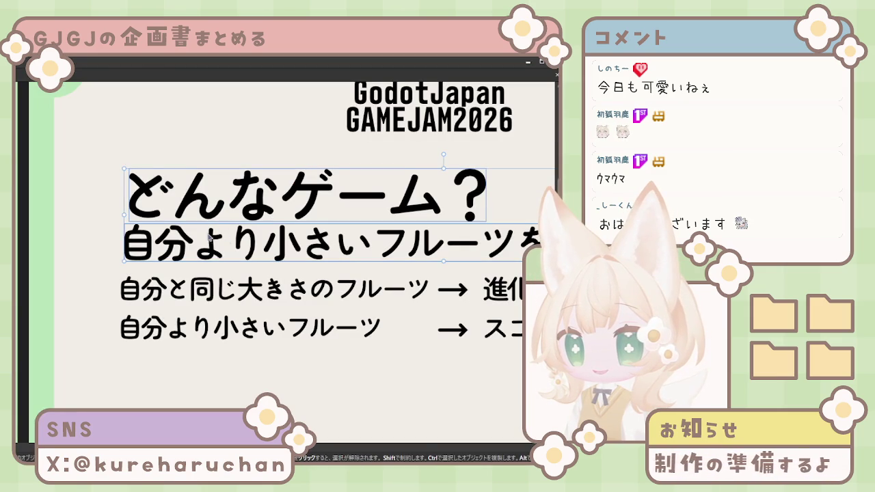
drag(203, 197, 197, 198)
click(191, 254)
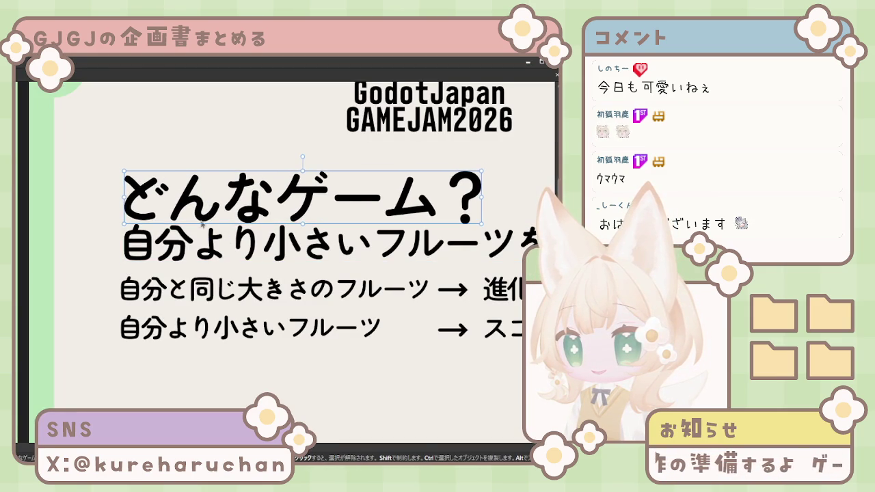
shift+click(209, 218)
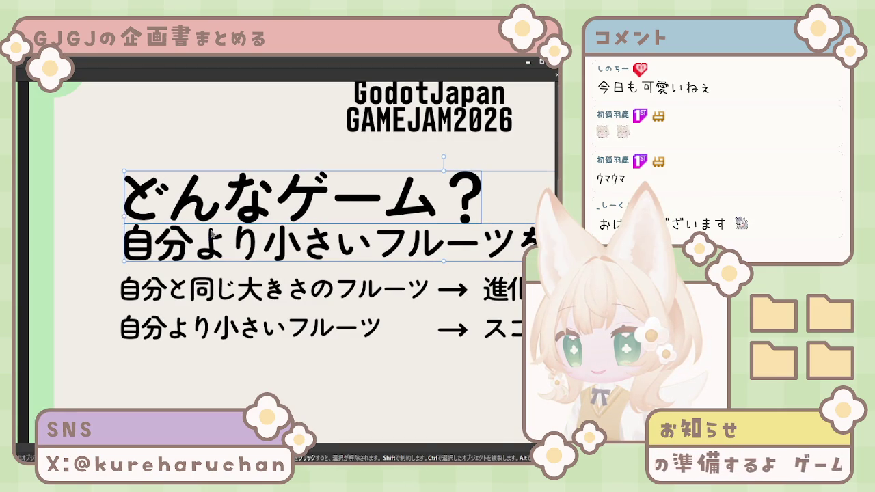
mouse_move(219, 248)
mouse_down()
mouse_move(215, 265)
mouse_move(282, 244)
mouse_up()
shift+click(283, 244)
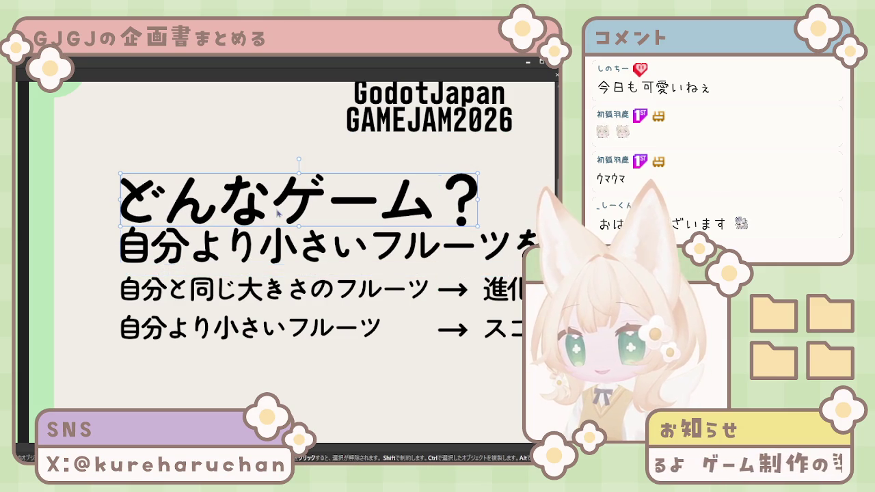
key(Up)
key(Up)
key(Up)
key(Up)
key(Up)
key(Up)
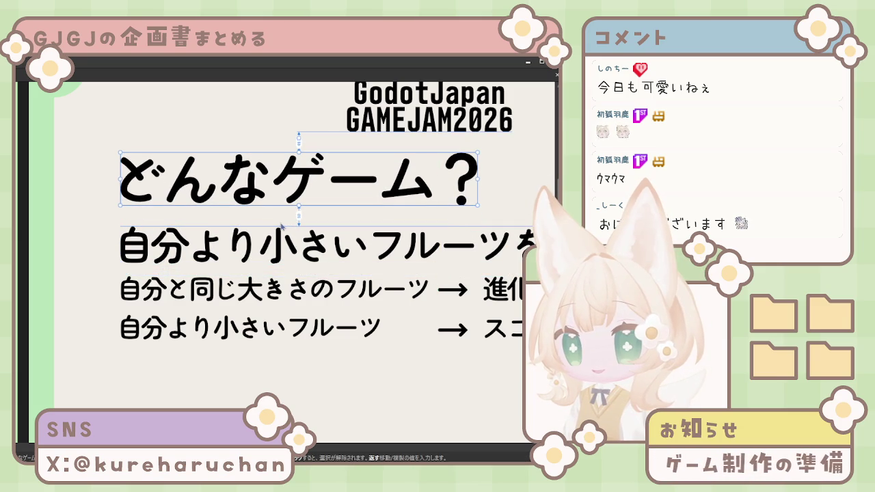
scroll(288, 356, down, 2)
scroll(321, 397, down, 2)
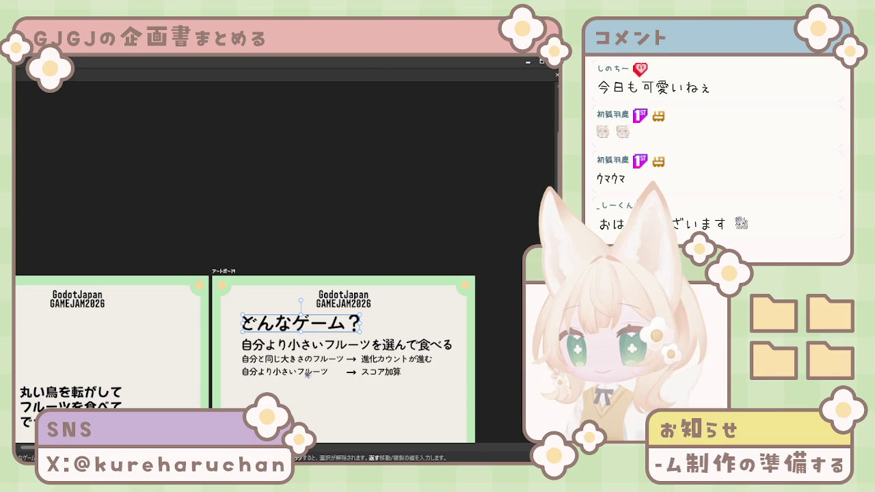
Nudge the whole block of rule text down a little on the artboard
mouse_move(234, 308)
mouse_down()
mouse_move(387, 411)
mouse_move(420, 409)
mouse_move(239, 311)
mouse_up()
click(350, 300)
key(Down)
key(Down)
key(Down)
key(Down)
key(Down)
key(Down)
key(Down)
key(Down)
key(Down)
key(Down)
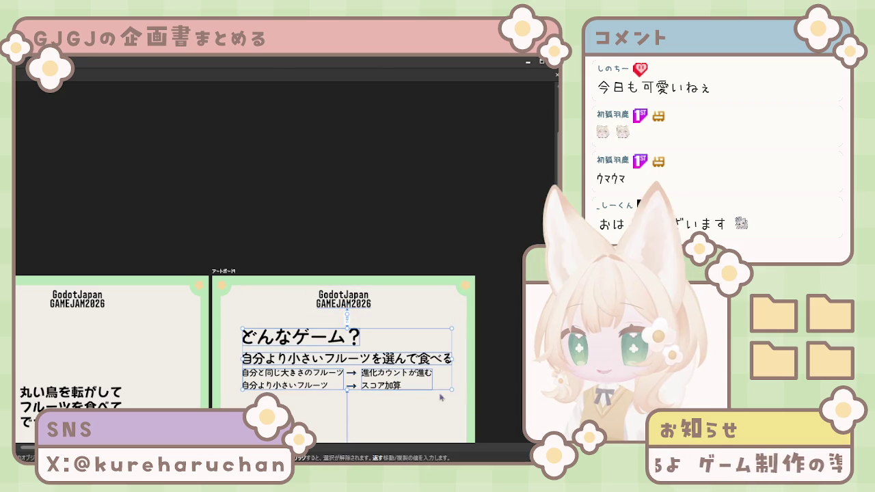
click(498, 347)
scroll(410, 342, down, 3)
scroll(356, 338, down, 1)
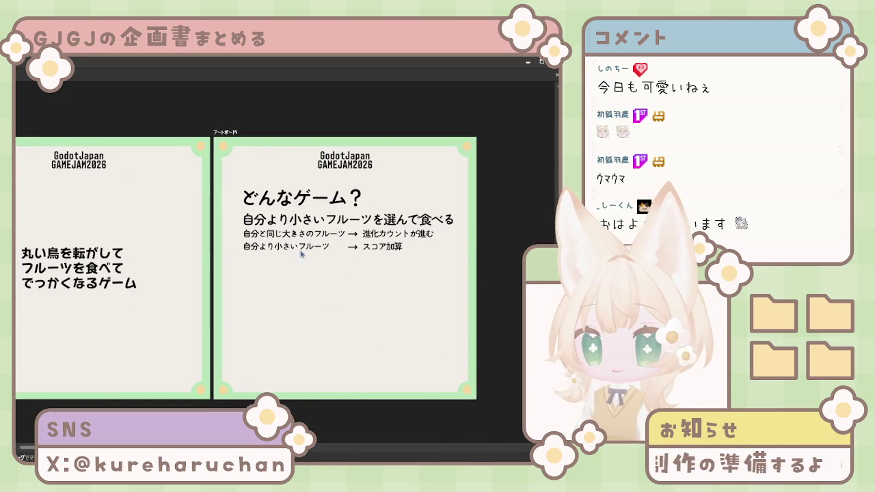
Nudge the fruit rule lines and result texts down two more steps
drag(342, 227, 378, 247)
shift+click(378, 248)
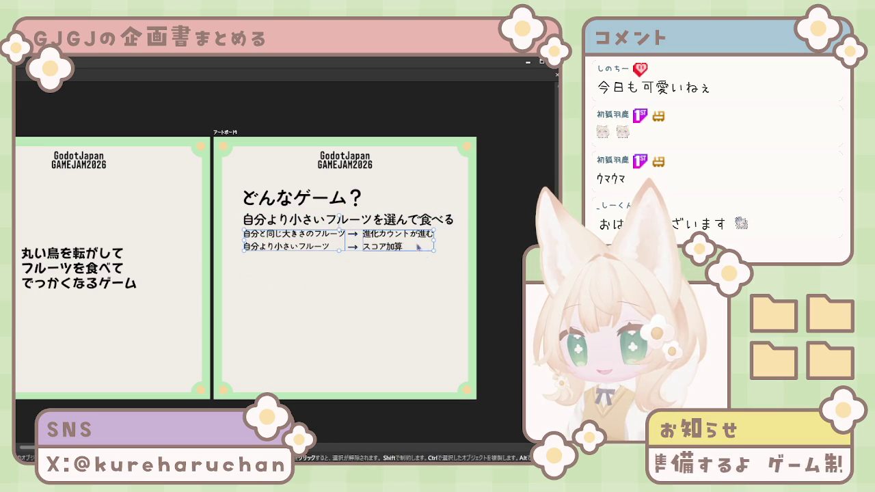
key(Down)
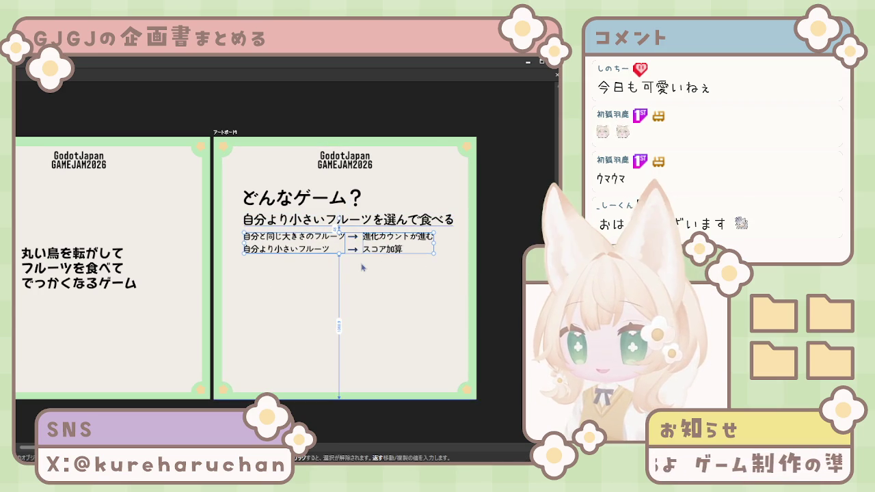
key(Down)
click(391, 315)
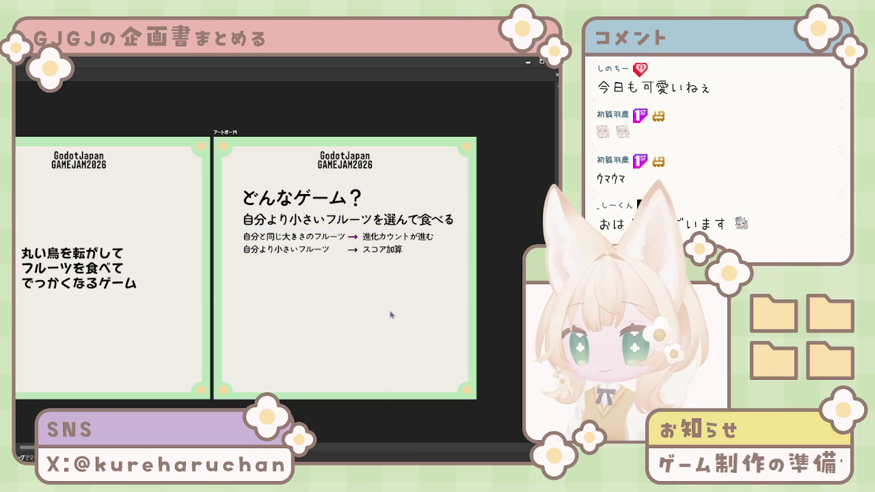
Duplicate the fruit-eating subheading line and position the copy below the rule rows
scroll(356, 301, left, 2)
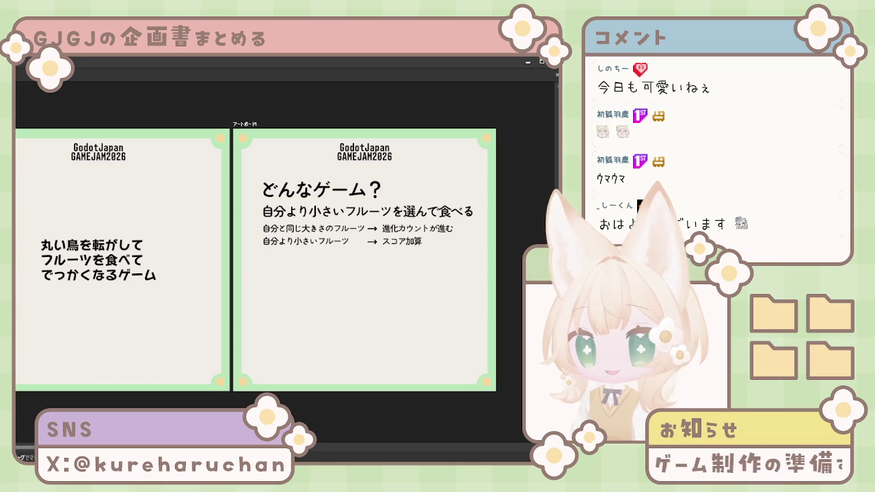
click(271, 213)
drag(300, 218, 301, 267)
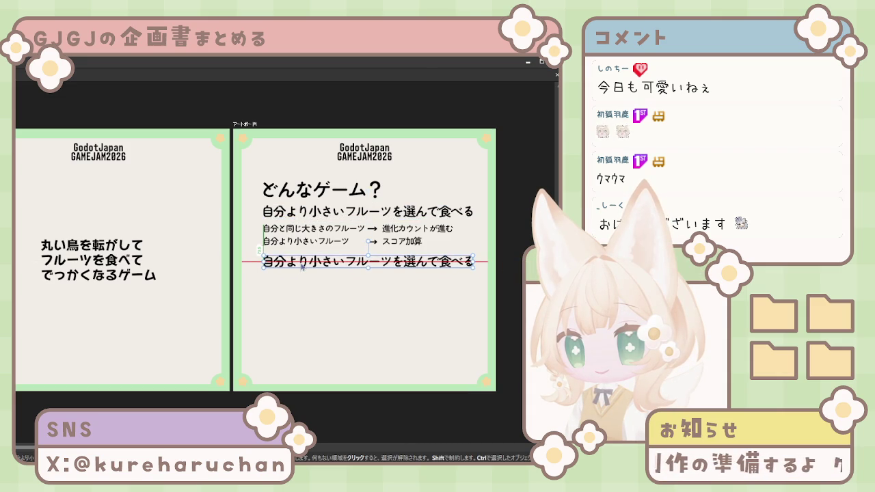
drag(302, 265, 302, 254)
key(Down)
key(Down)
key(Down)
key(Down)
key(Up)
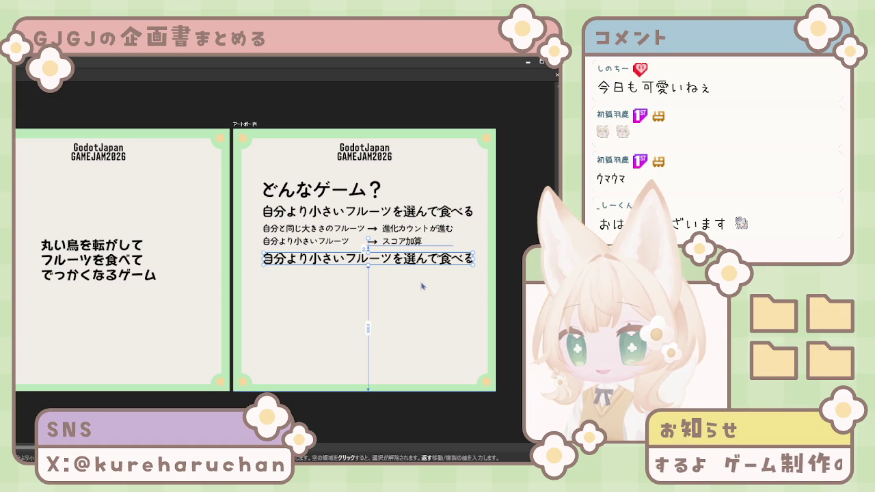
key(Down)
key(Down)
key(Down)
key(Down)
key(Down)
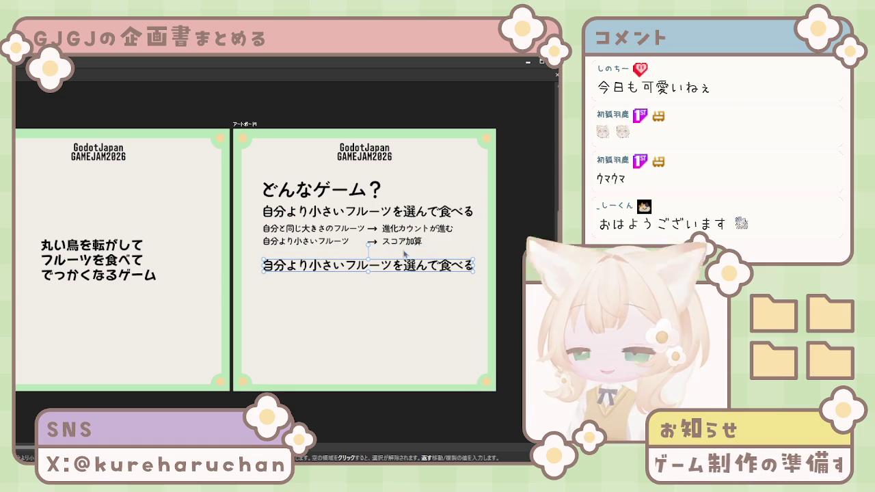
key(Up)
key(Up)
click(402, 294)
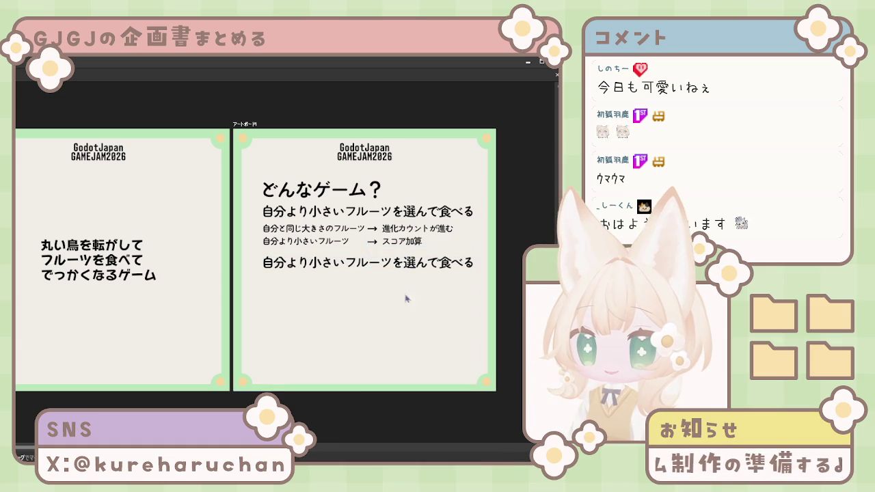
Retype the copy as お邪魔虫を避ける and duplicate the two fruit-condition lines beneath it
click(427, 260)
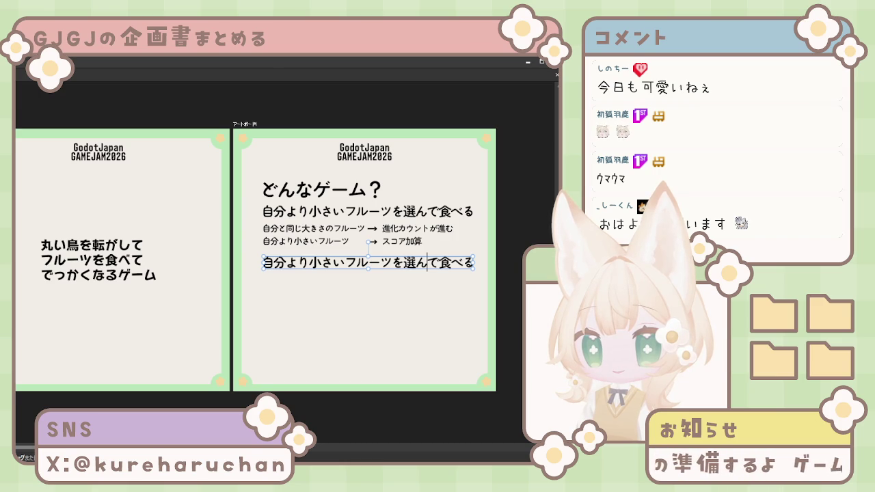
triple_click(467, 262)
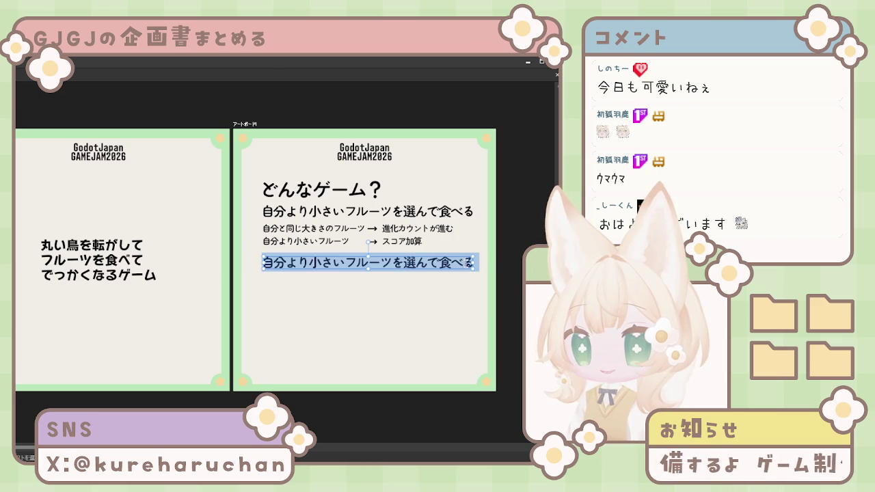
text(お邪魔虫を避ける)
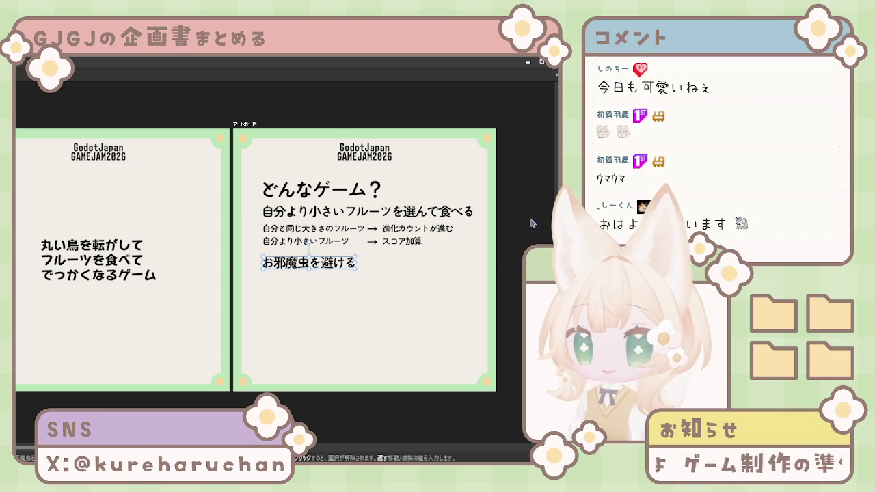
key(Escape)
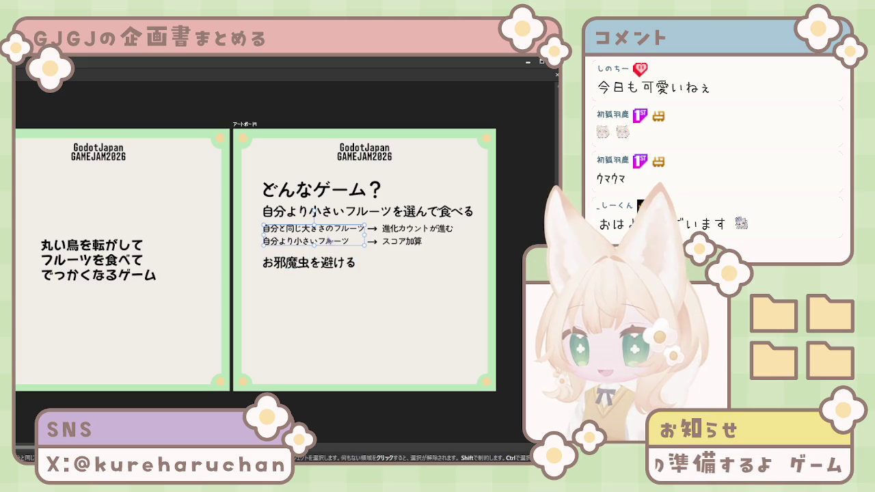
drag(329, 241, 329, 283)
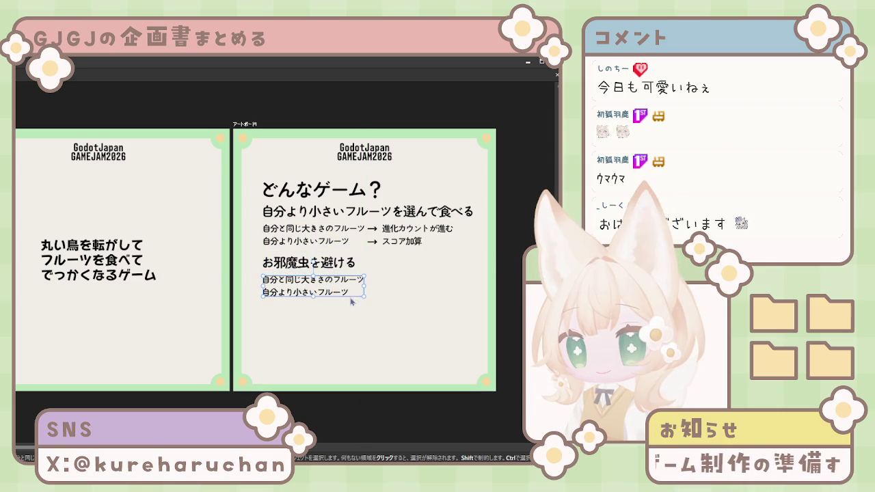
Replace the copied lines with 'お邪魔虫：トゲトゲの毛虫' and '当たると1ダメージ、後方にノックバック'
triple_click(349, 292)
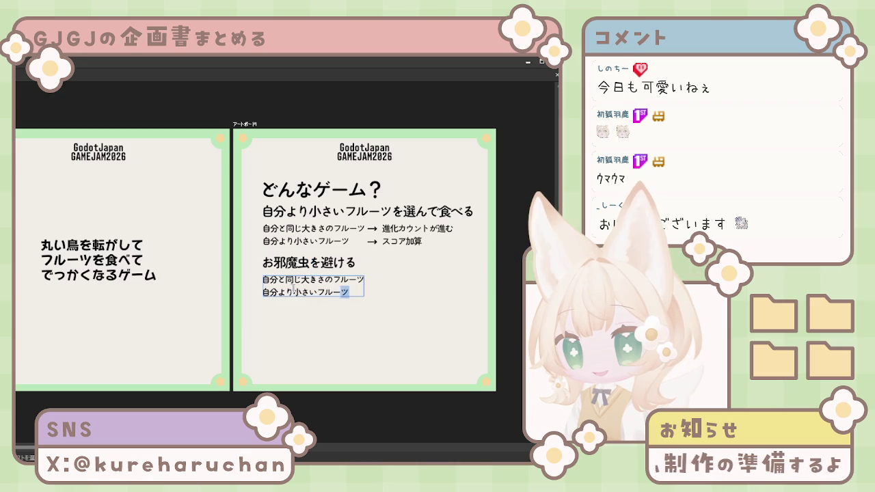
drag(302, 289, 279, 279)
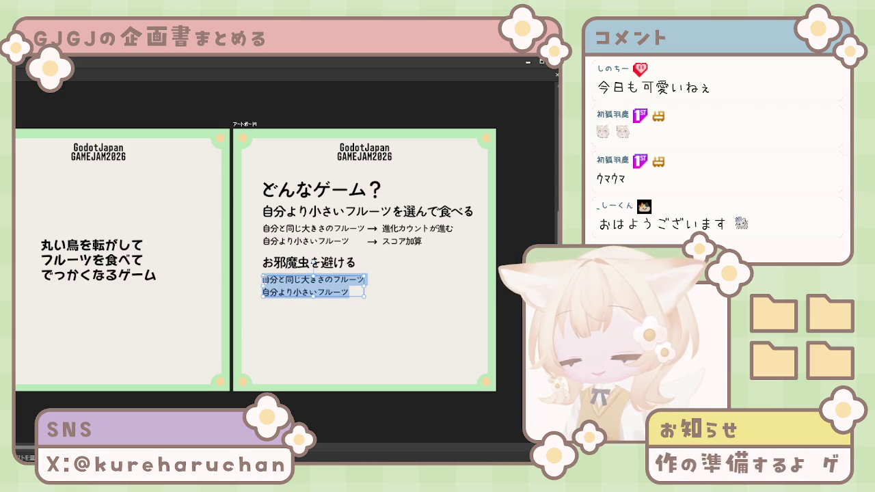
text(お邪魔虫：トゲトゲの毛虫 当たると1ダメージ、後方にノックバック)
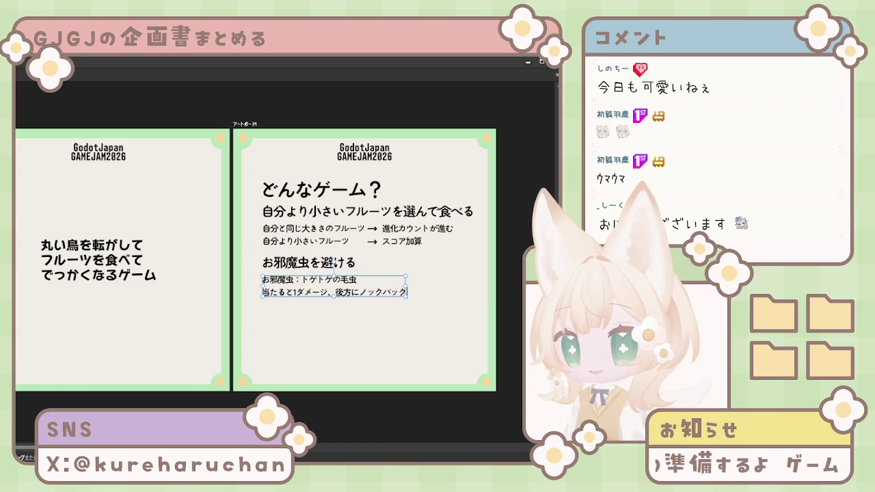
key(Escape)
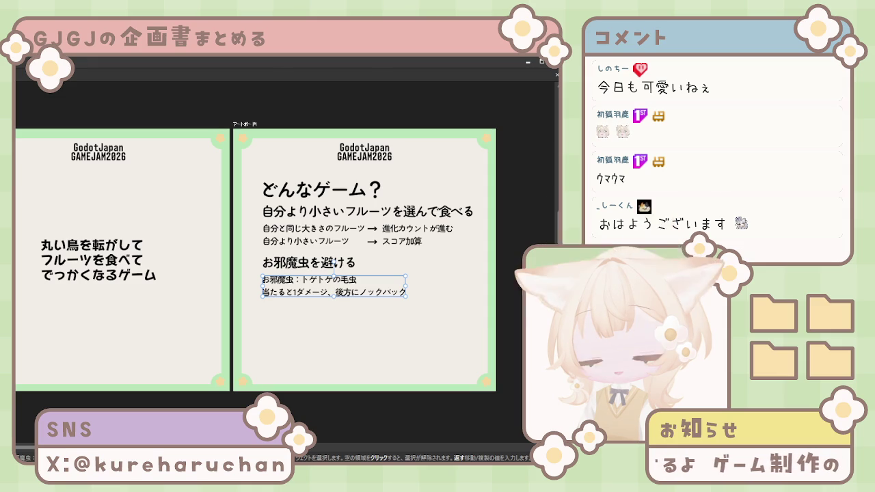
click(359, 322)
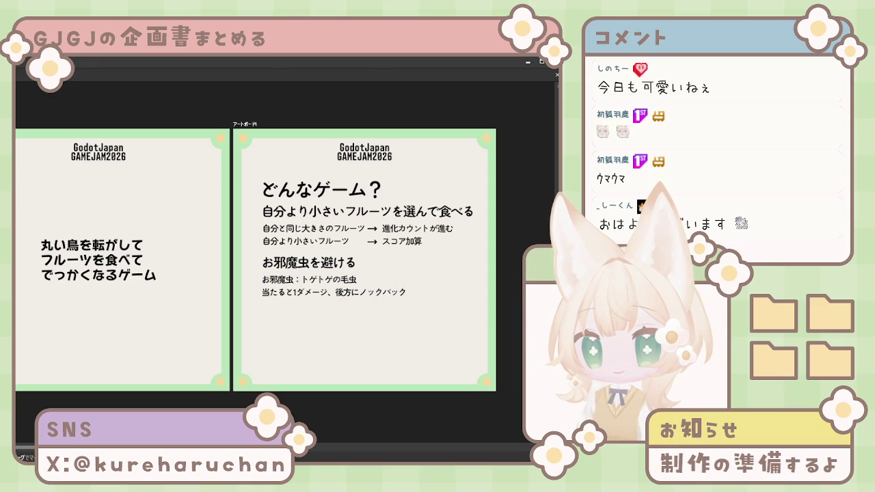
Raise the whole rules text block higher on the right artboard
click(345, 195)
drag(344, 195, 344, 320)
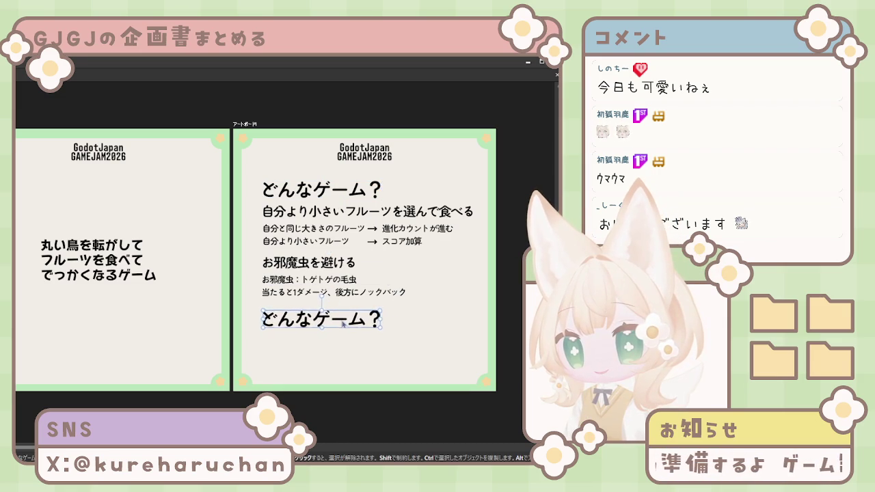
key(ctrl+z)
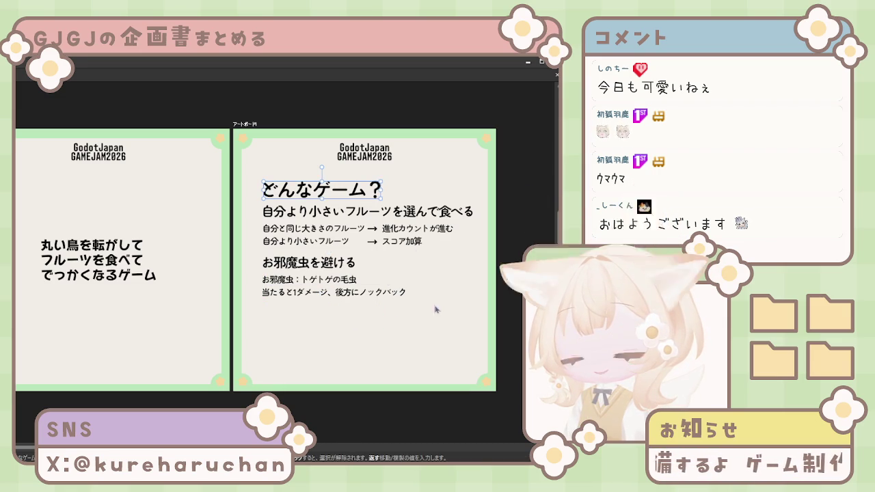
mouse_move(447, 334)
mouse_down()
mouse_move(303, 183)
mouse_move(320, 232)
mouse_move(319, 221)
mouse_up()
click(393, 298)
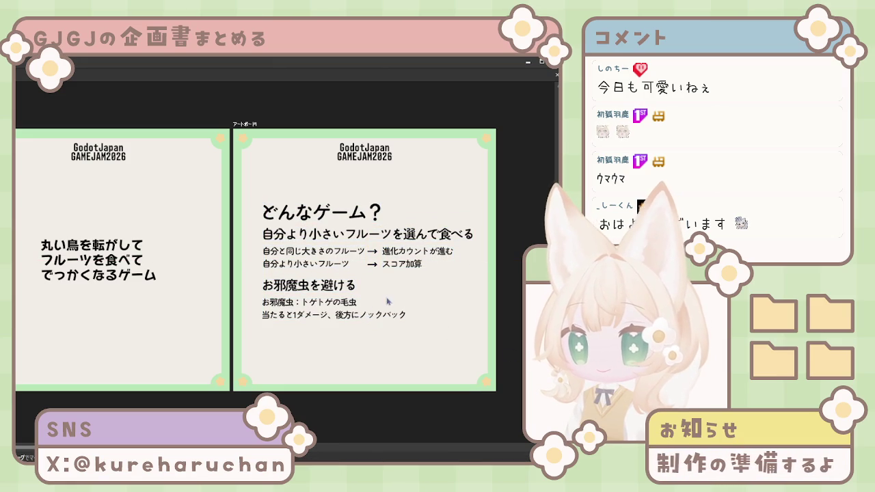
drag(358, 234, 358, 211)
key(ctrl+shift+a)
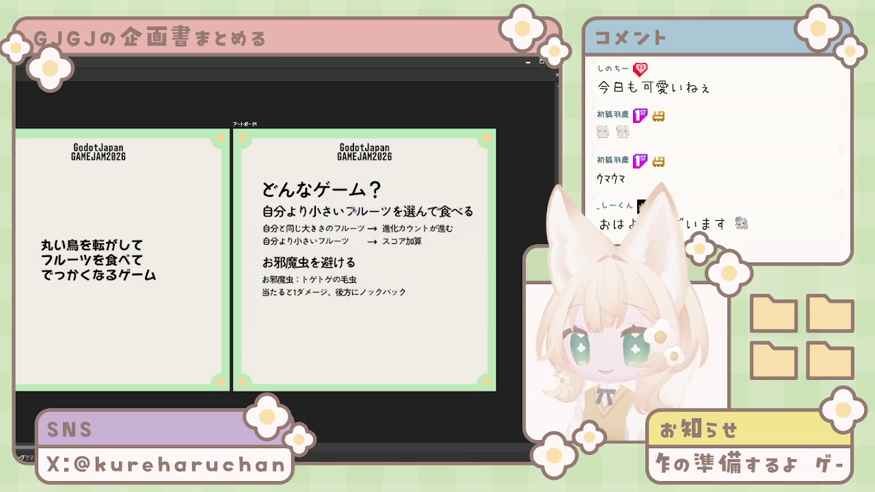
click(330, 197)
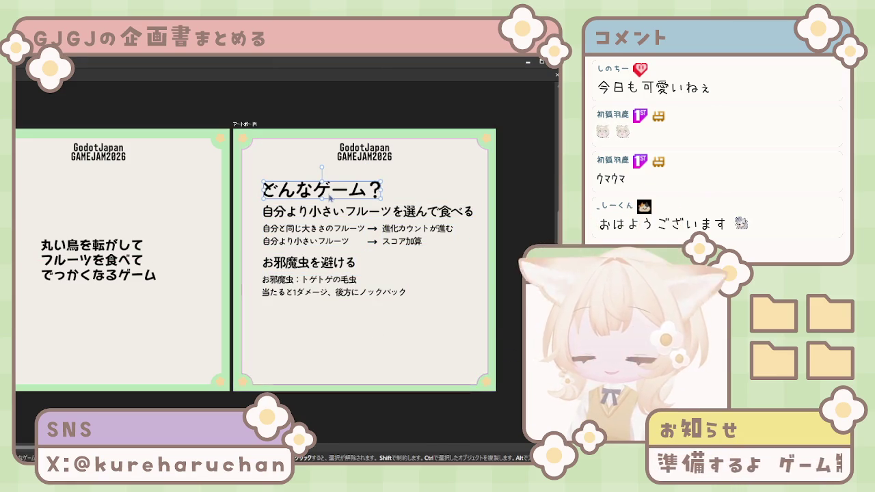
mouse_move(474, 347)
mouse_down()
mouse_move(294, 195)
mouse_move(301, 216)
mouse_up()
Centre the GodotJapan GAMEJAM2026 title and nudge both artboards' titles down slightly
click(368, 161)
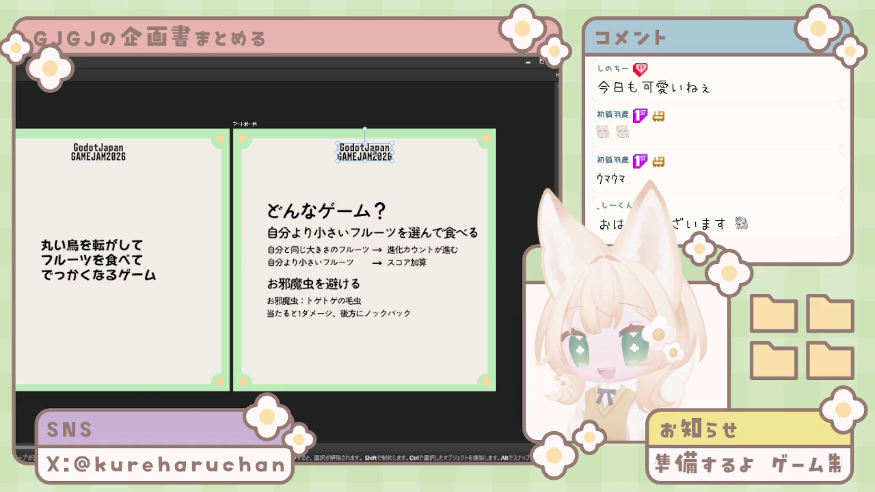
drag(380, 157, 381, 157)
key(shift+Down)
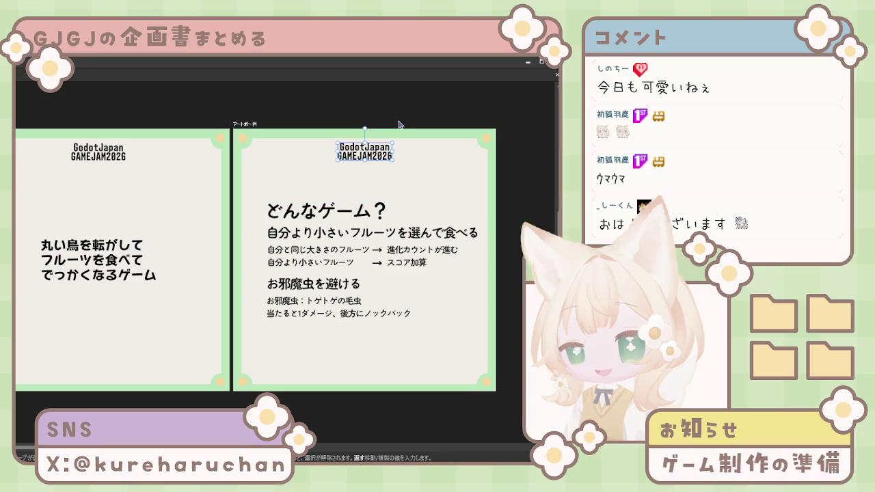
drag(101, 159, 106, 157)
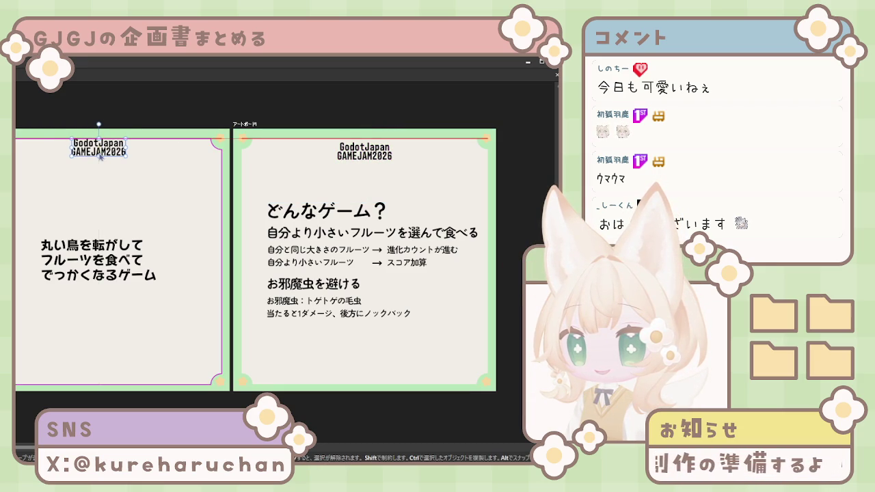
key(shift+Down)
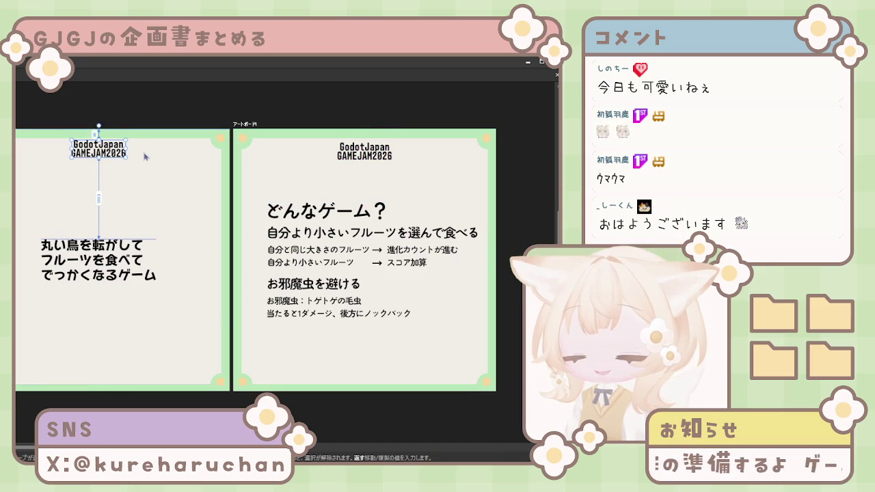
Move the right artboard's rules text up to sit just beneath the title
mouse_move(449, 361)
mouse_down()
mouse_move(299, 216)
mouse_move(294, 181)
mouse_up()
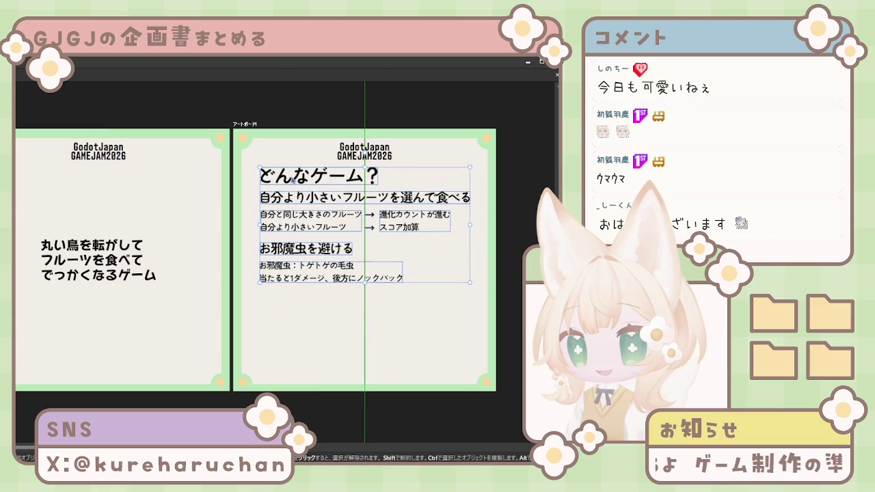
drag(294, 180, 295, 174)
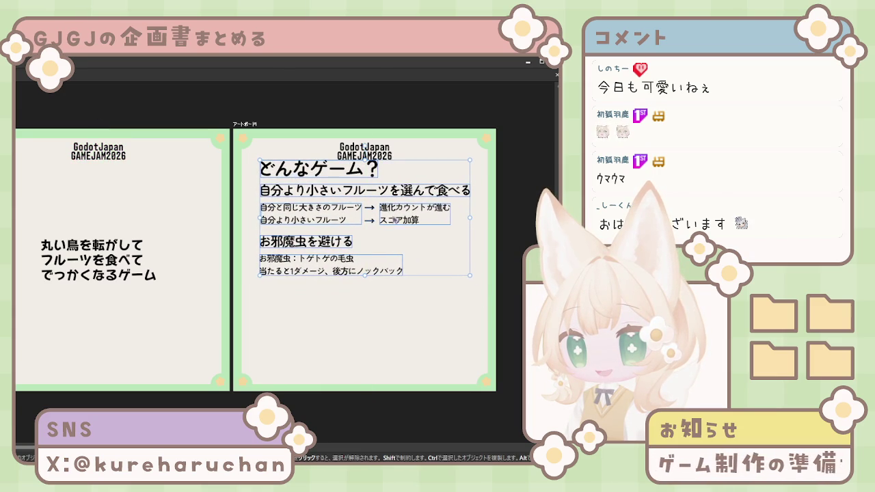
drag(385, 216, 400, 211)
click(317, 324)
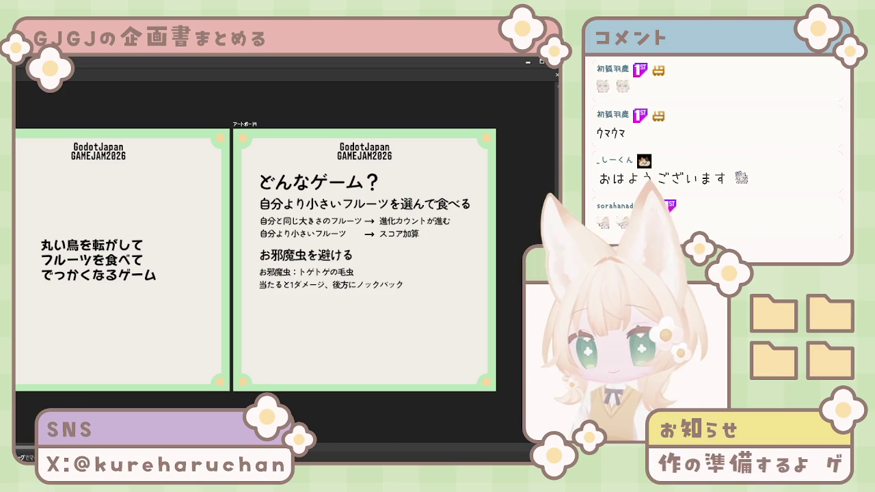
mouse_move(322, 182)
mouse_down()
mouse_move(323, 334)
mouse_move(321, 309)
mouse_up()
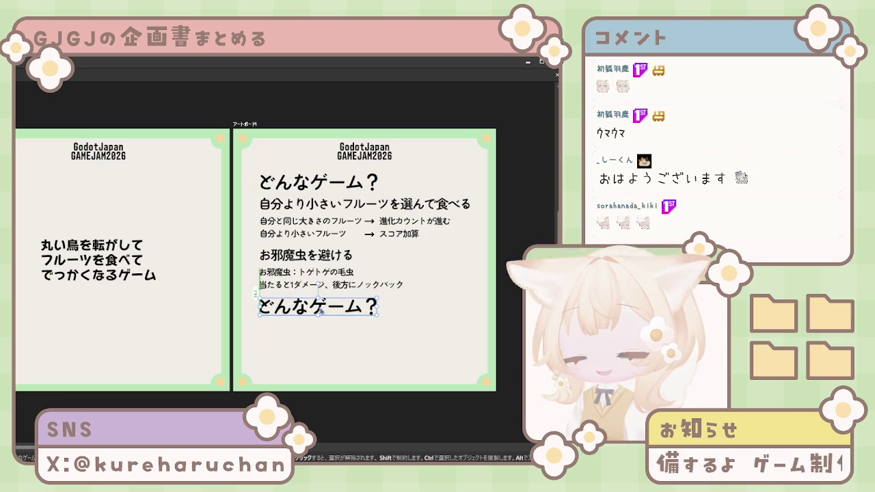
drag(321, 309, 320, 309)
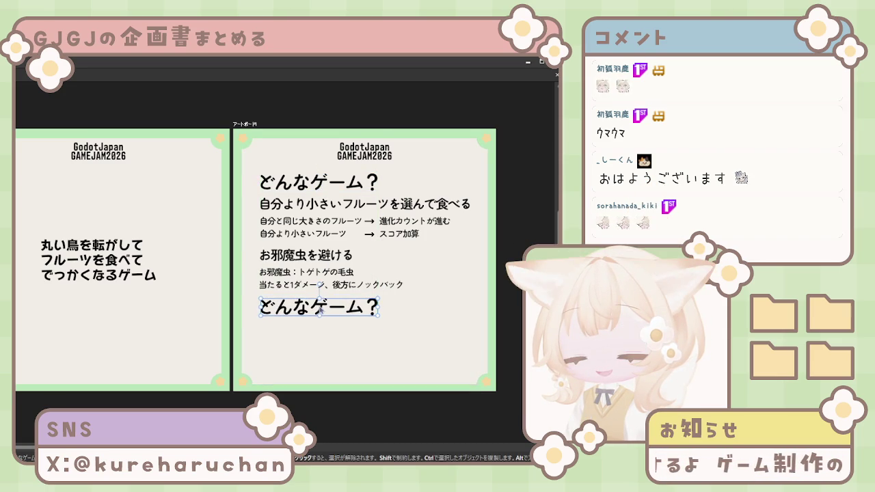
key(ctrl+z)
click(409, 282)
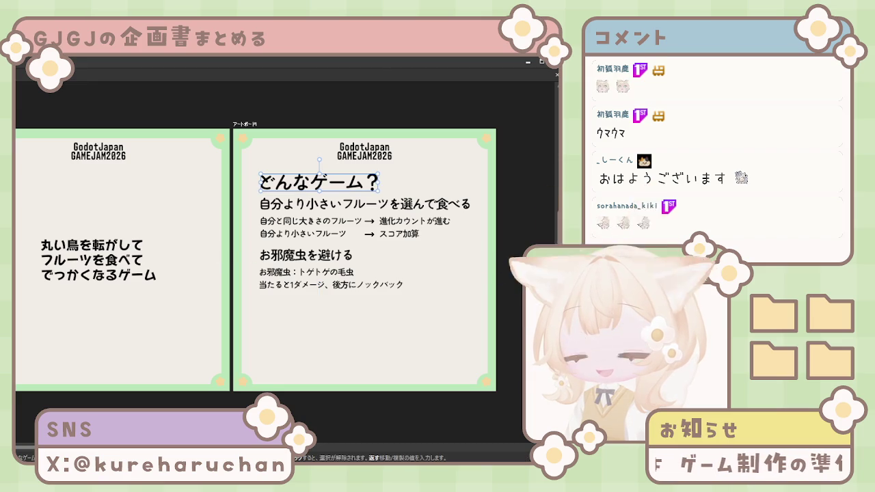
drag(336, 225, 327, 255)
drag(445, 328, 306, 206)
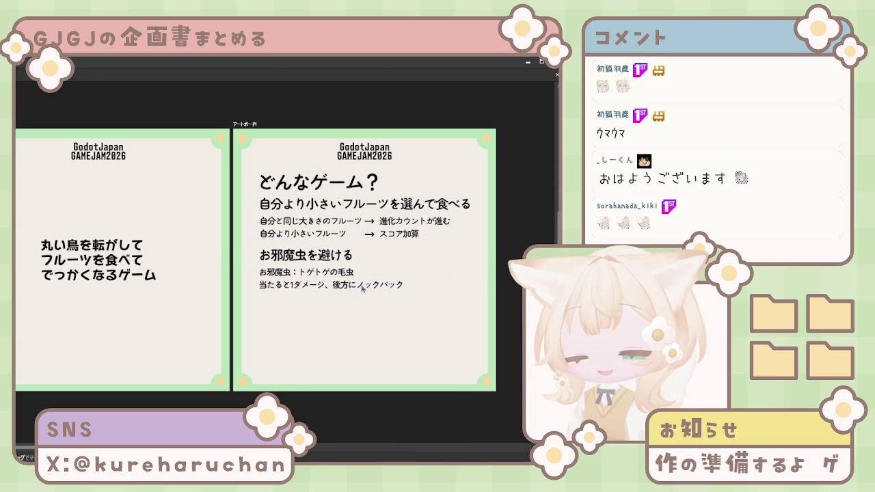
drag(444, 327, 258, 173)
click(409, 331)
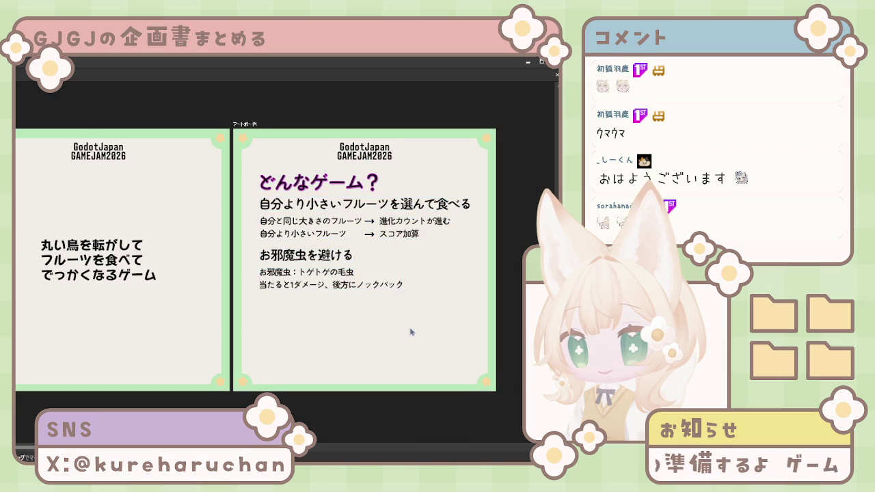
drag(409, 331, 318, 327)
scroll(318, 327, down, 1)
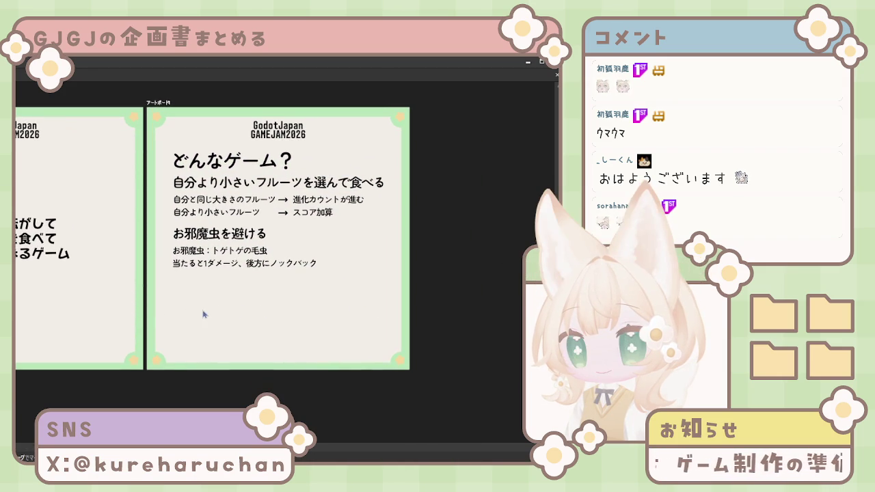
Add a new blank artboard to the right of the existing ones
scroll(363, 279, down, 2)
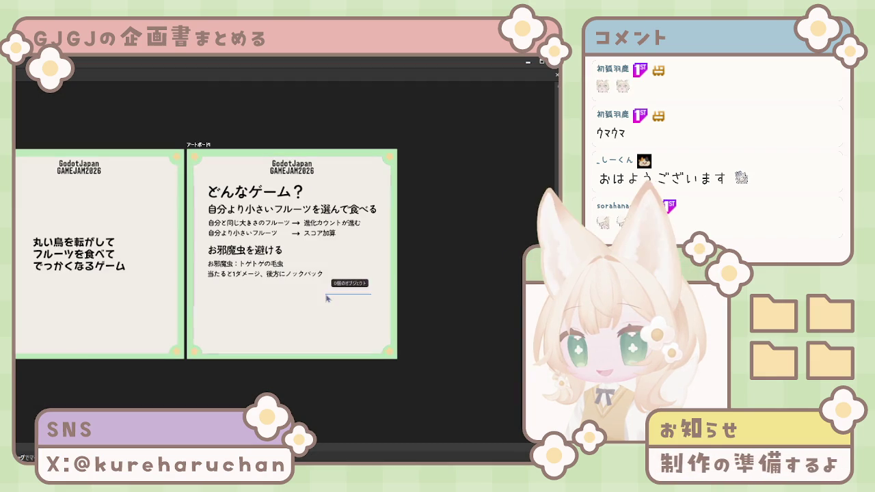
scroll(426, 303, up, 1)
drag(426, 303, 342, 322)
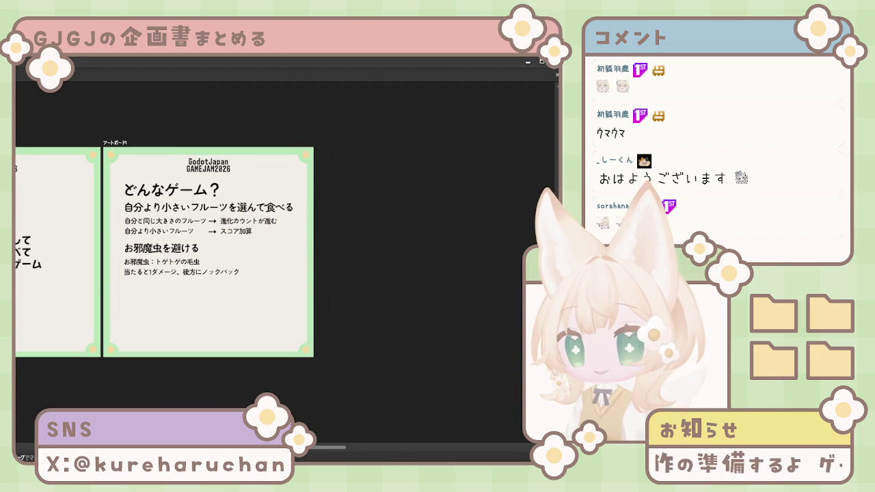
scroll(354, 313, up, 2)
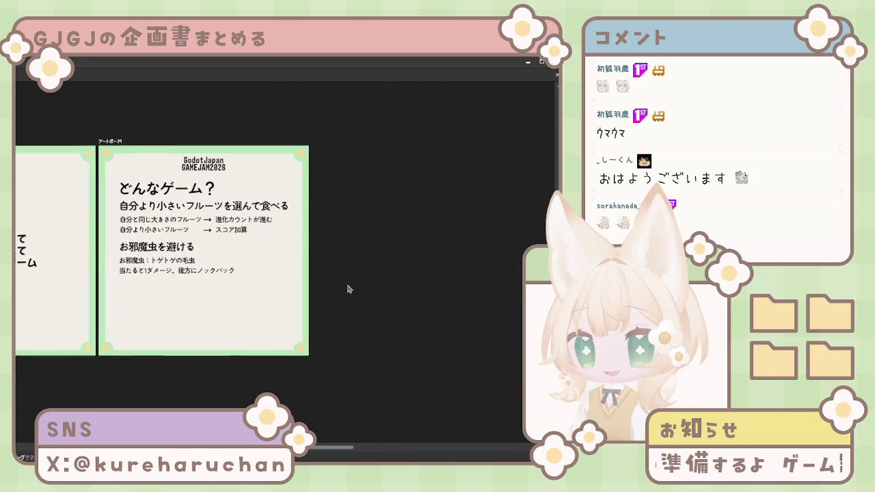
key(m)
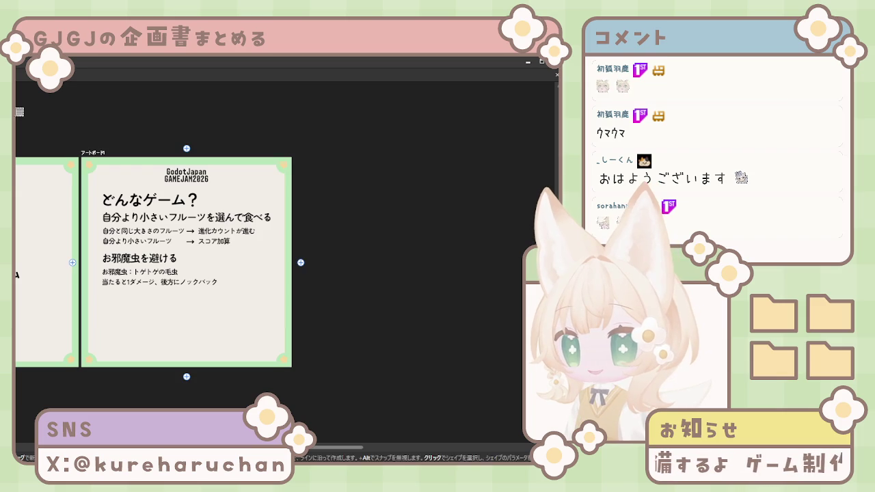
click(301, 263)
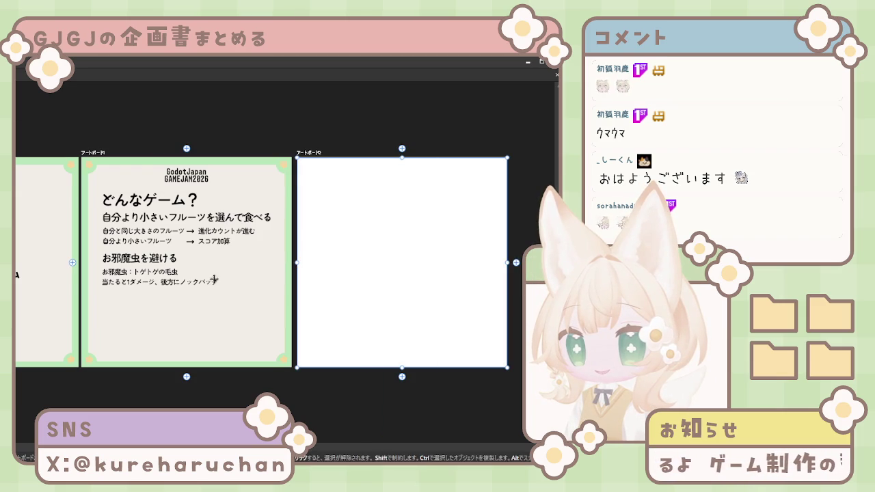
key(v)
click(240, 287)
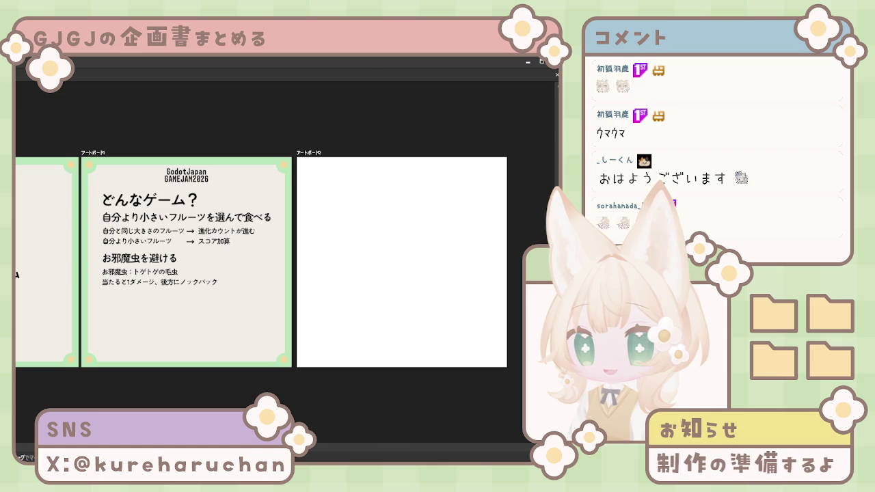
click(463, 286)
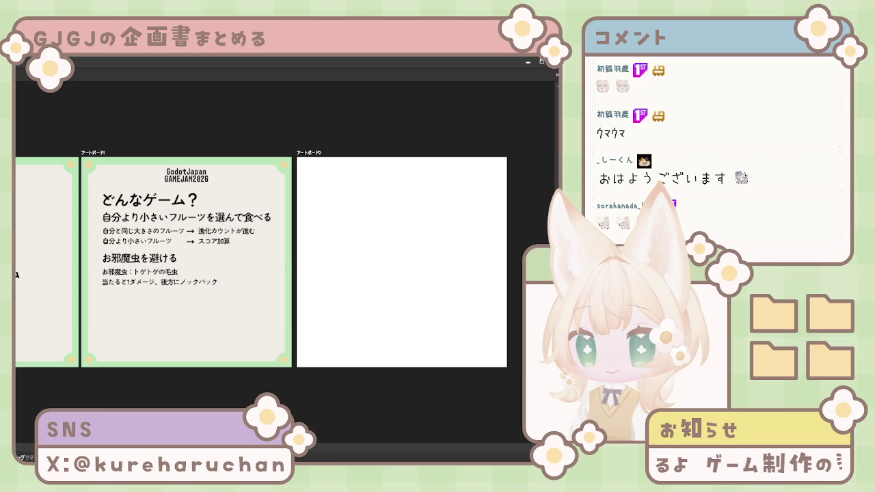
Copy the green-framed card and rules text onto it, centring the GodotJapan title
drag(293, 317, 381, 327)
click(199, 183)
drag(340, 201, 410, 183)
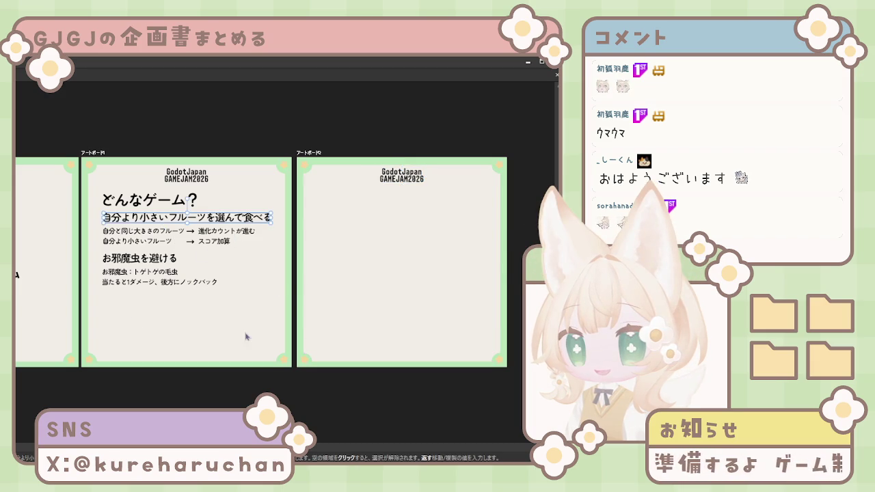
click(171, 236)
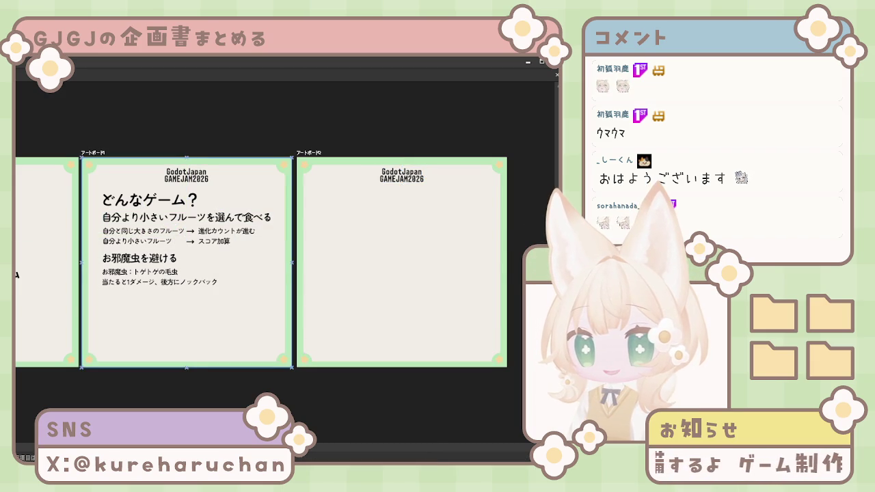
drag(275, 323, 103, 193)
mouse_move(285, 255)
mouse_down()
mouse_move(412, 307)
mouse_move(347, 229)
mouse_up()
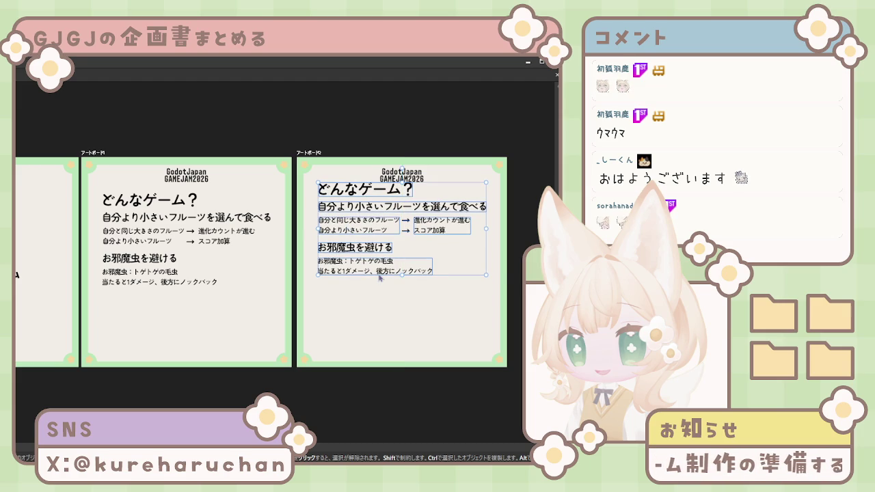
Align the copied rules text to the original card's height and select the どんなゲーム？ heading text
drag(377, 276, 380, 280)
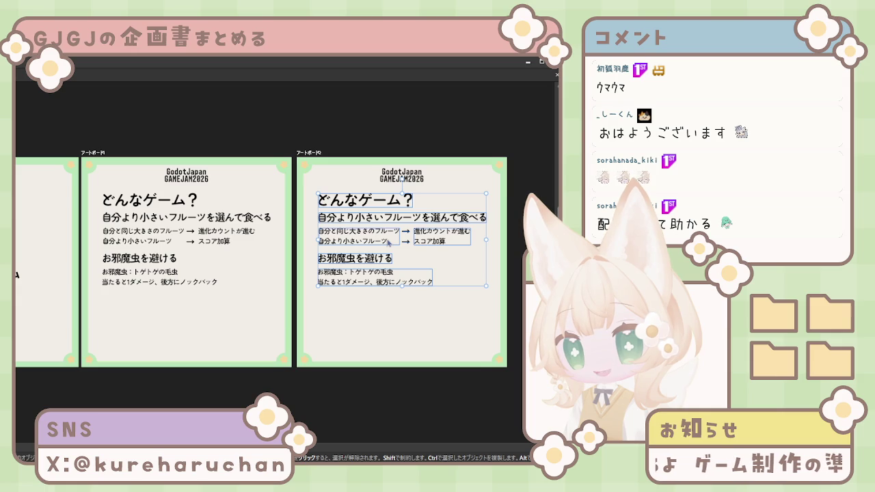
key(shift+Up)
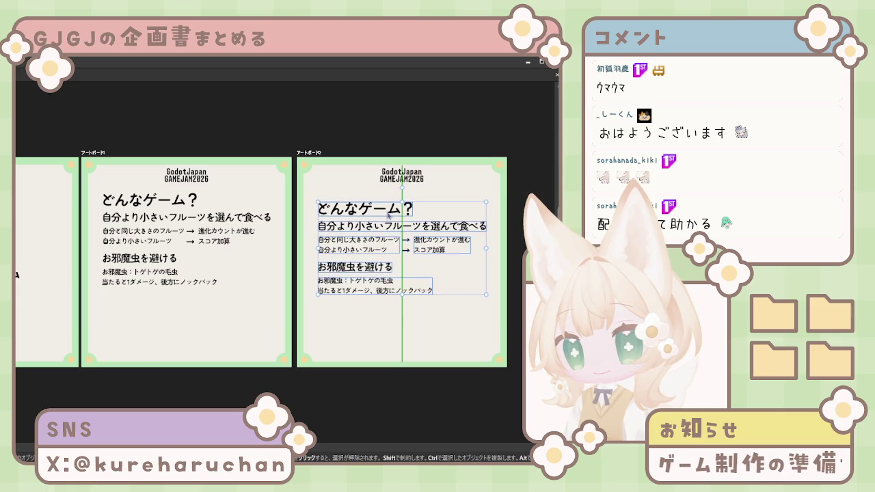
mouse_move(390, 208)
mouse_down()
mouse_move(391, 196)
mouse_move(390, 205)
mouse_up()
click(366, 196)
drag(509, 369, 204, 84)
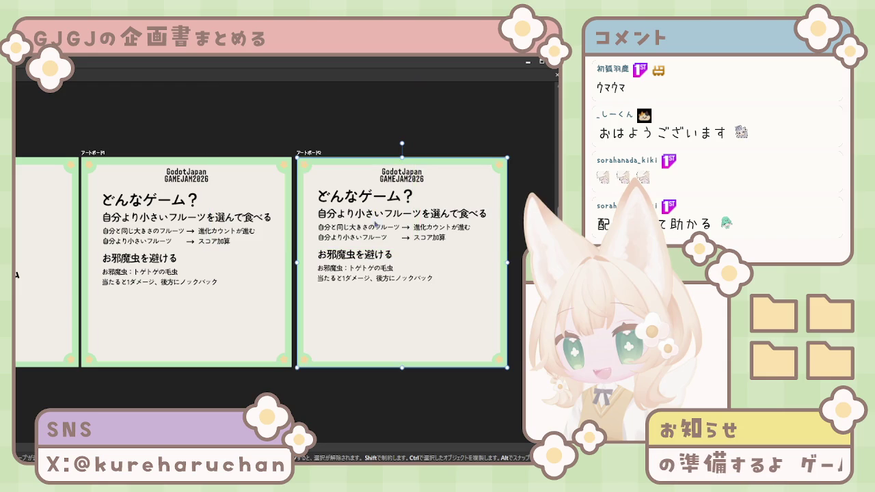
mouse_move(516, 293)
mouse_down()
mouse_move(364, 195)
mouse_move(406, 211)
mouse_move(424, 241)
mouse_up()
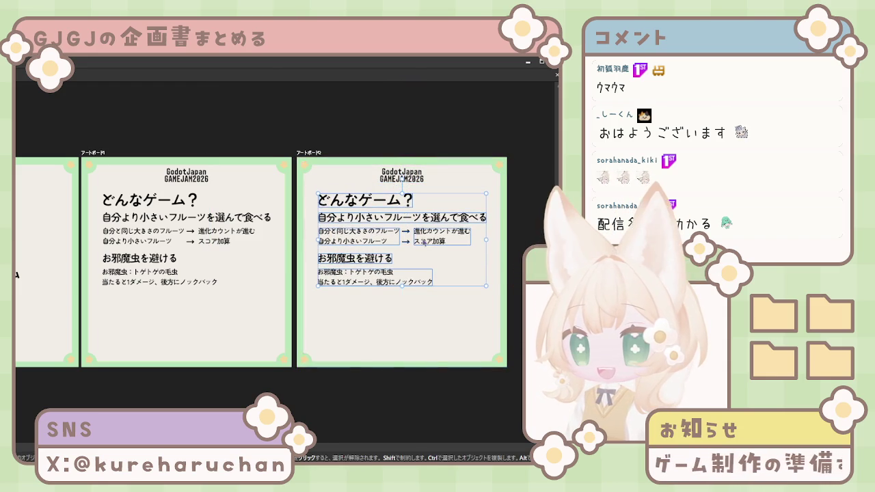
double_click(410, 199)
drag(415, 200, 376, 201)
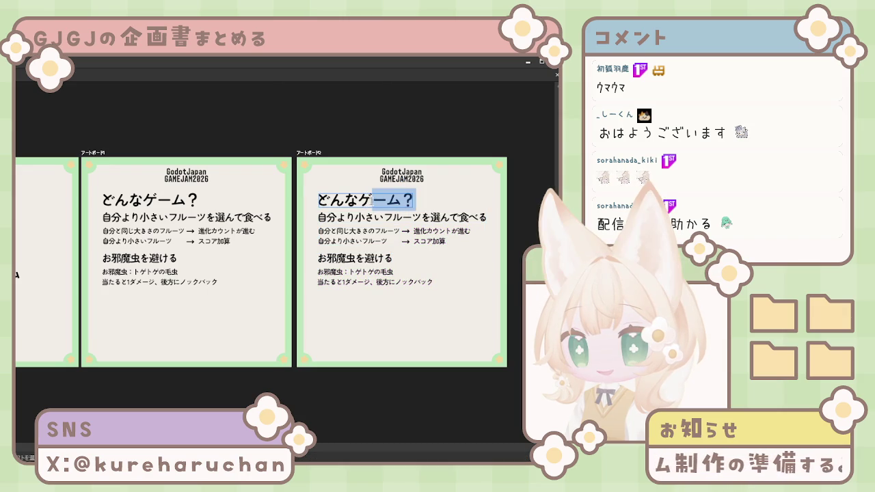
Replace the heading text with ゴール and select the first rule line beneath it
text(g)
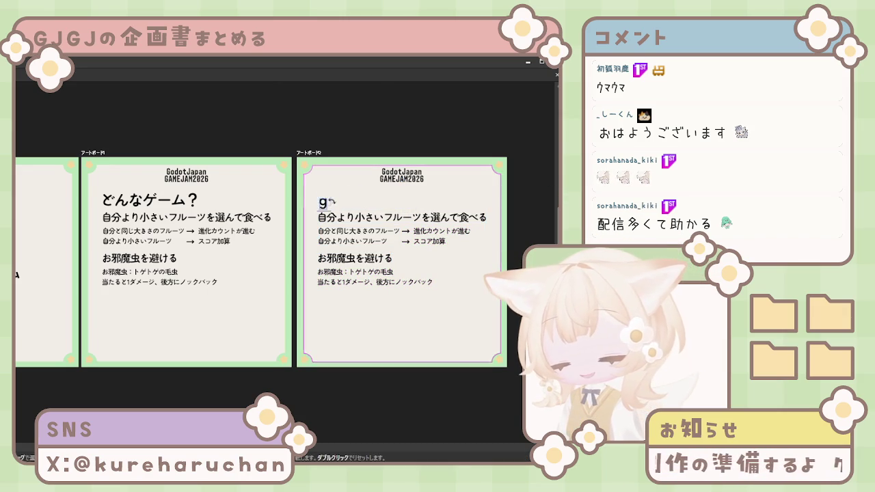
text(o-ru)
key(Return)
key(Escape)
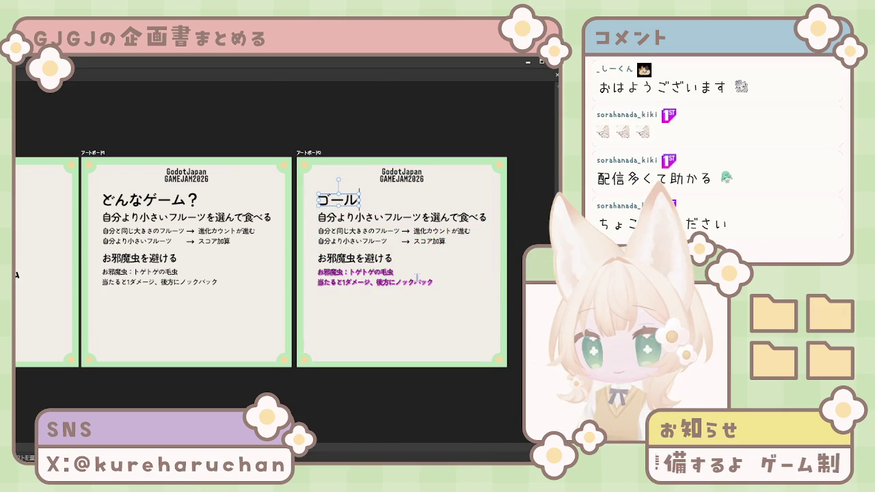
click(337, 219)
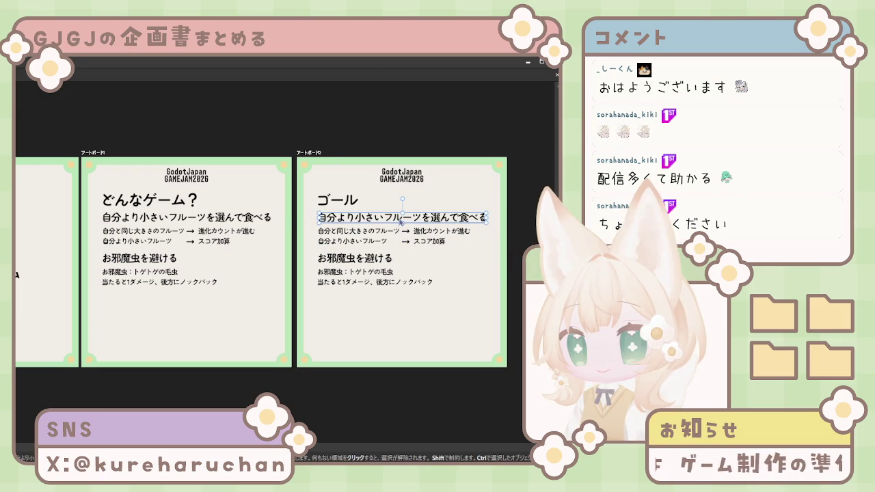
Delete the 自分より小さいフルーツを選んで食べる line under ゴール
click(401, 236)
click(412, 220)
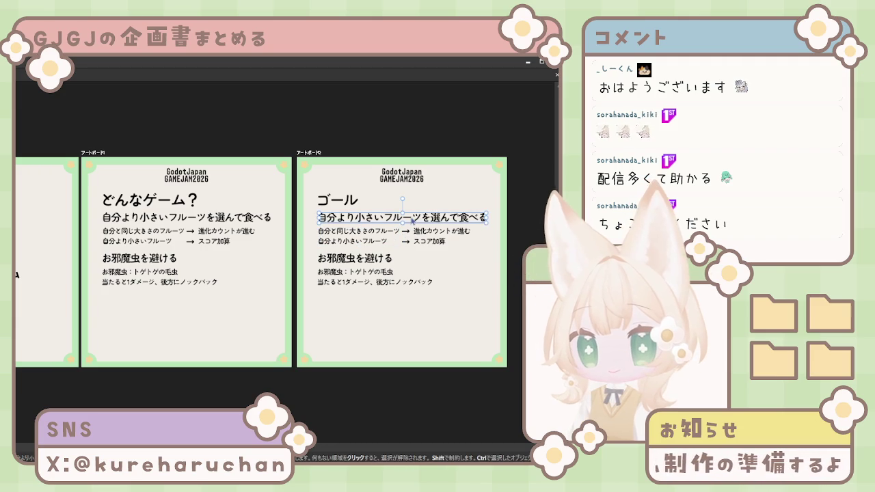
drag(472, 323, 351, 215)
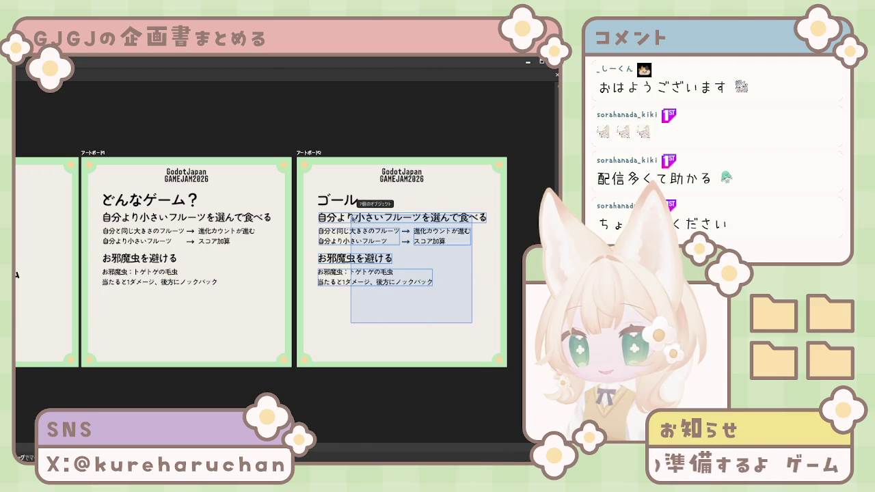
mouse_move(467, 320)
mouse_down()
mouse_move(354, 227)
mouse_move(382, 255)
mouse_up()
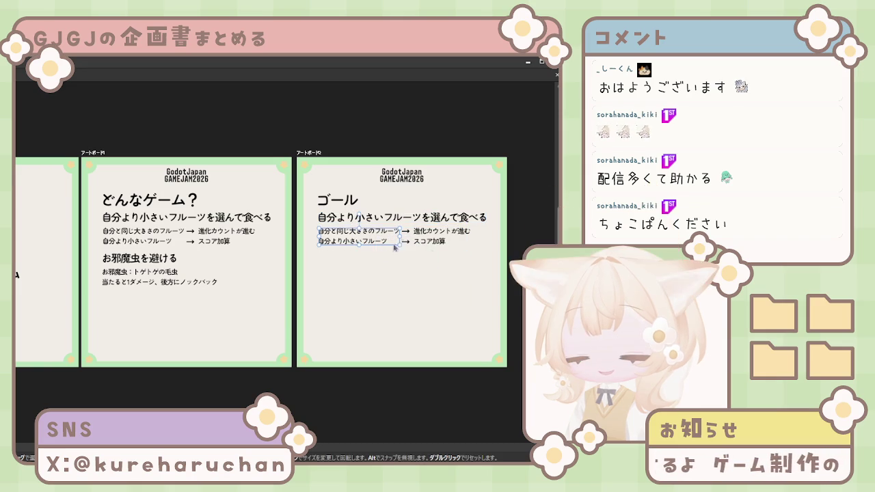
click(397, 217)
key(Delete)
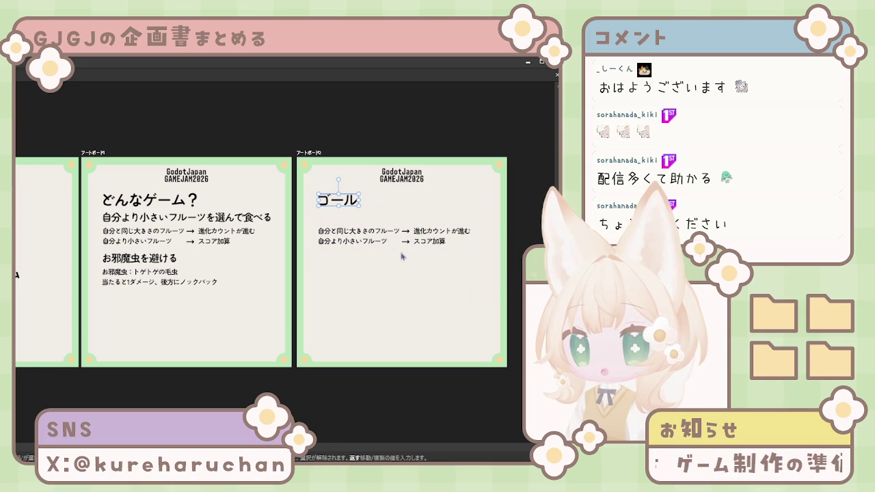
Delete the arrow rule lines, their result text and the leftover rule text
drag(379, 241, 378, 224)
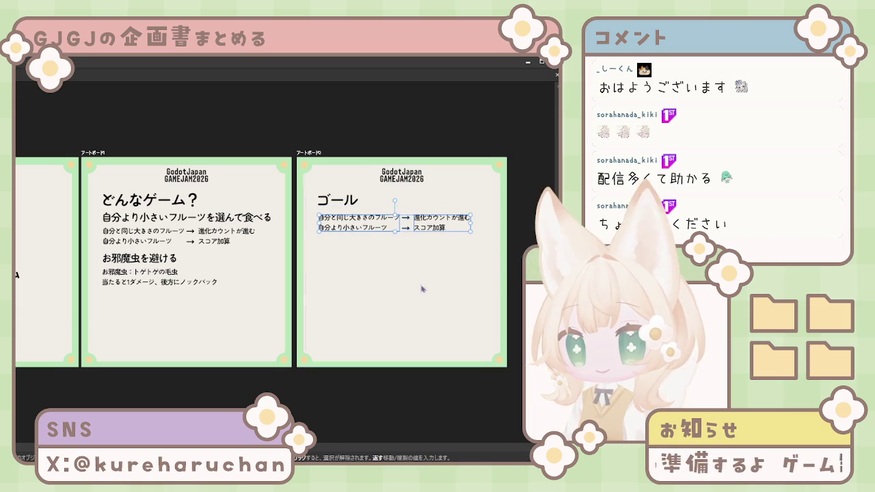
click(408, 241)
drag(478, 254, 403, 208)
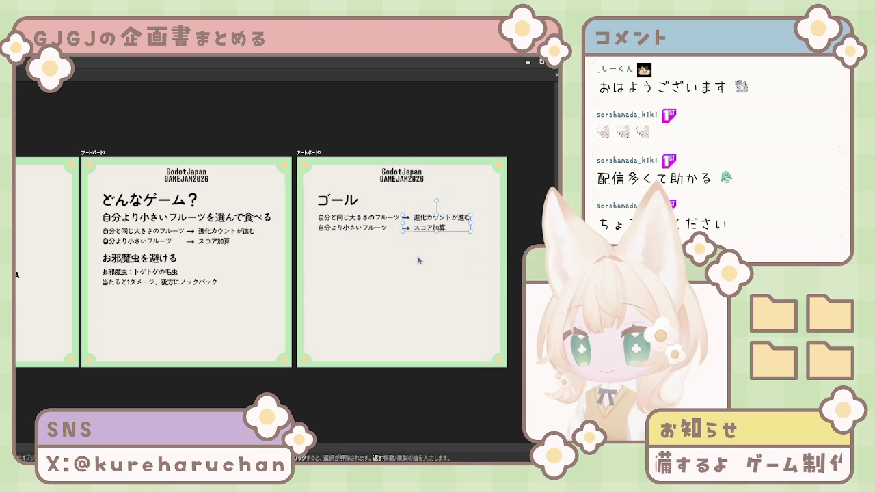
key(Delete)
click(369, 229)
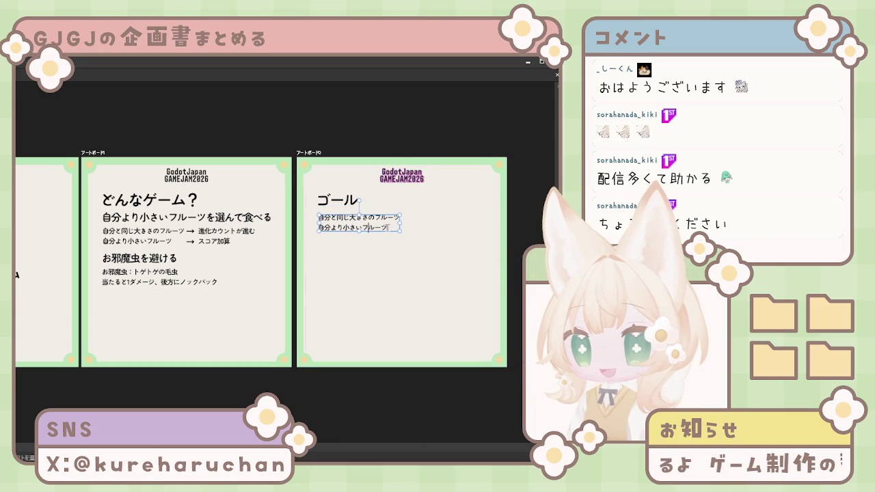
click(384, 227)
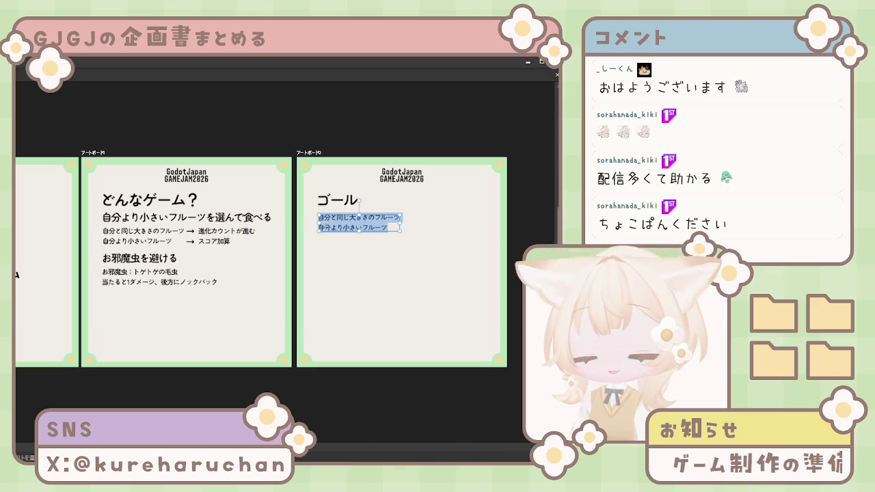
key(Delete)
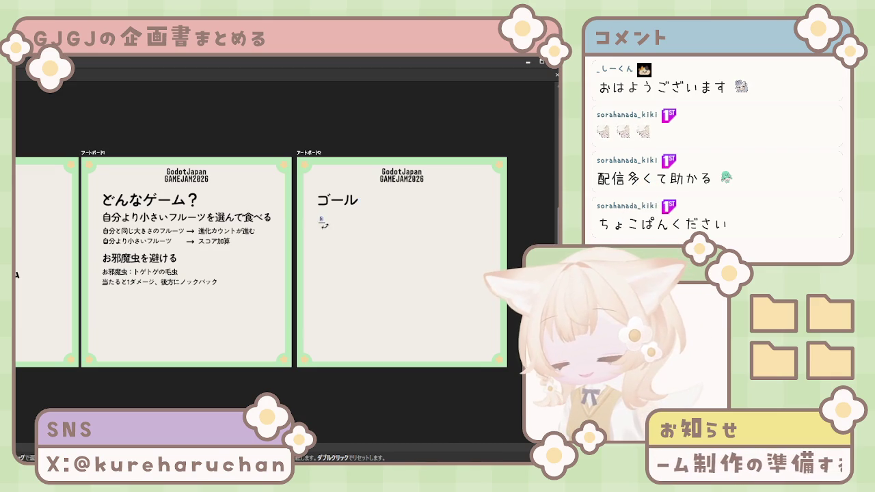
Type the first goal line スイカ鳥になる under ゴール
text(すいかどりにnaru)
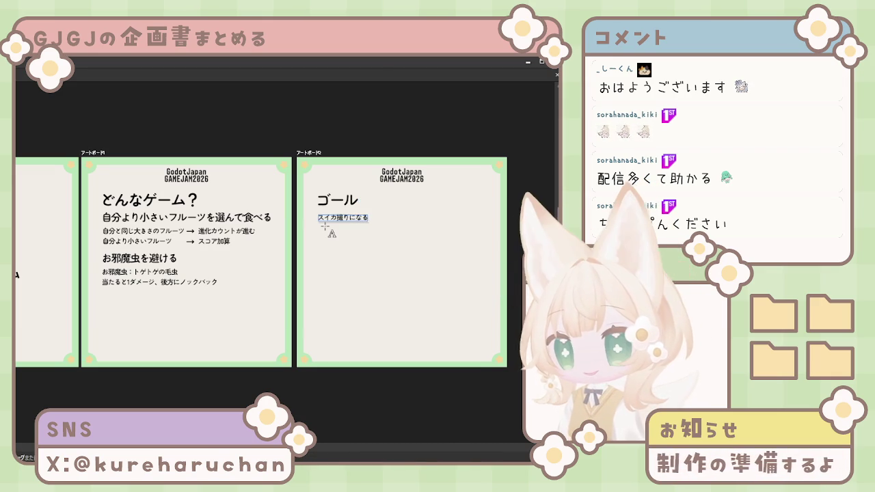
key(space)
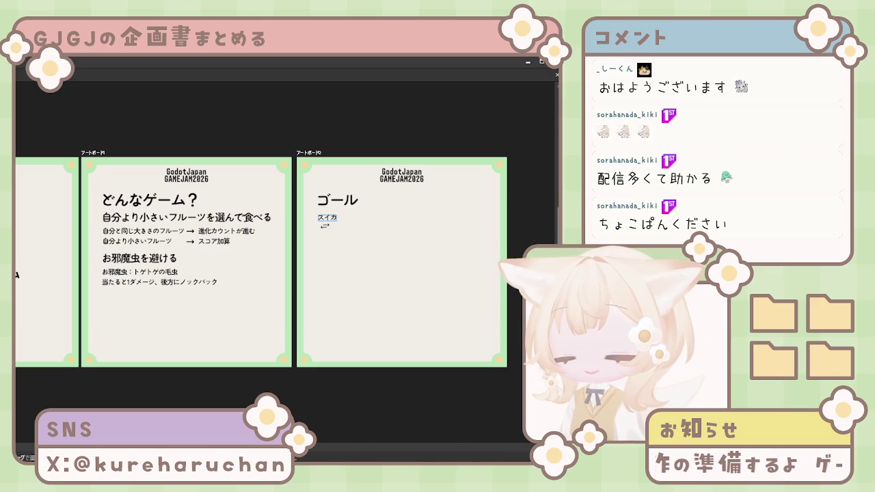
text(ni)
key(space)
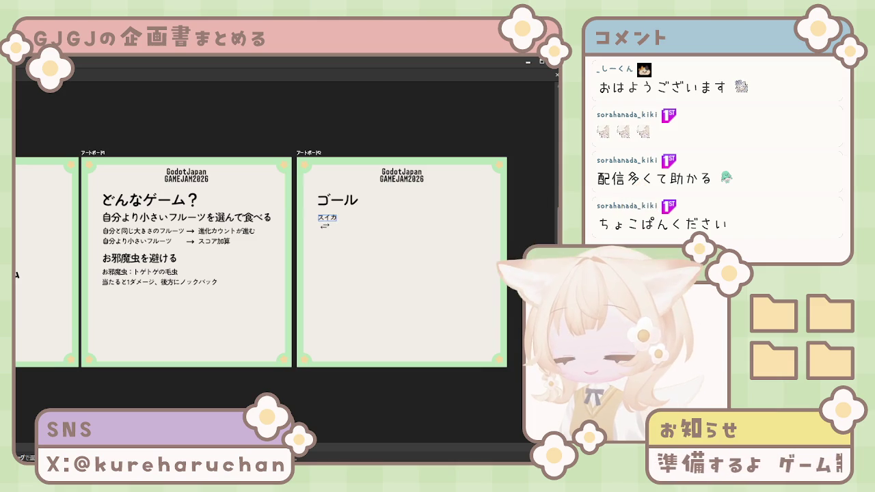
text(in)
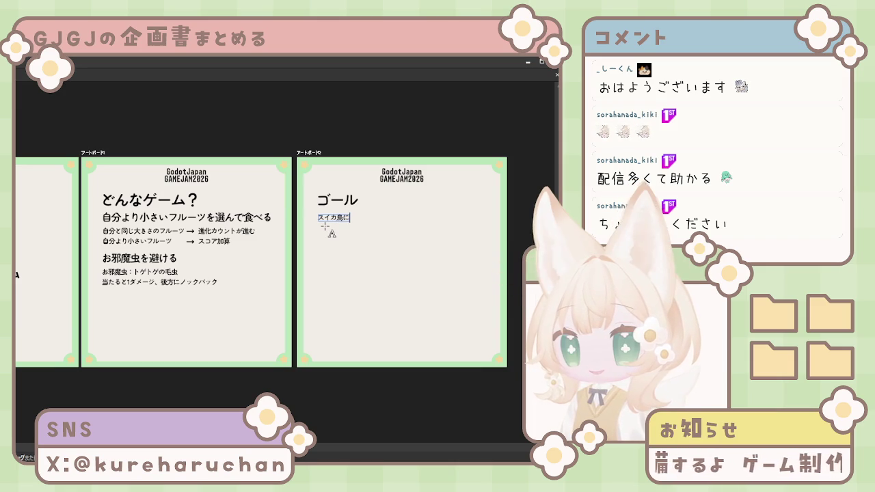
text(u)
key(Return)
key(Return)
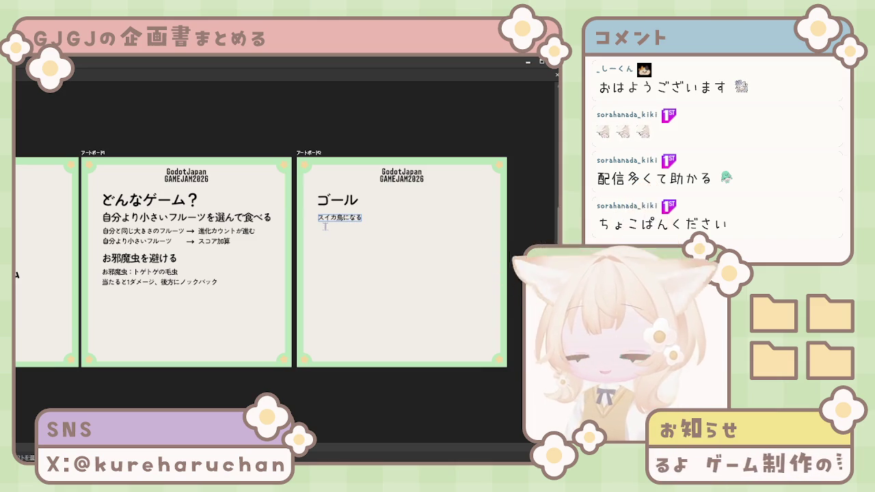
Add ハイスコアを目指す as the second goal and drag the ゴール section to the middle artboard
text(has)
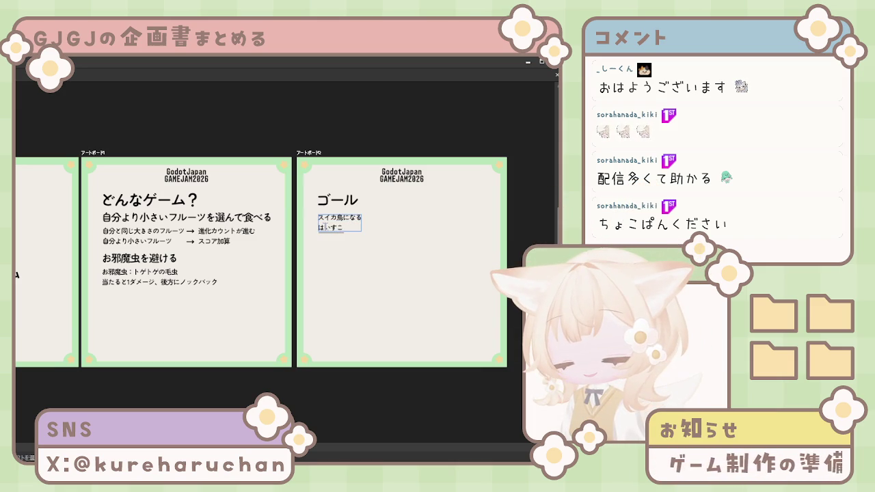
text(u)
key(space)
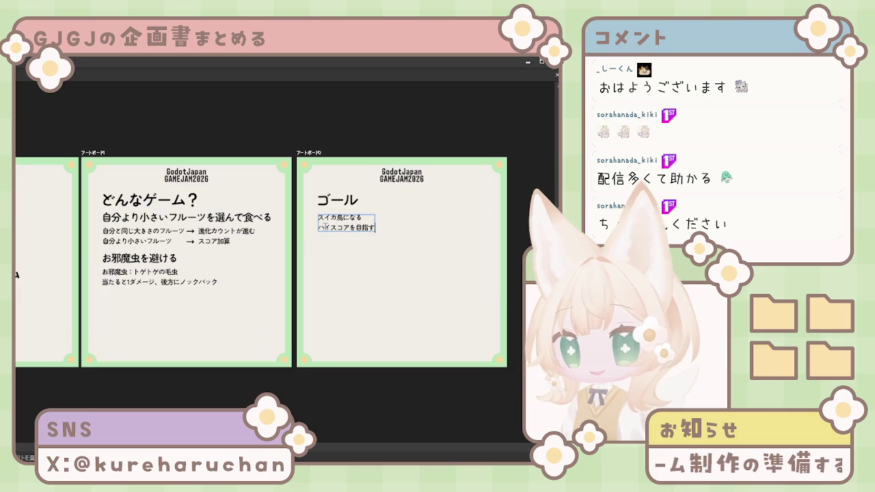
key(BackSpace)
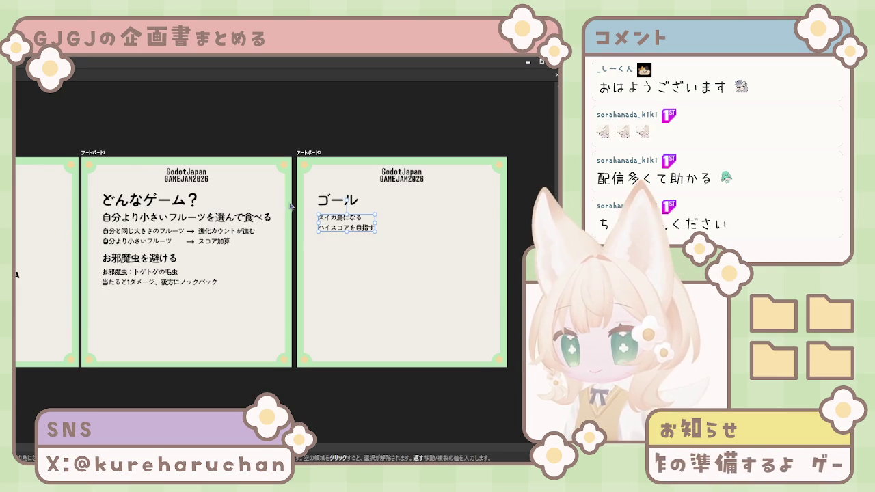
shift+click(335, 204)
drag(344, 227, 132, 328)
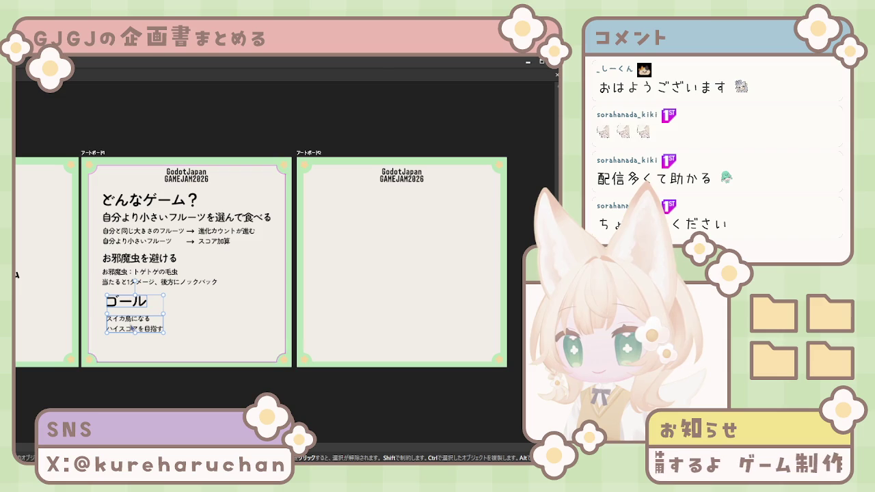
Space the ゴール heading and both goal lines evenly beneath the knockback line
shift+click(178, 282)
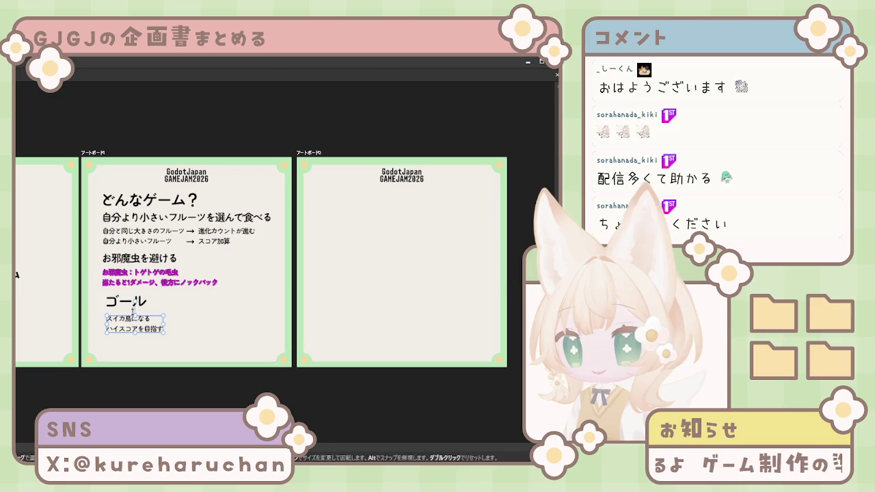
drag(125, 302, 127, 298)
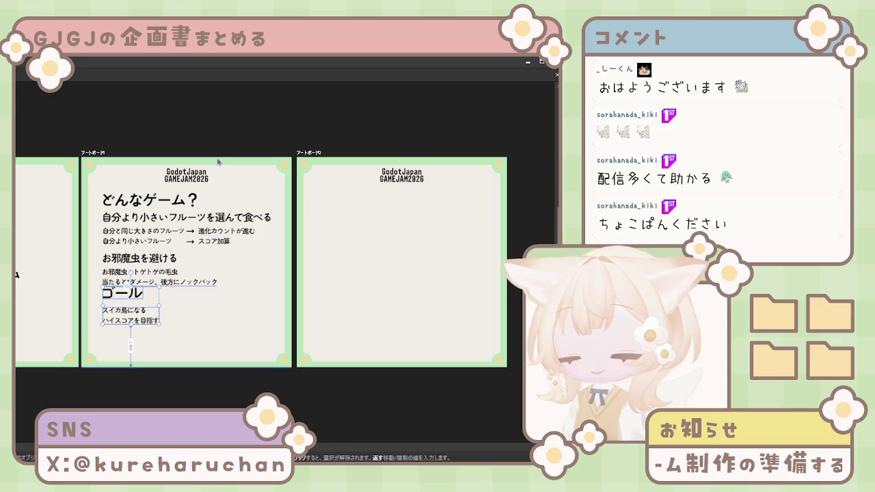
key(Down)
key(Down)
key(Down)
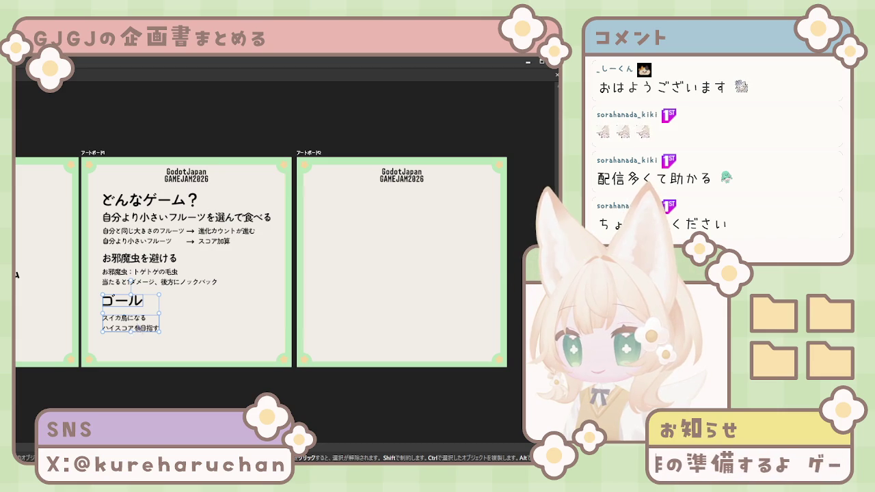
drag(139, 330, 157, 320)
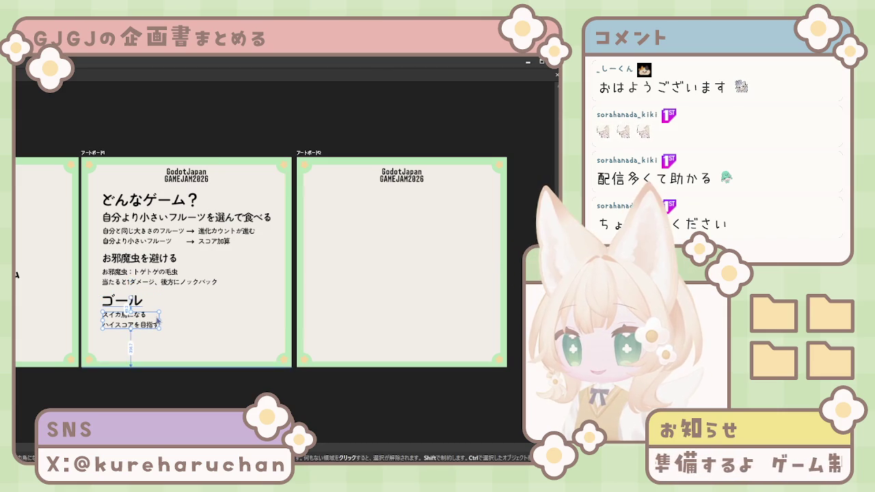
click(161, 345)
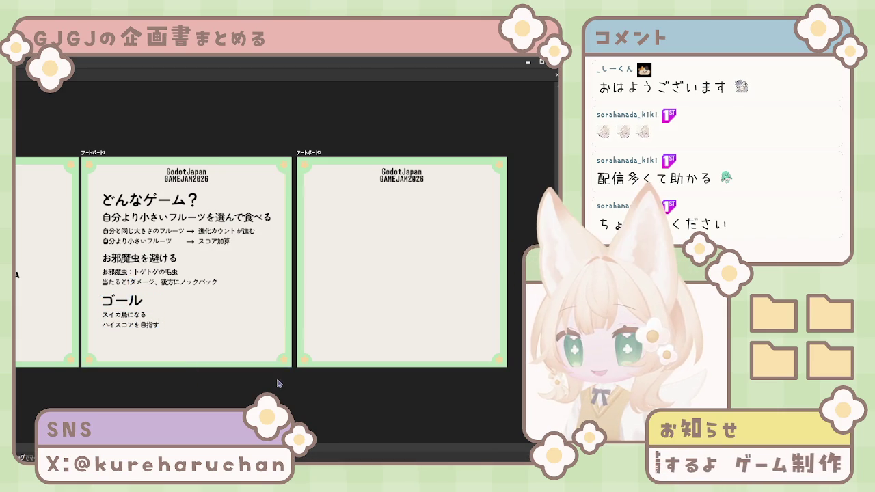
drag(130, 320, 130, 322)
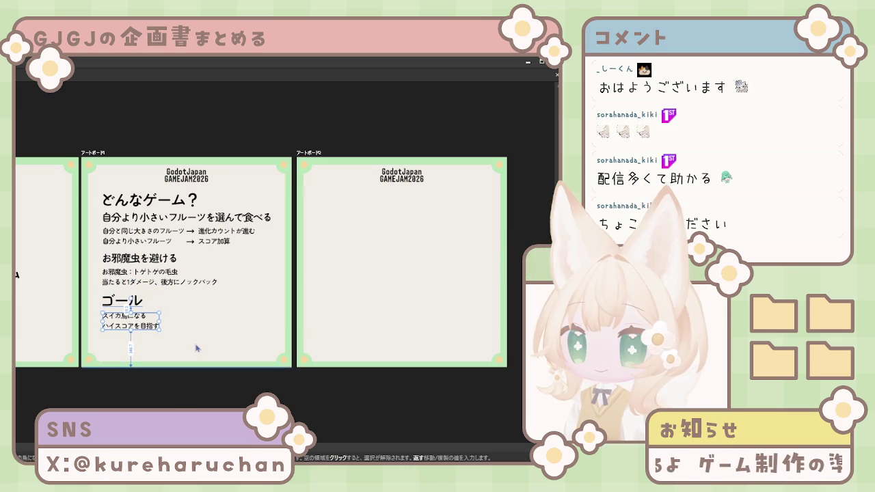
scroll(322, 291, down, 2)
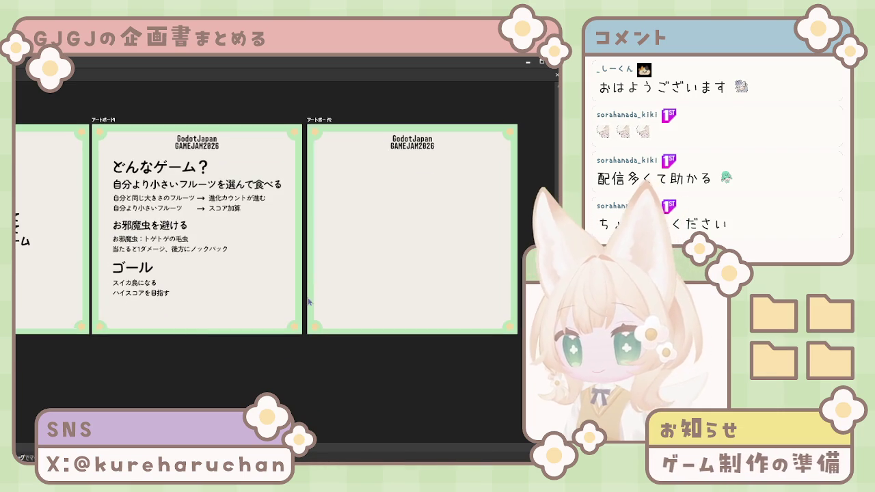
Select the どんなゲーム？, ゴール and お邪魔虫を避ける headings on the middle artboard, then the title
scroll(322, 291, left, 3)
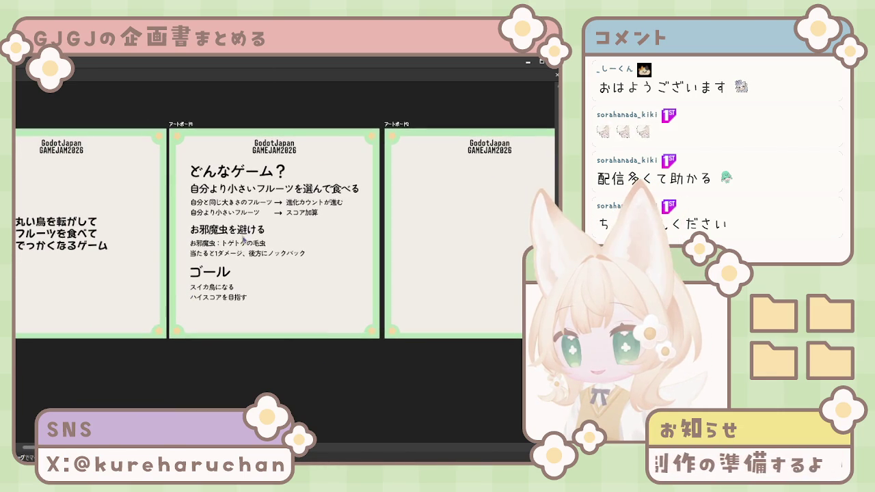
click(229, 270)
click(238, 171)
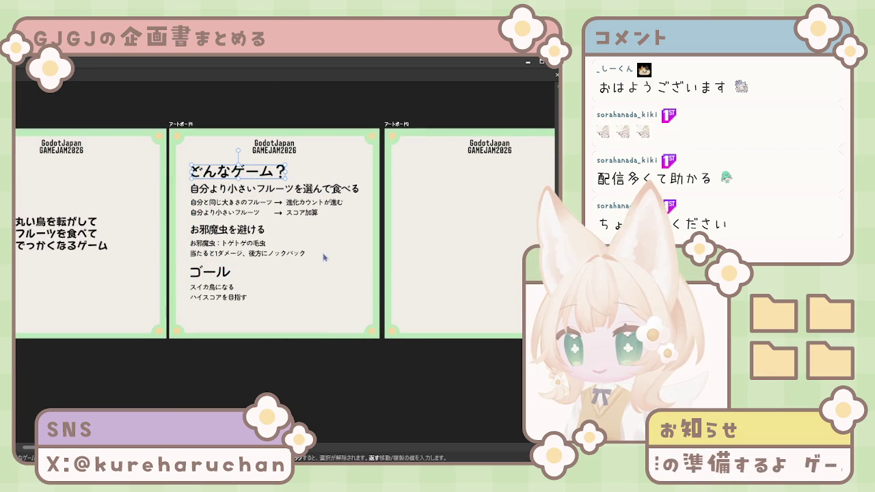
shift+click(225, 272)
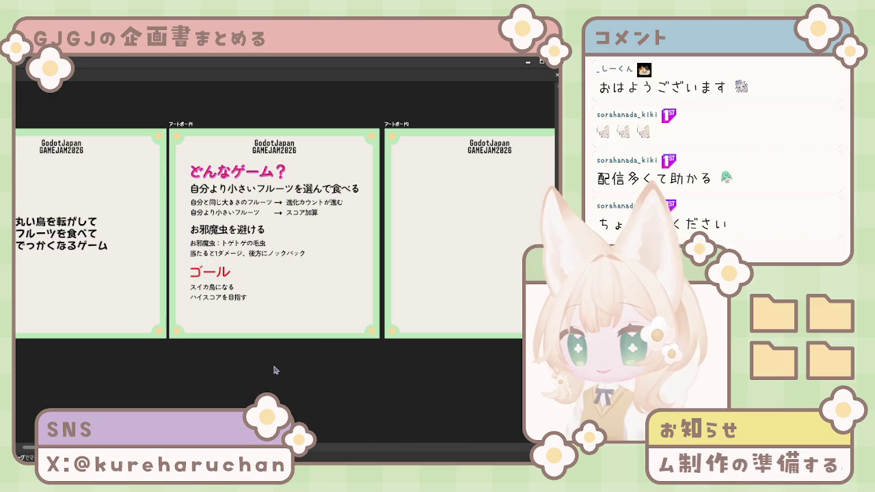
drag(191, 230, 266, 231)
mouse_move(230, 297)
mouse_down()
mouse_move(225, 214)
mouse_move(272, 196)
mouse_up()
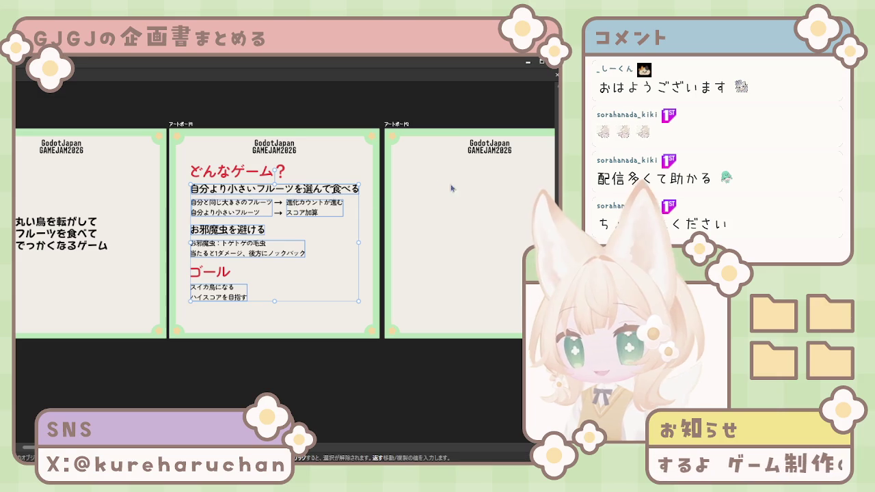
key(ctrl+shift+a)
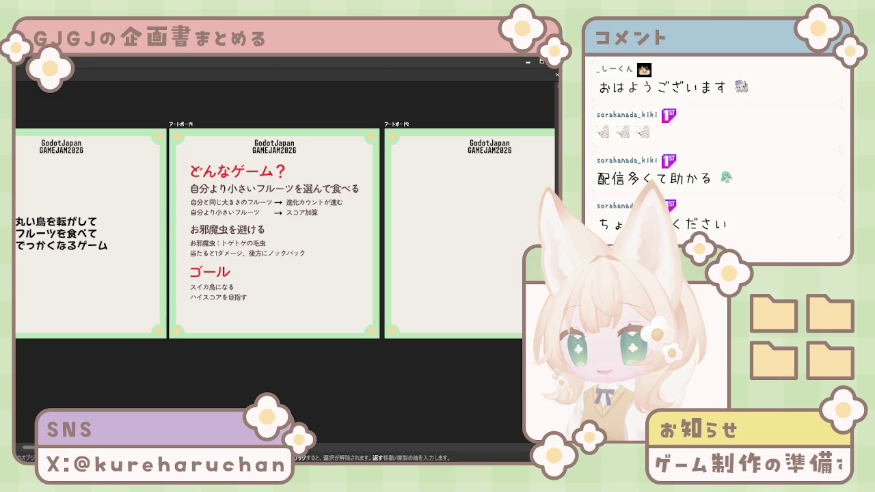
click(274, 147)
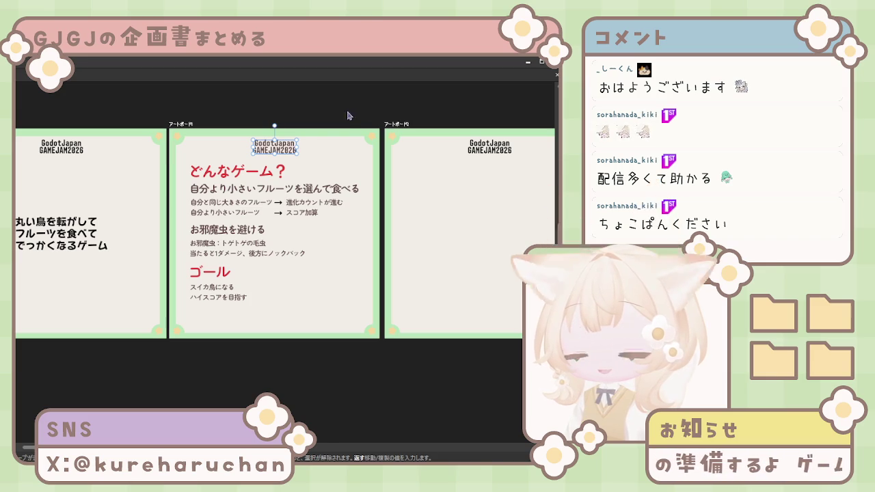
Try tan and blue fills on the お邪魔虫を避ける and fruit subheadings
click(472, 348)
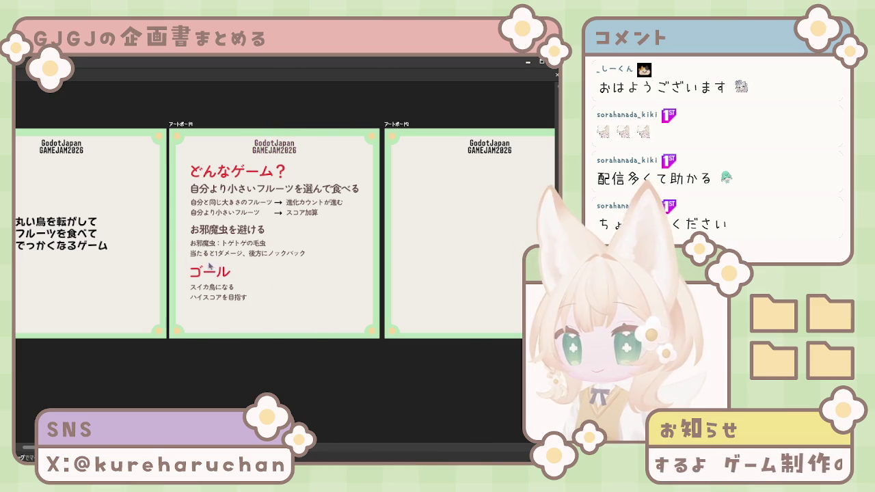
click(246, 233)
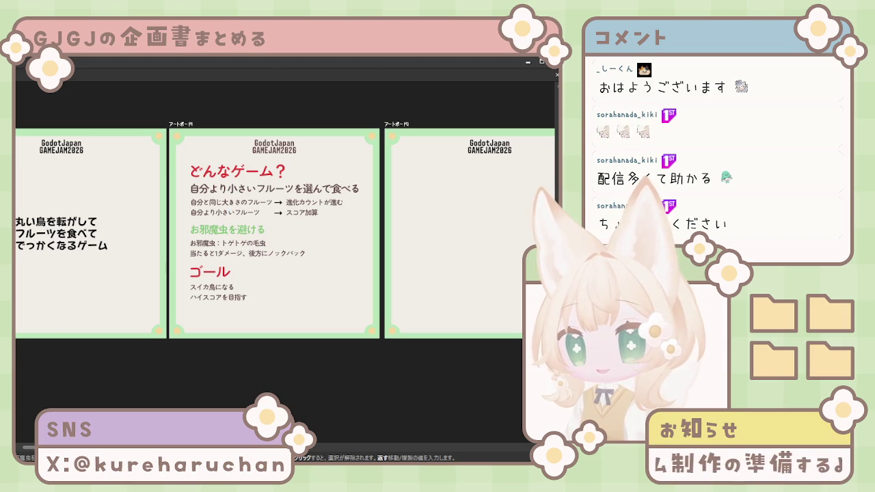
key(ctrl+a)
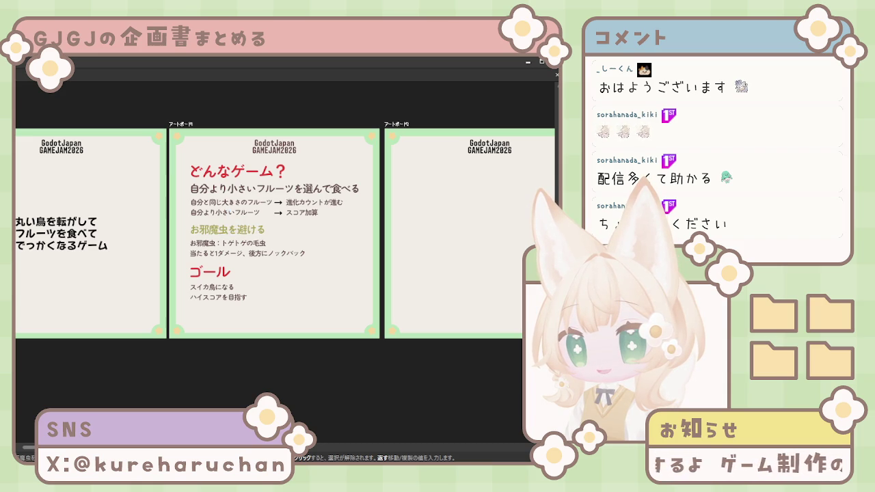
key(ctrl+shift+a)
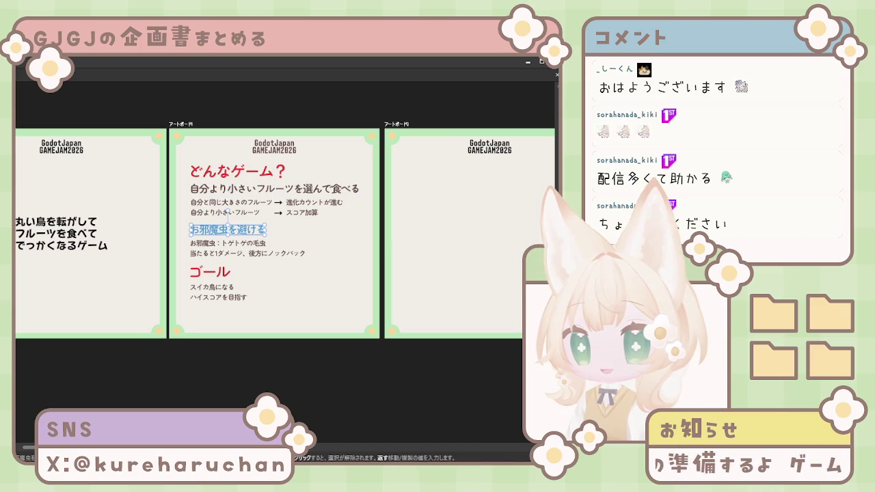
click(253, 189)
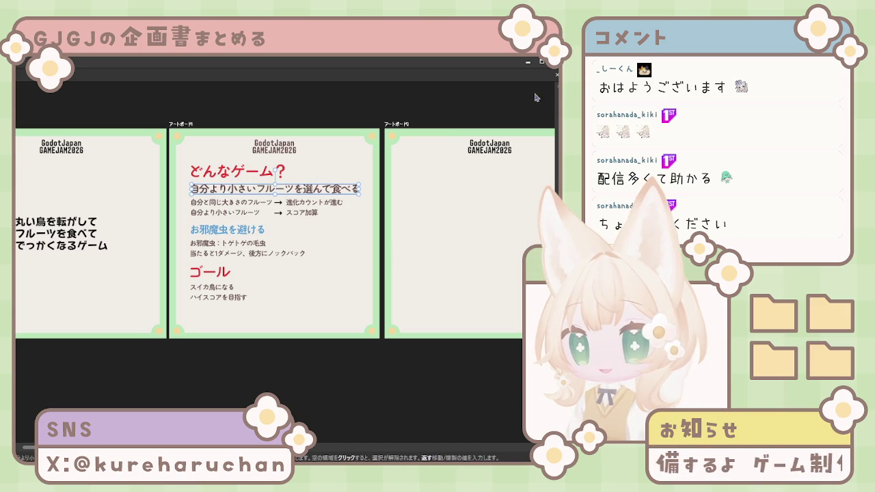
click(385, 358)
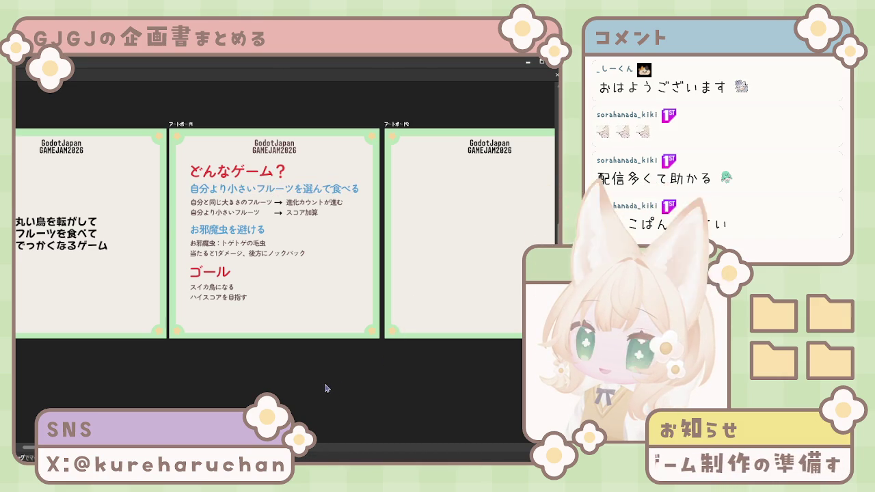
Try white on the どんなゲーム？ and ゴール headings, then restore them to red
click(261, 177)
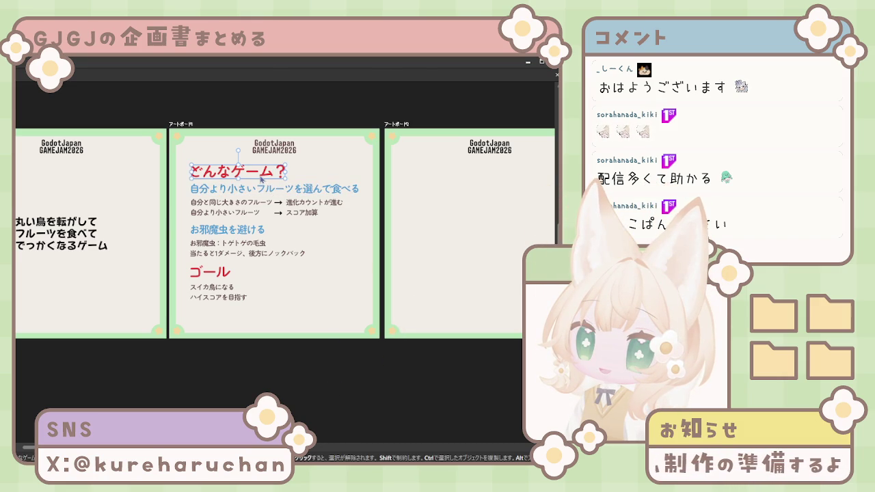
key(ctrl+shift+a)
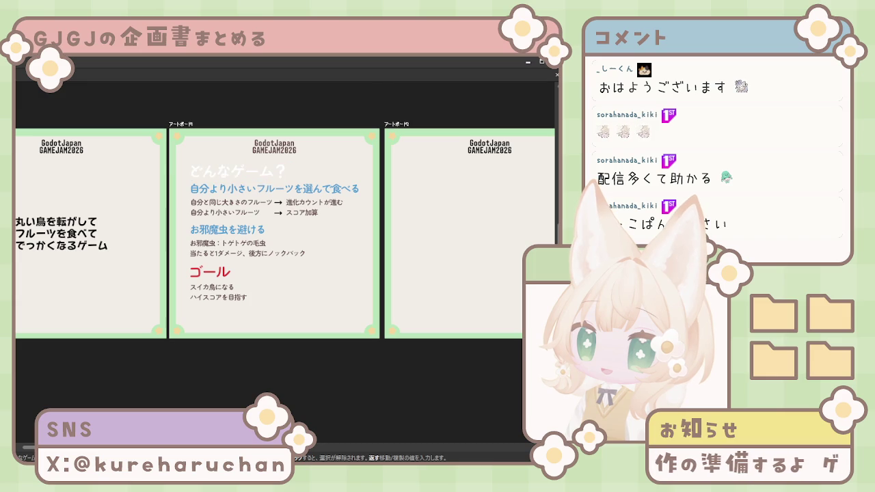
click(210, 272)
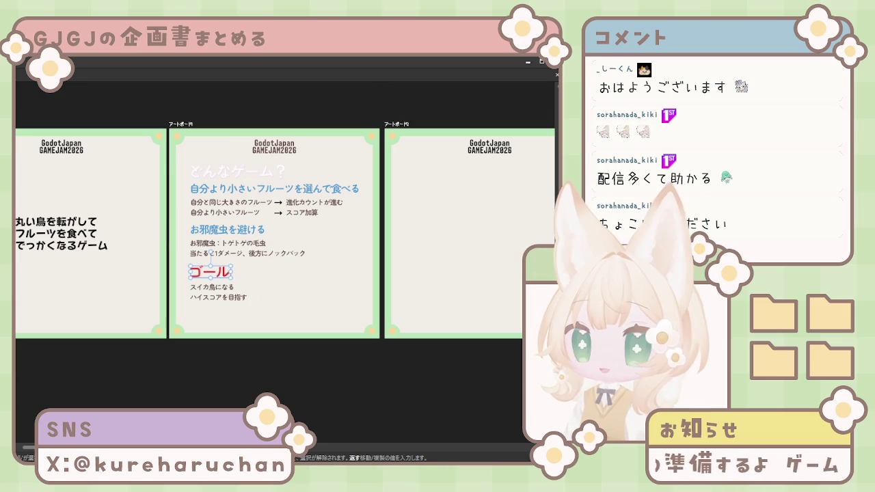
click(211, 272)
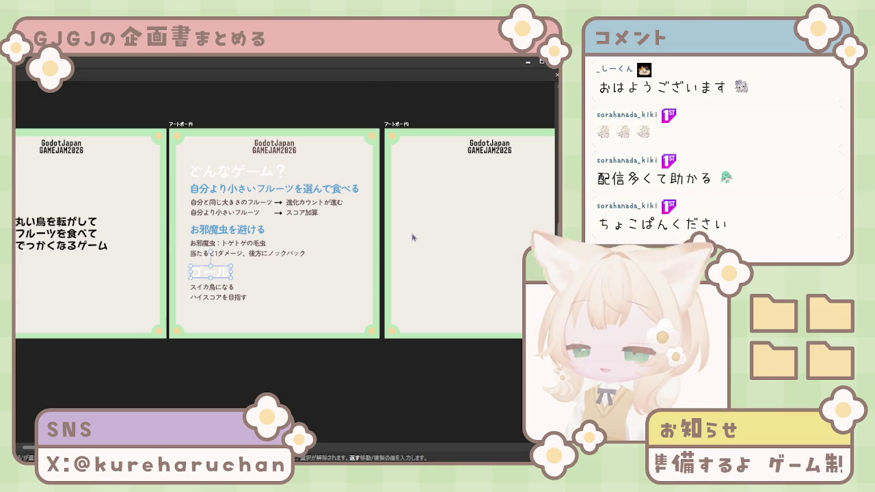
click(117, 184)
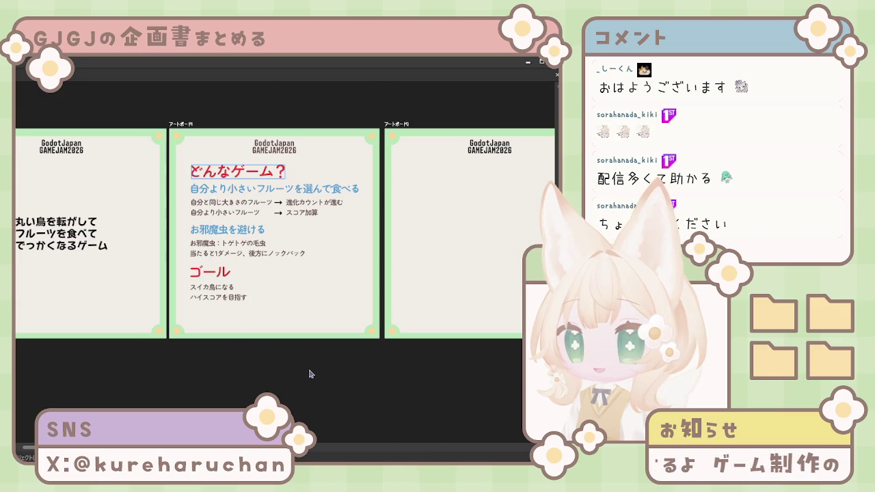
Select both subheadings together and make them white
click(245, 235)
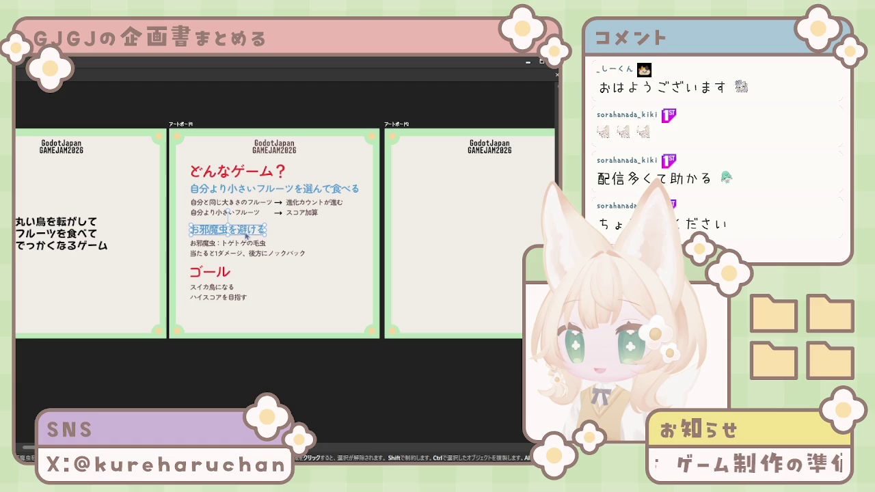
click(265, 191)
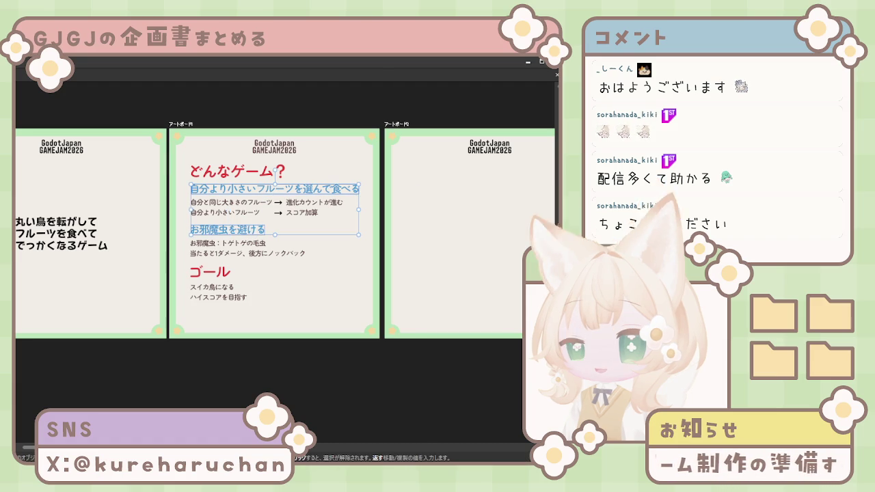
key(ctrl+z)
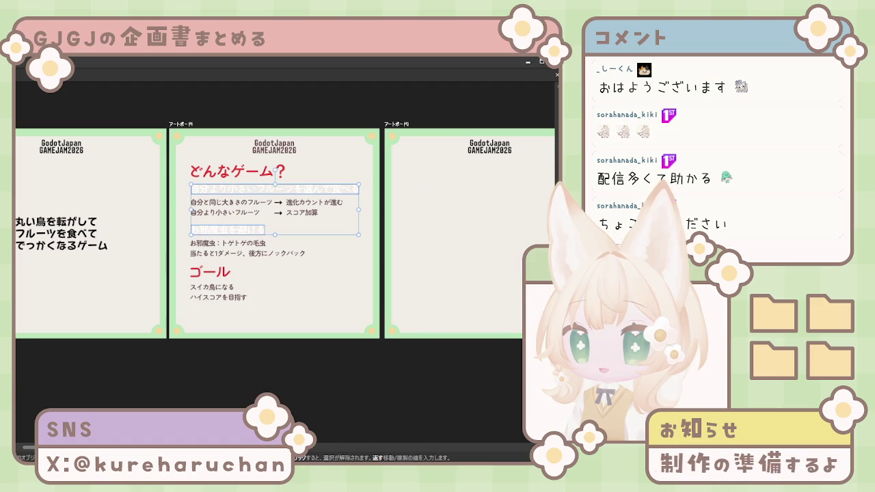
key(ctrl+z)
key(ctrl+shift+a)
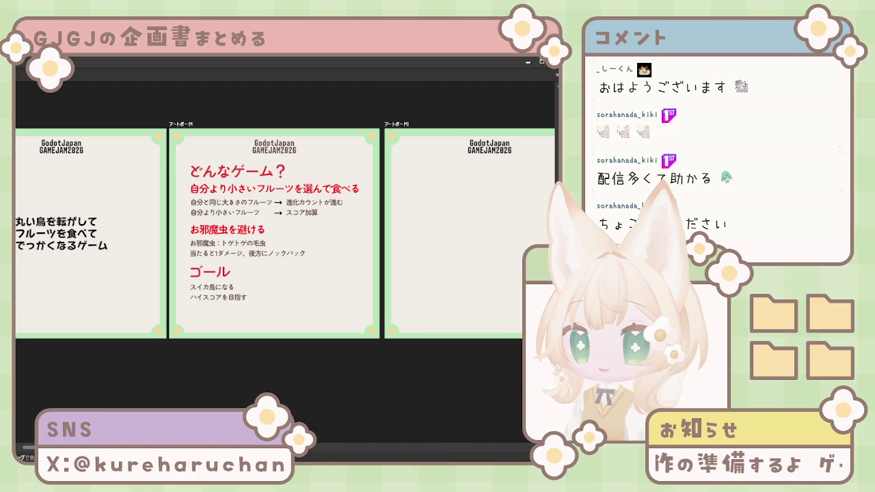
key(ctrl+shift+z)
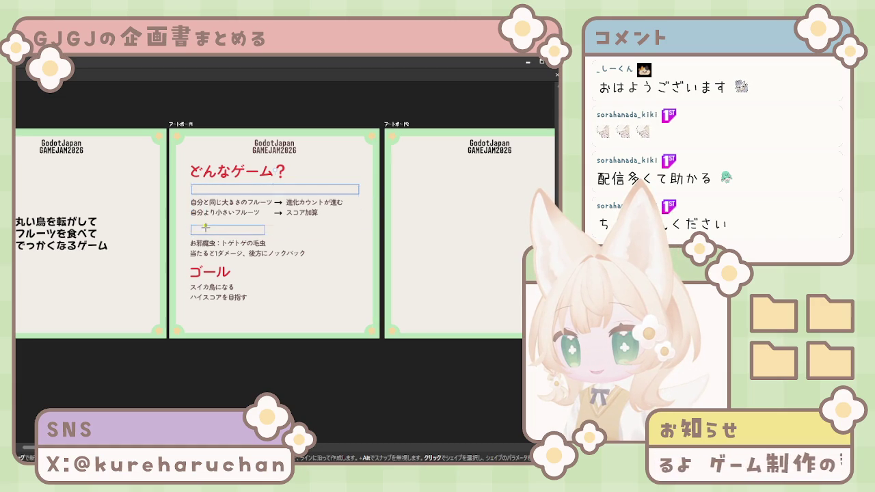
drag(238, 372, 303, 354)
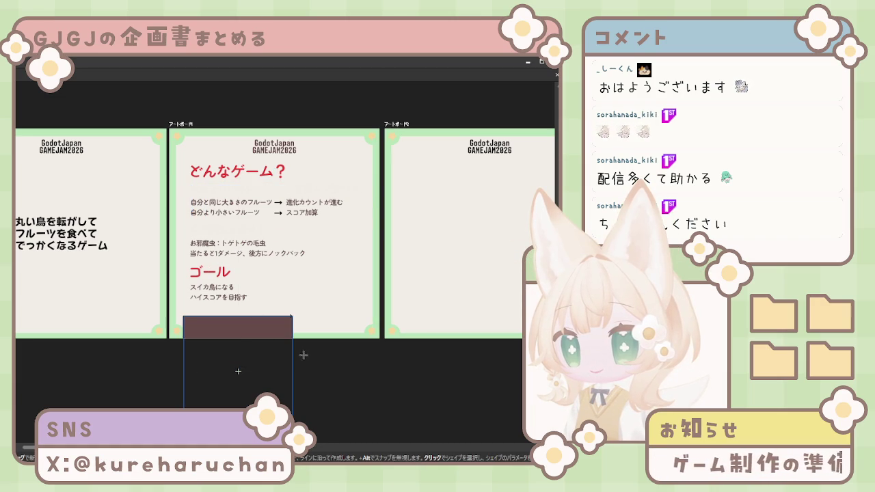
key(ctrl+z)
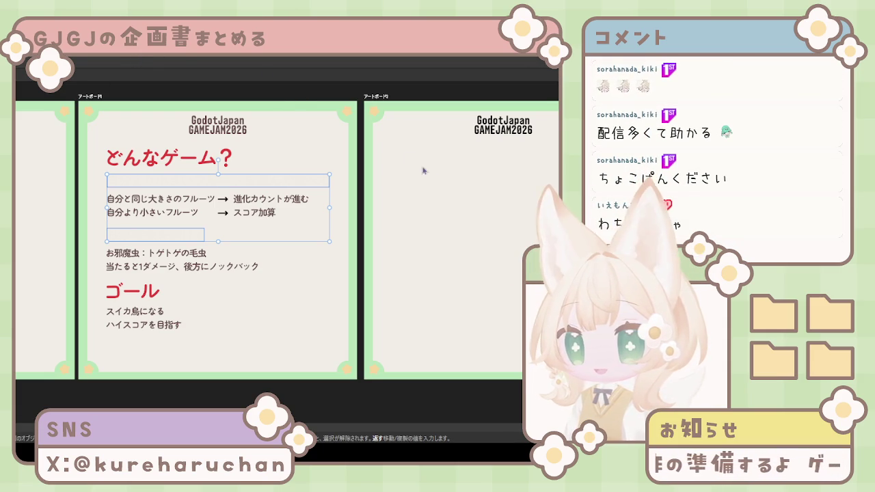
Zoom in on the middle artboard around the two white subheadings
scroll(274, 265, right, 1)
scroll(273, 264, right, 1)
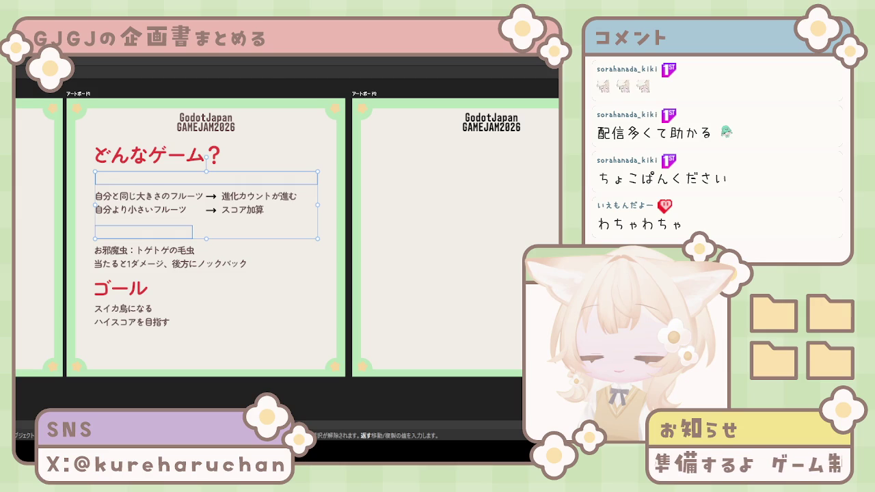
scroll(288, 265, right, 1)
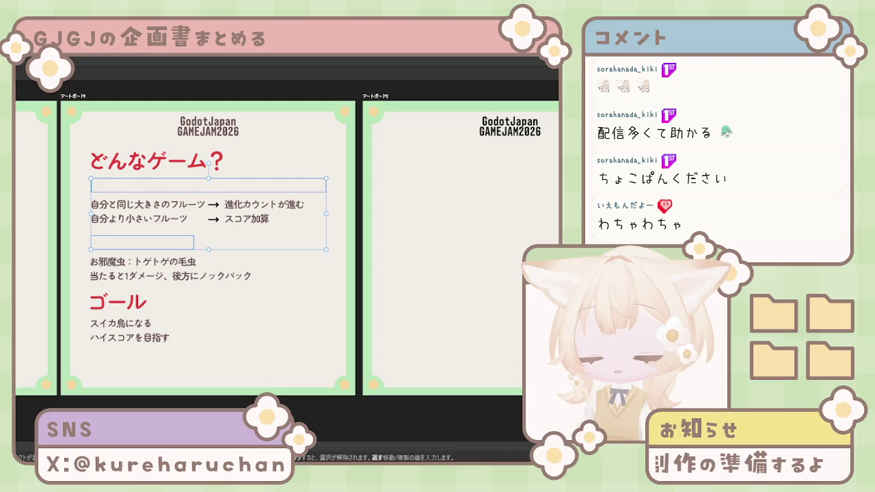
drag(120, 263, 243, 281)
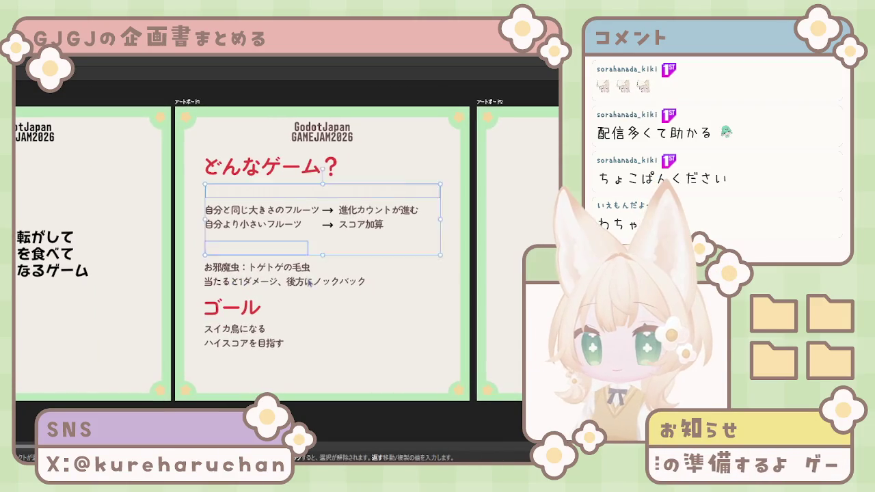
scroll(403, 307, right, 2)
scroll(403, 307, right, 4)
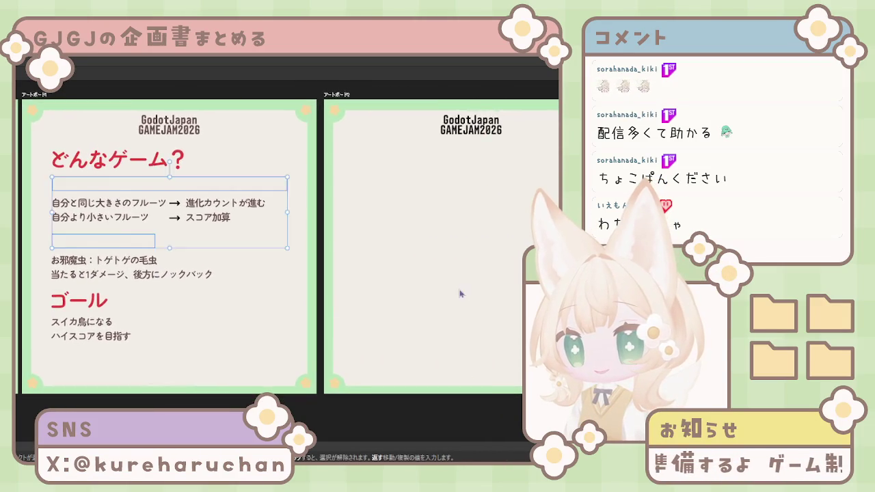
scroll(410, 294, left, 5)
click(264, 229)
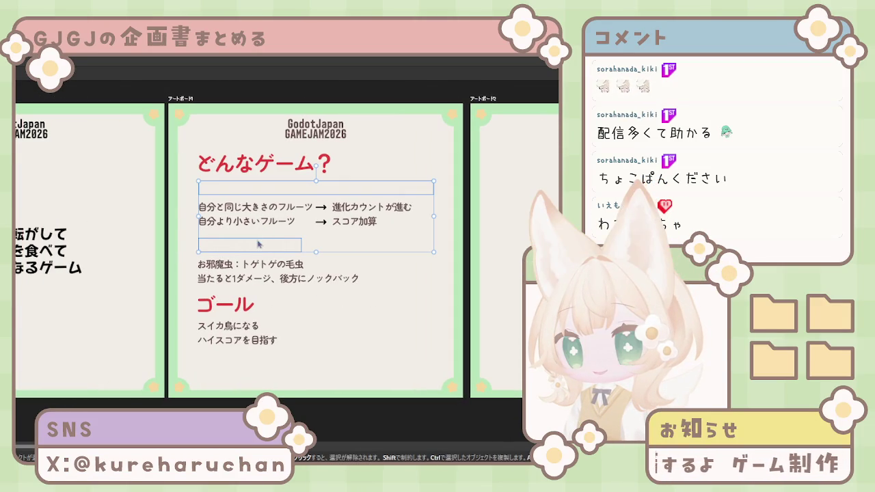
key(t)
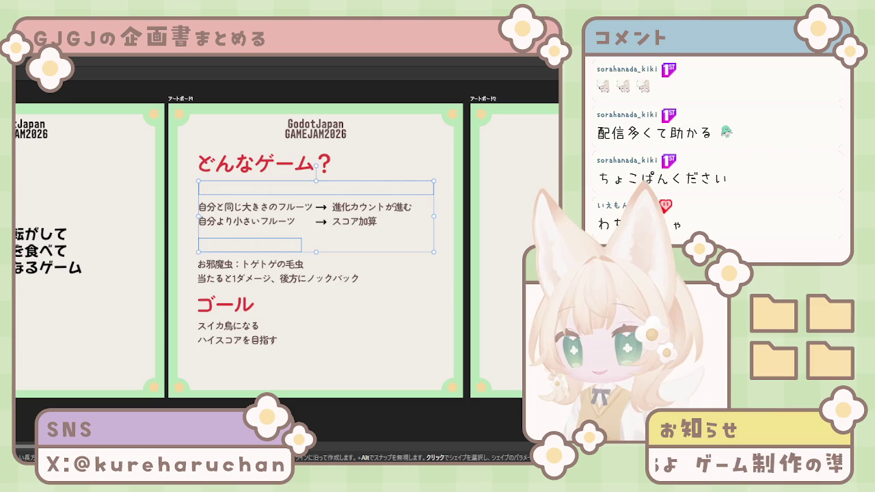
key(v)
click(130, 292)
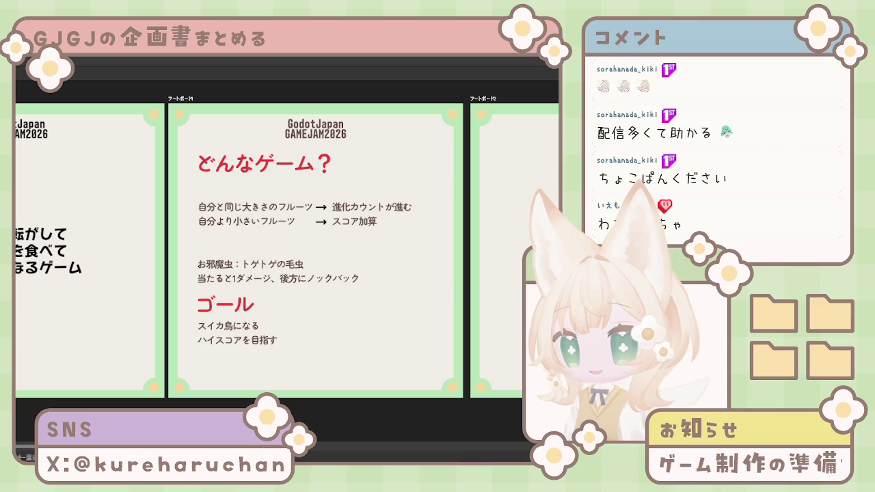
Draw dark brown bars over both subheadings and send them behind the text
key(t)
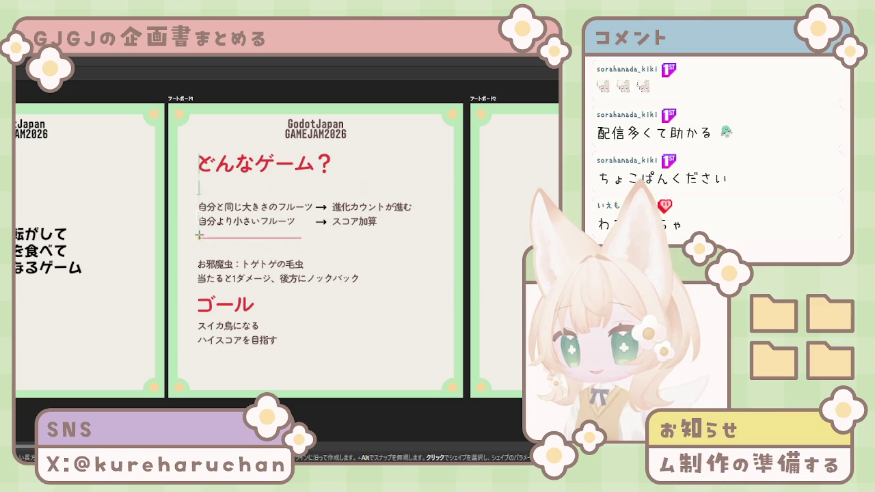
drag(198, 250, 301, 238)
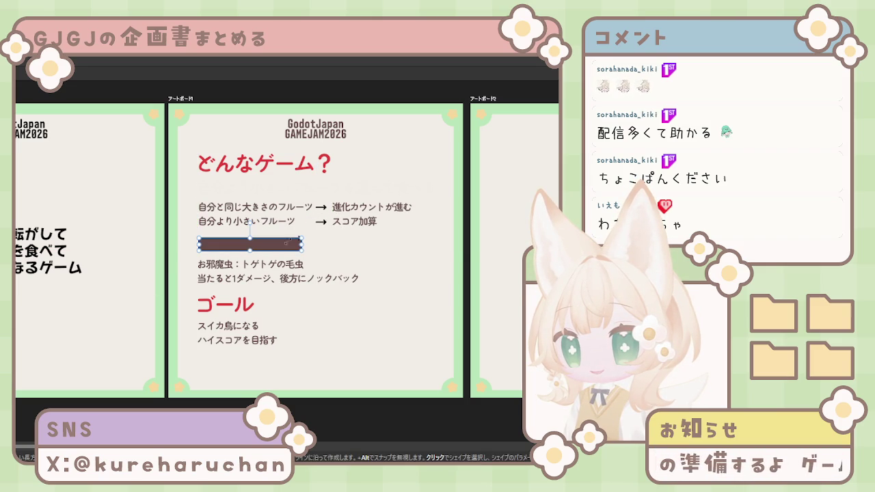
drag(199, 194, 331, 181)
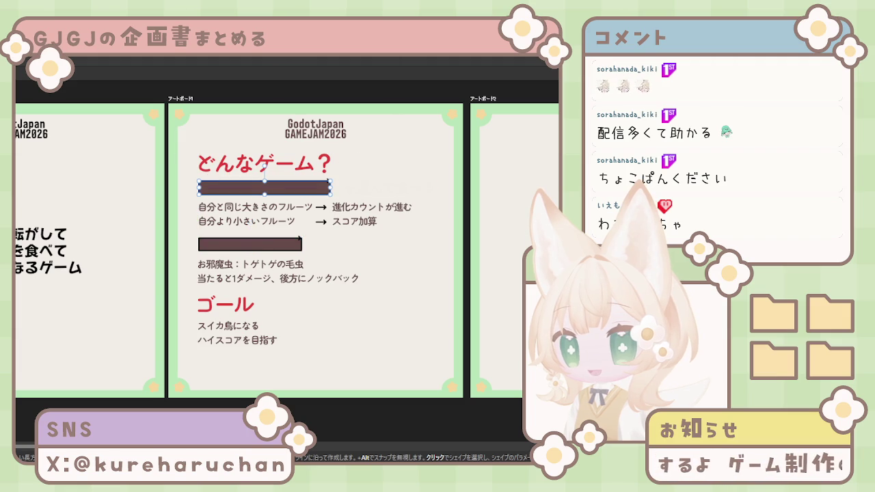
key(v)
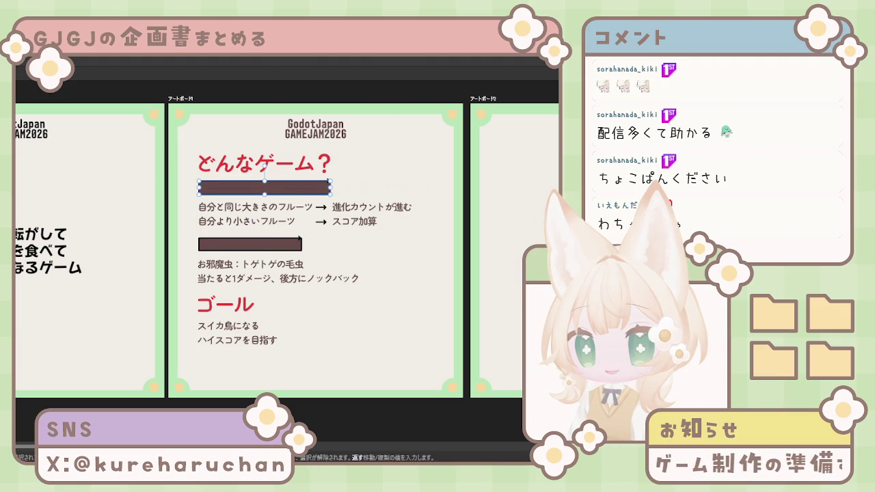
shift+click(250, 245)
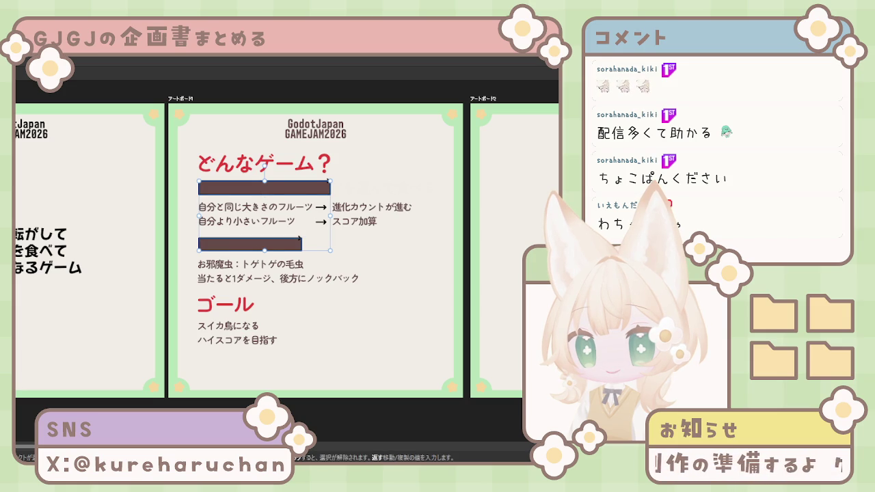
key(ctrl+shift+bracketleft)
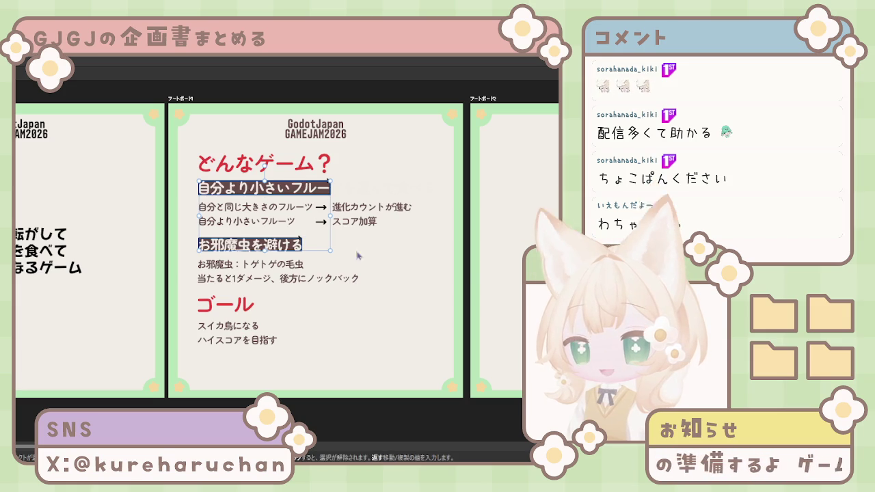
Widen the first subheading's bar to show 自分より小さいフルーツを選んで食べる in full
click(408, 412)
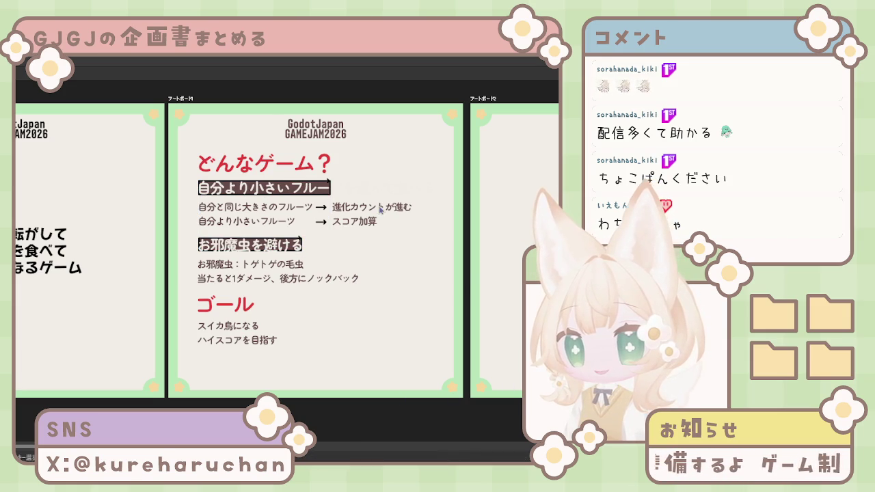
key(ctrl+z)
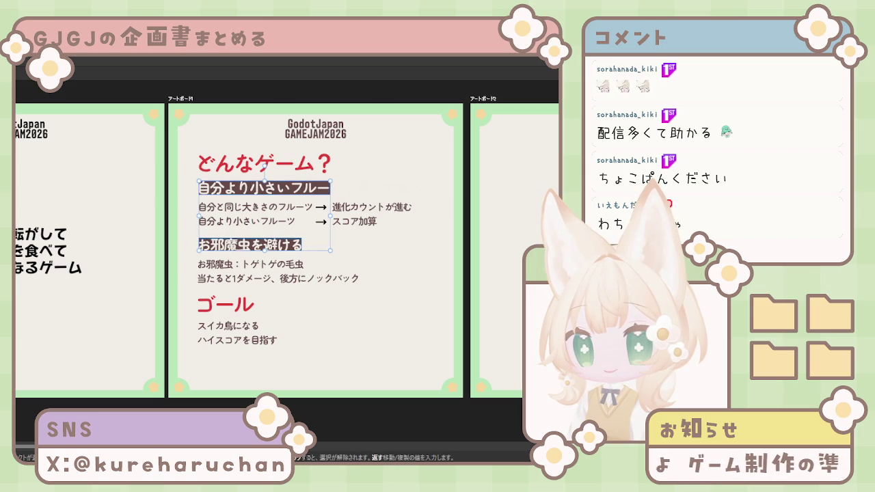
click(382, 186)
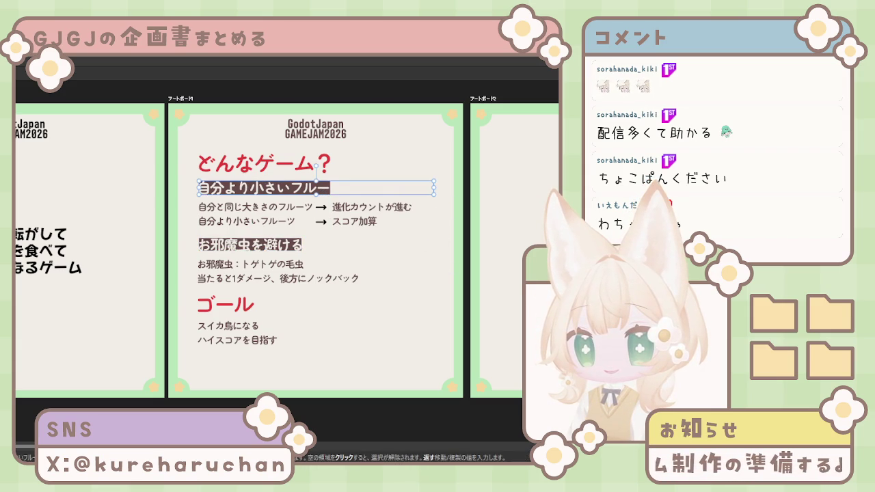
mouse_move(331, 188)
mouse_down()
mouse_move(399, 187)
mouse_move(435, 201)
mouse_up()
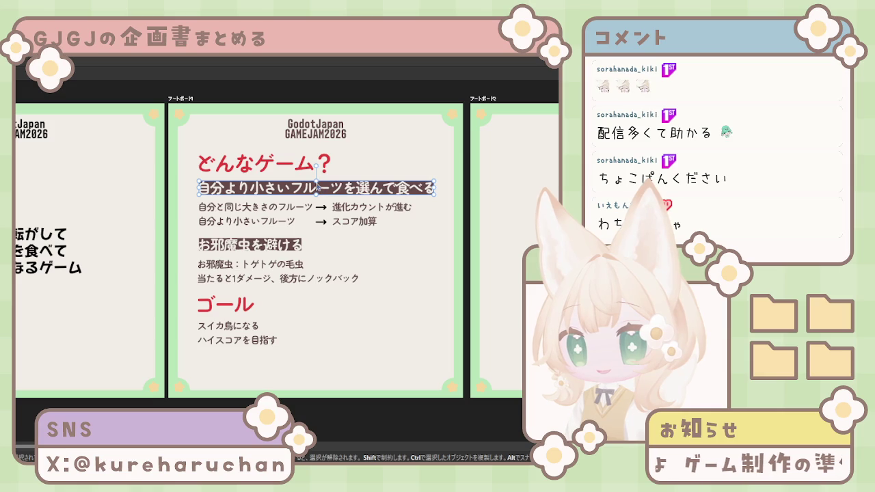
drag(317, 185, 321, 189)
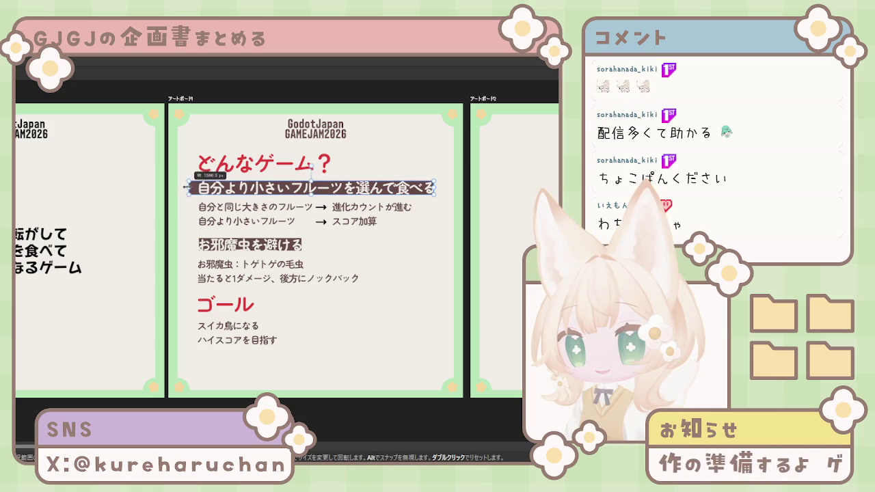
Resize the お邪魔虫を避ける bar to fit its text snugly
click(260, 244)
mouse_move(303, 244)
mouse_down()
mouse_move(323, 245)
mouse_move(303, 244)
mouse_up()
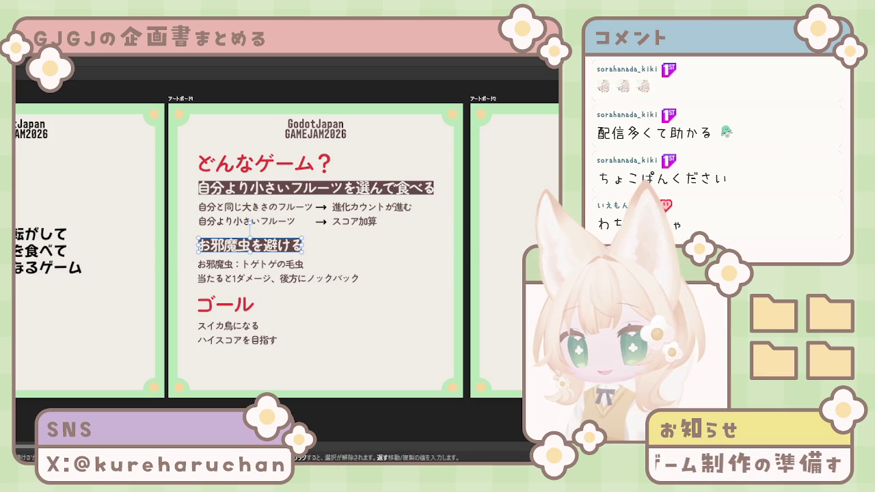
drag(250, 236, 250, 235)
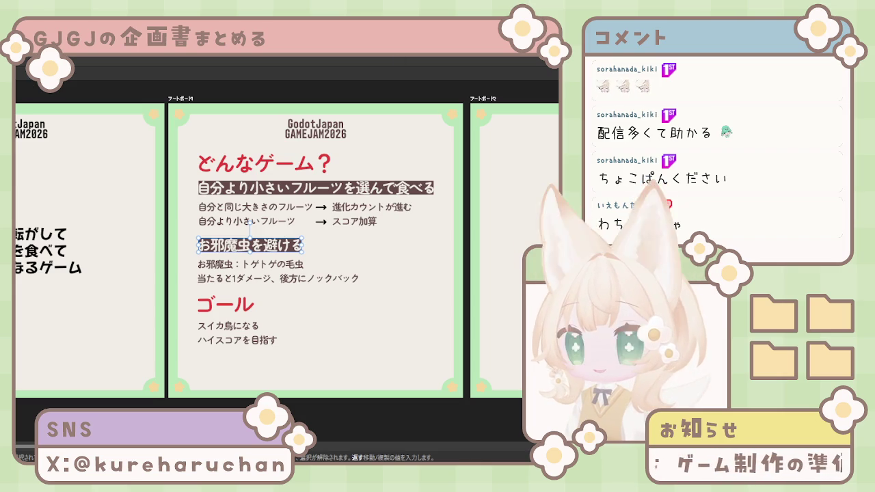
Recolour the highlight bars behind both subheadings, replacing the dark brown
click(381, 382)
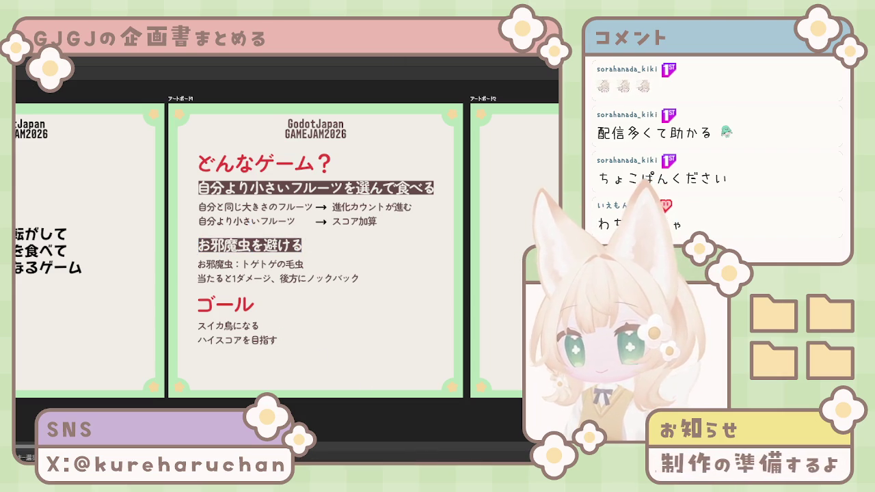
click(316, 207)
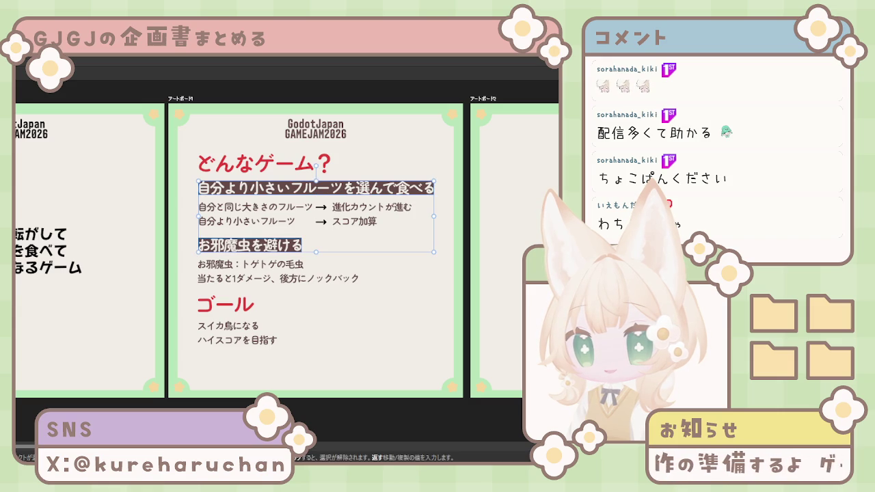
key(ctrl+z)
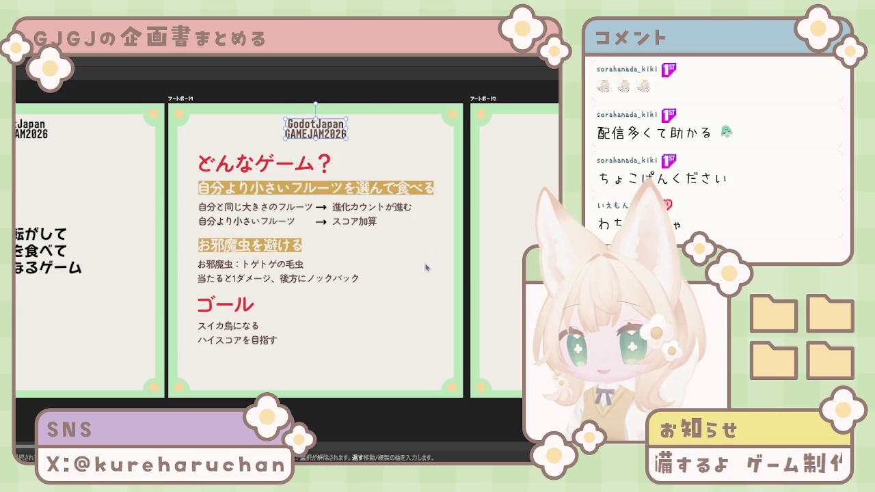
scroll(426, 267, down, 3)
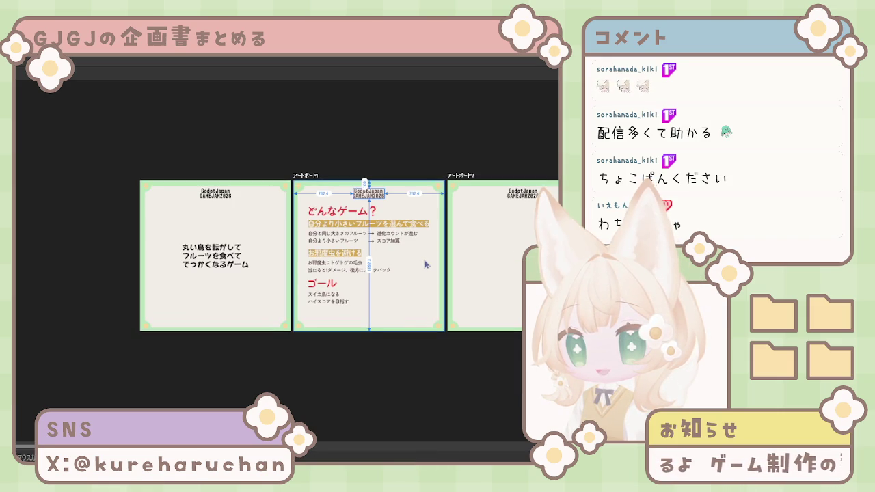
scroll(424, 264, up, 2)
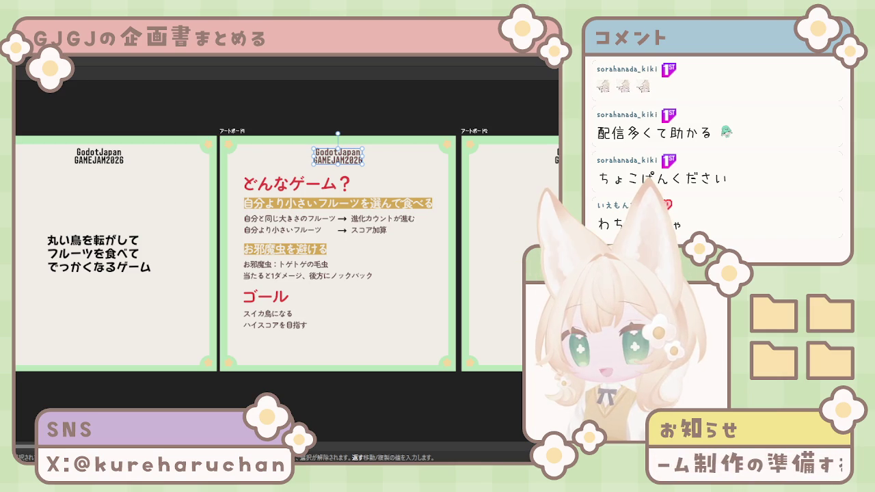
click(286, 249)
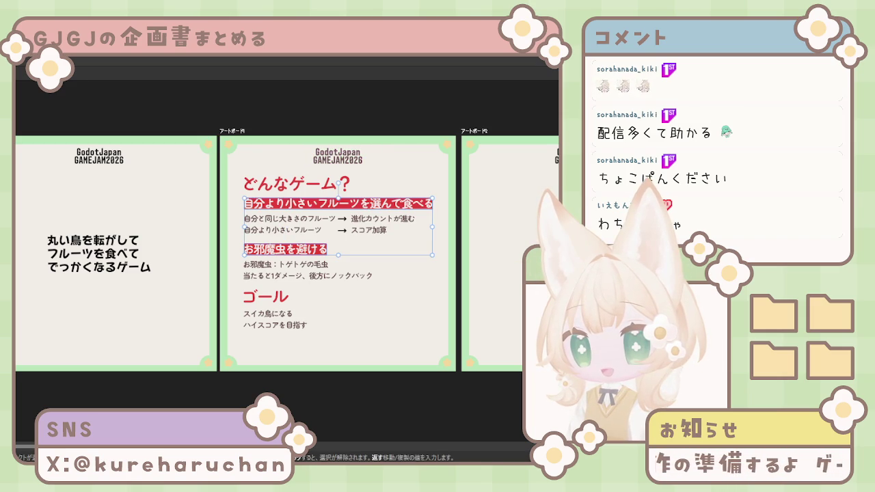
Turn both subheading bars blue and nudge the お邪魔虫を避ける heading slightly left
click(393, 193)
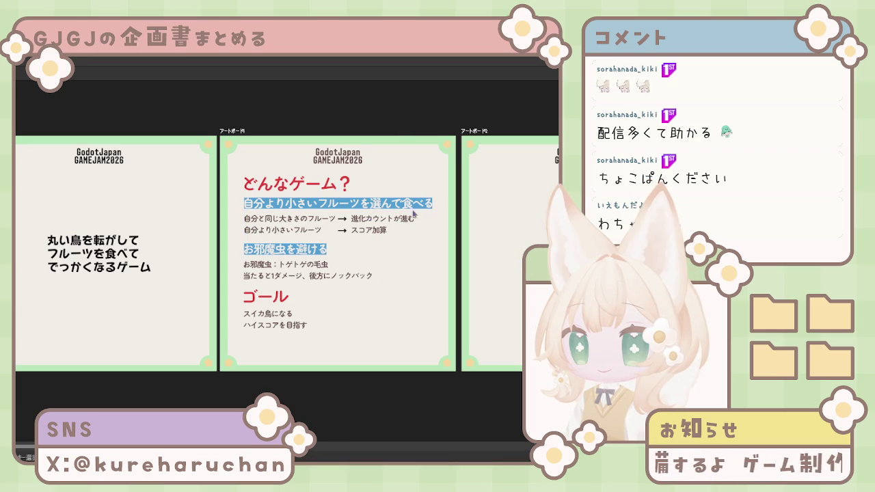
key(ctrl+z)
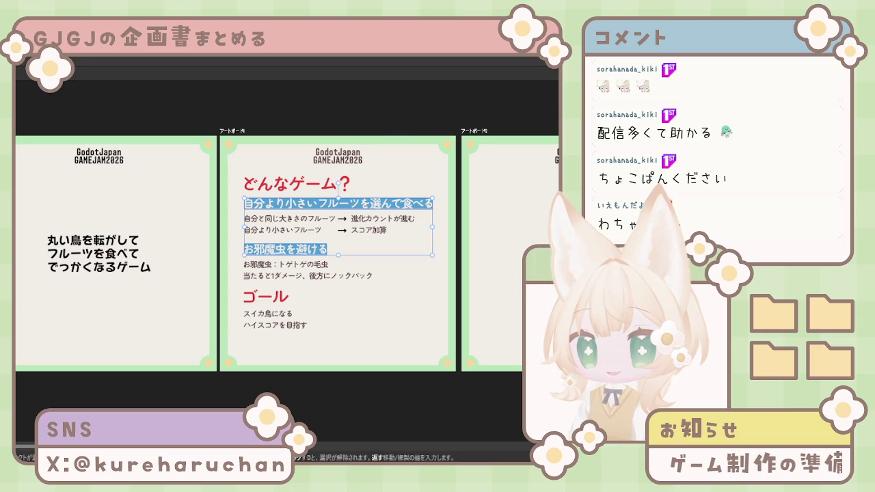
click(286, 232)
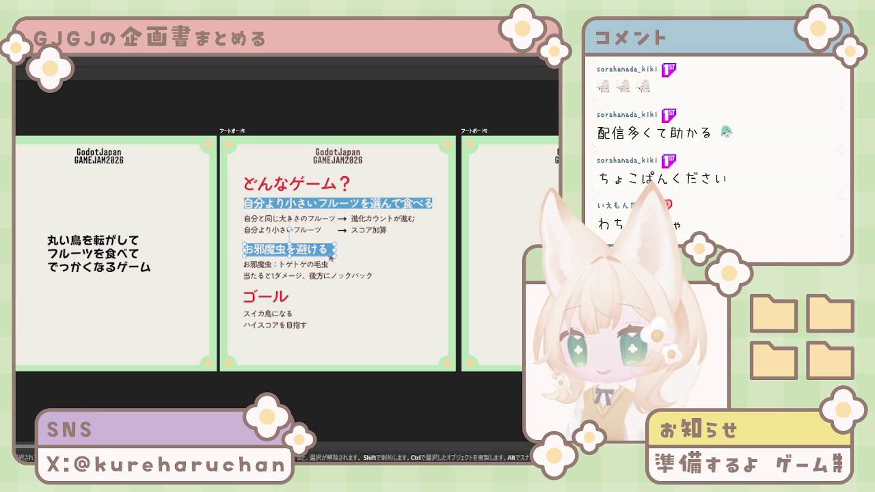
drag(332, 256, 329, 256)
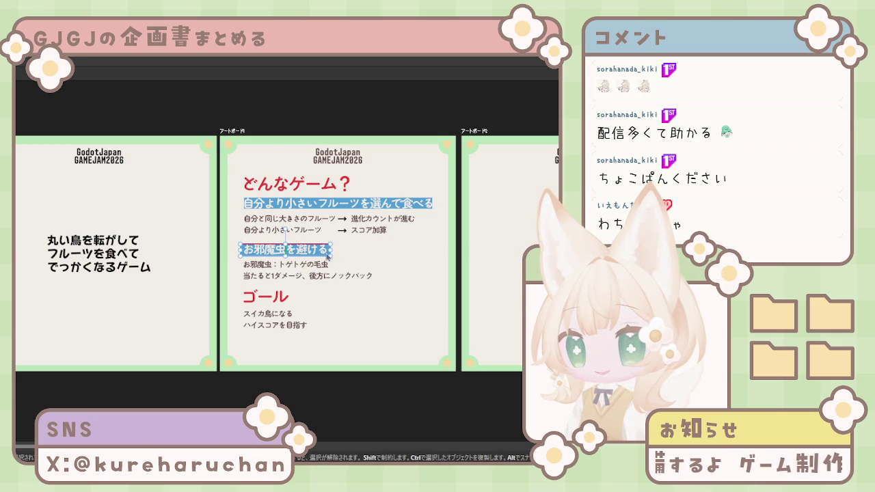
key(Escape)
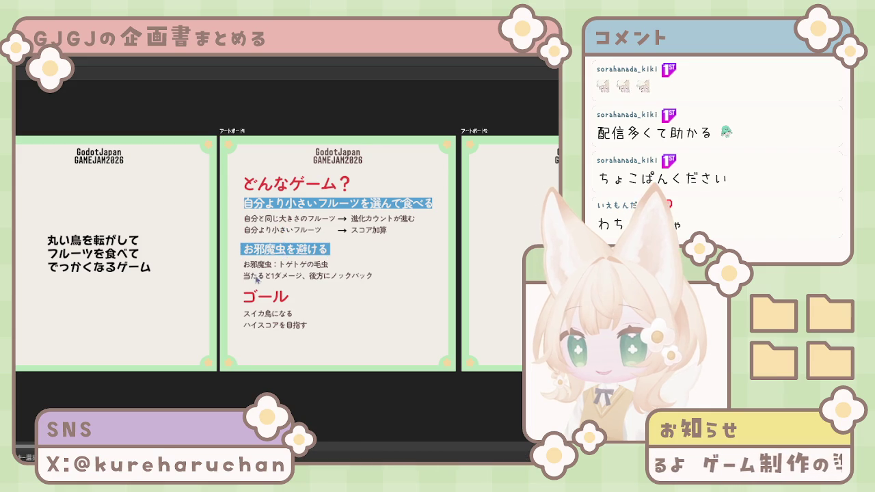
click(318, 207)
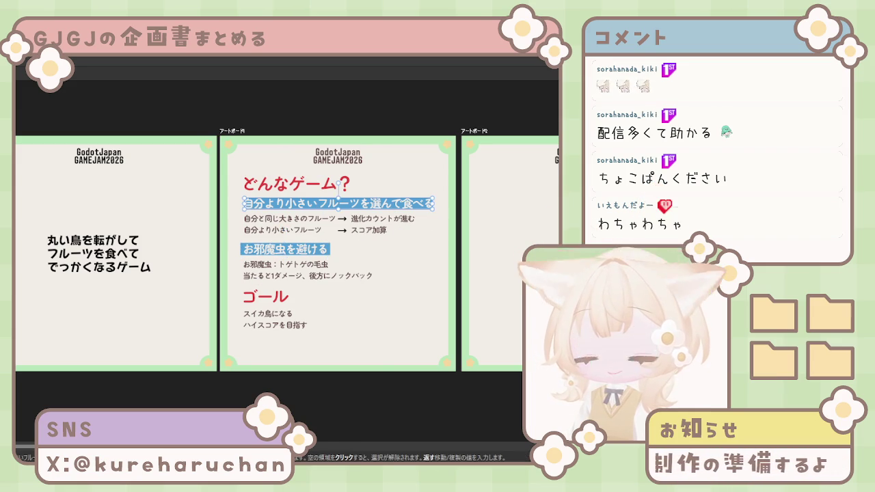
Shift the first subheading frame left so its blue bar aligns with the second bar
double_click(338, 191)
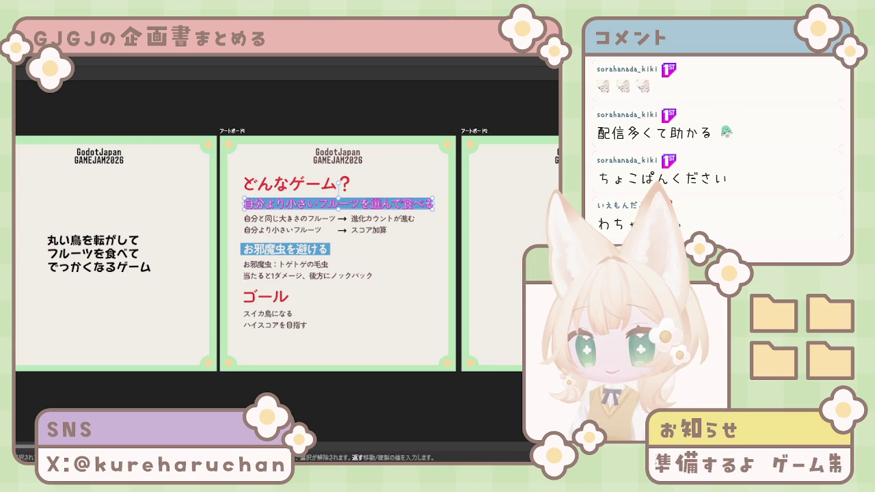
key(ctrl+a)
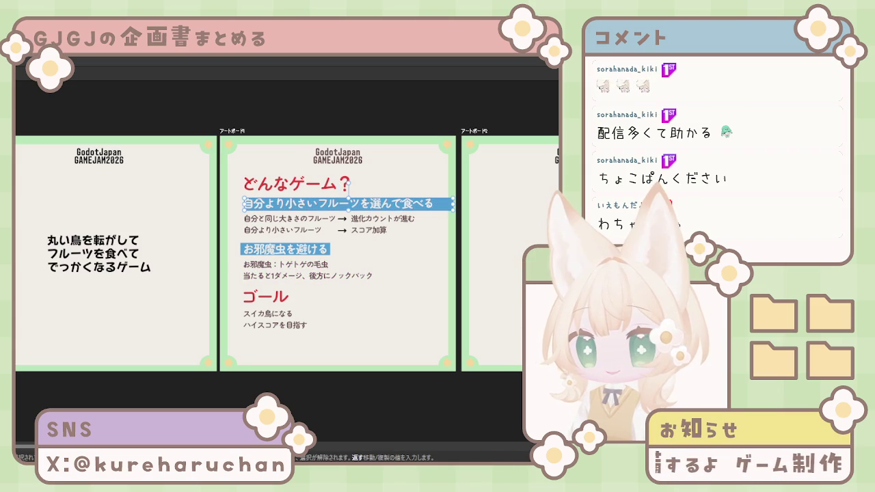
drag(441, 213, 432, 213)
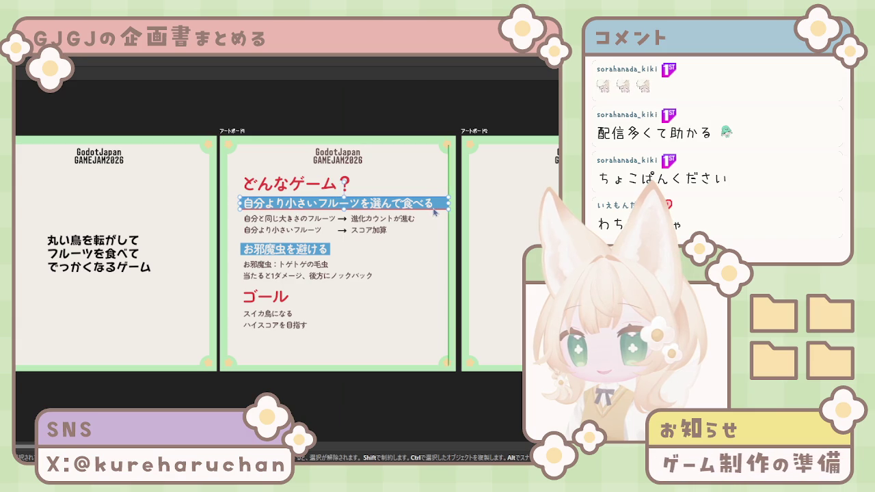
drag(436, 213, 437, 213)
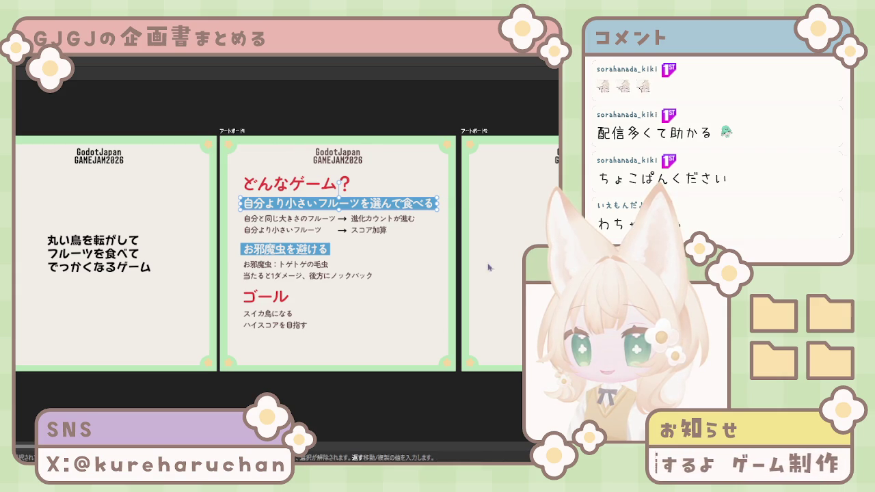
click(367, 398)
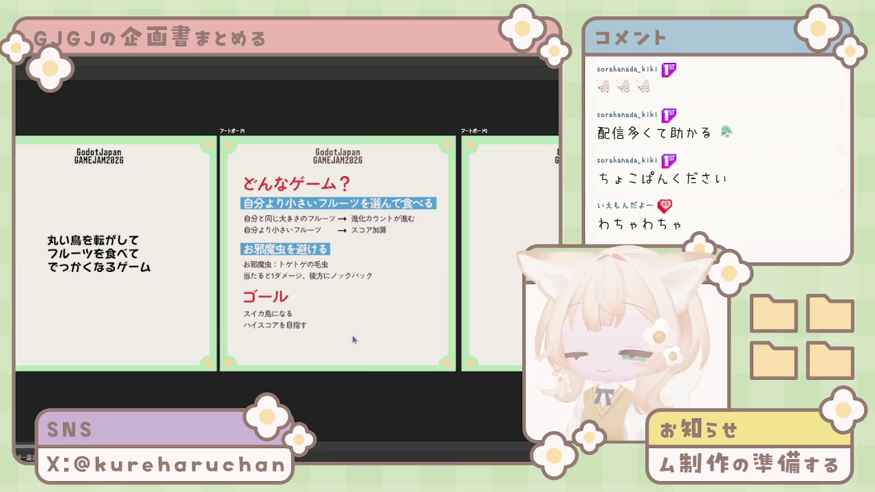
Select the text group with both headings and show their nodes with the Node Tool
scroll(352, 339, down, 1)
scroll(353, 339, down, 2)
scroll(342, 314, up, 3)
scroll(335, 292, up, 2)
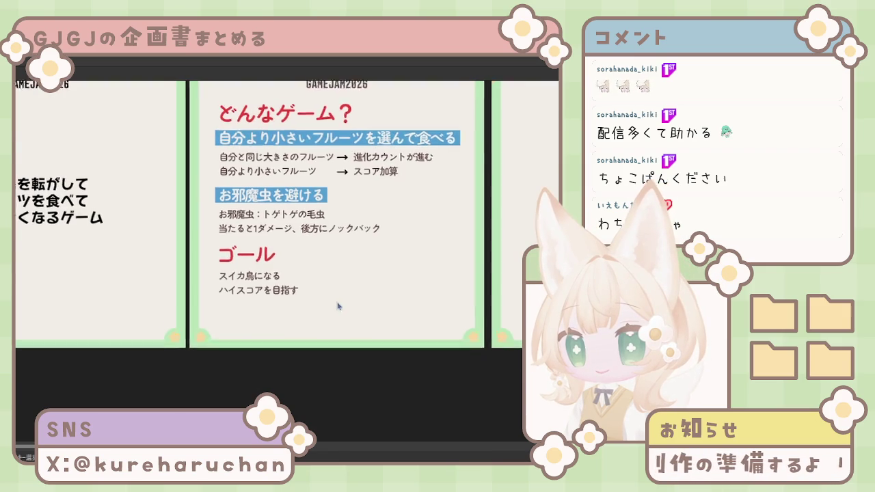
scroll(335, 292, up, 2)
click(294, 254)
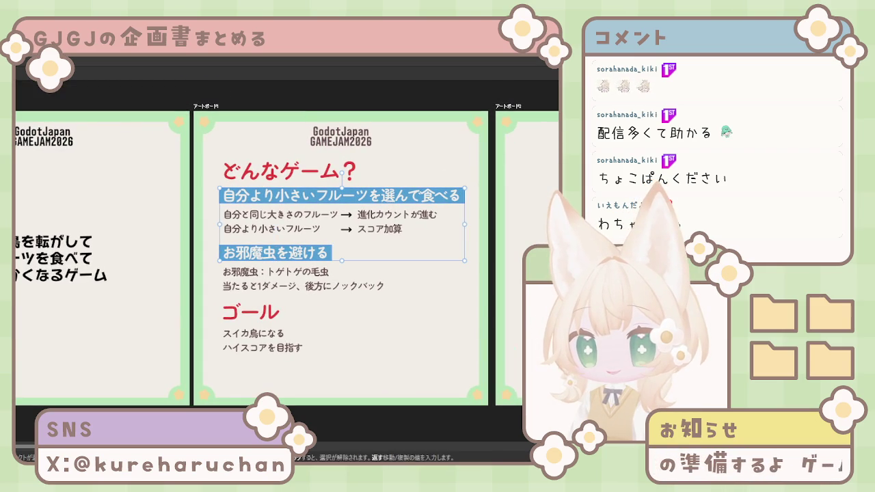
key(a)
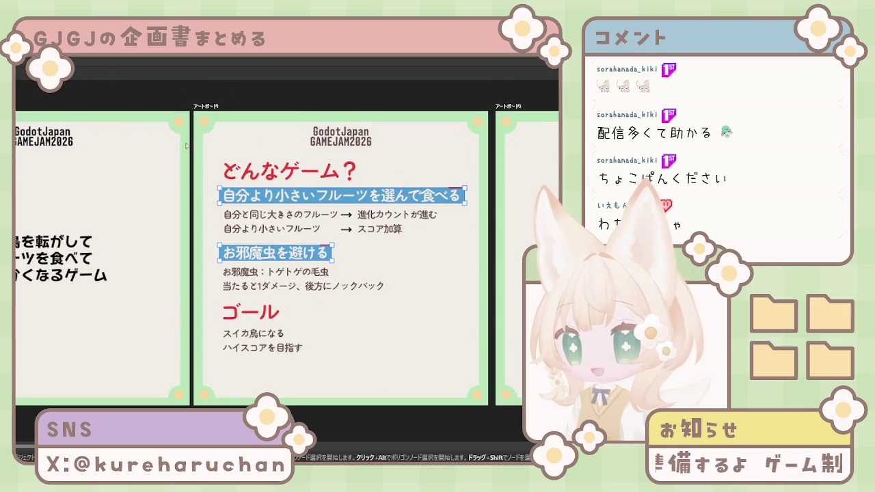
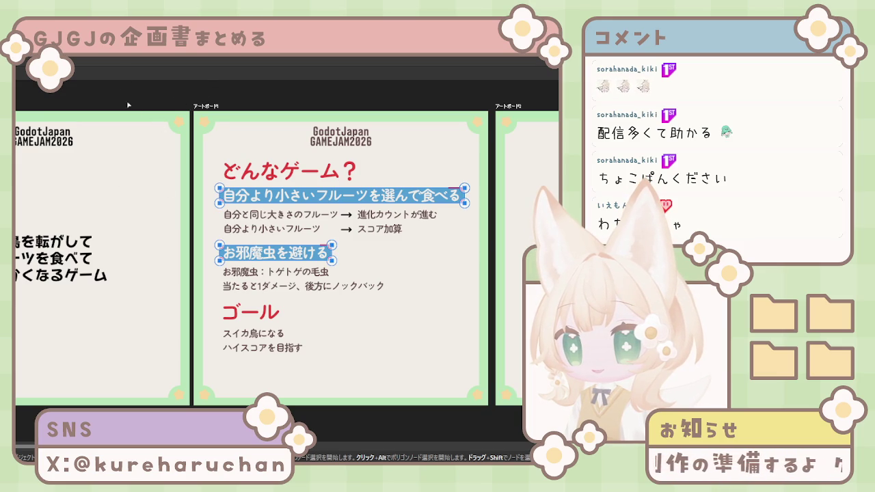
Deselect the blue heading bars and zoom out to view all slide artboards
key(Escape)
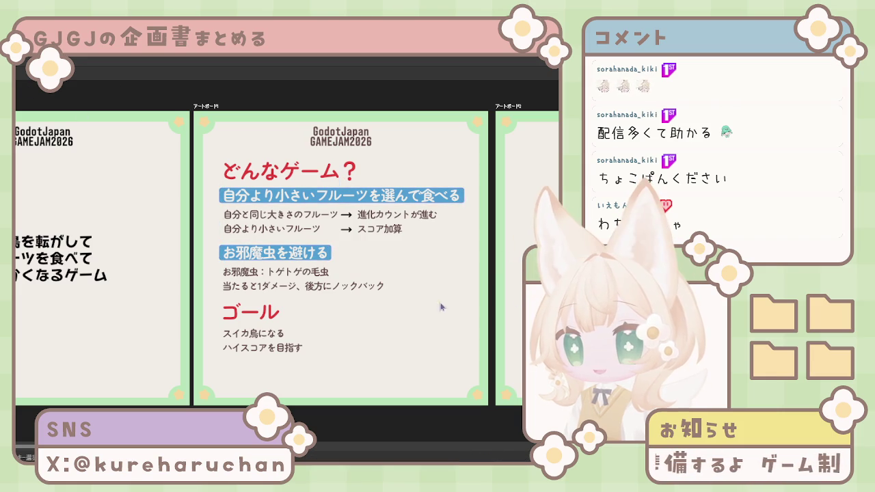
key(ctrl+alt+0)
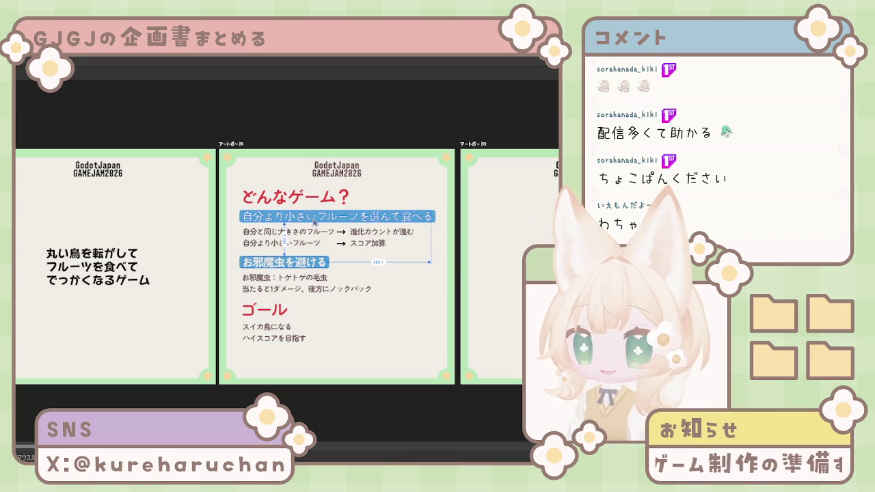
click(311, 222)
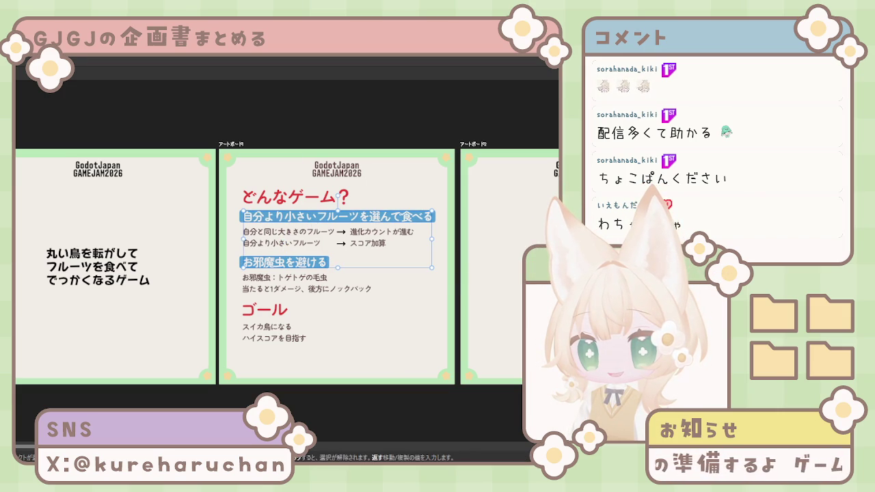
key(Escape)
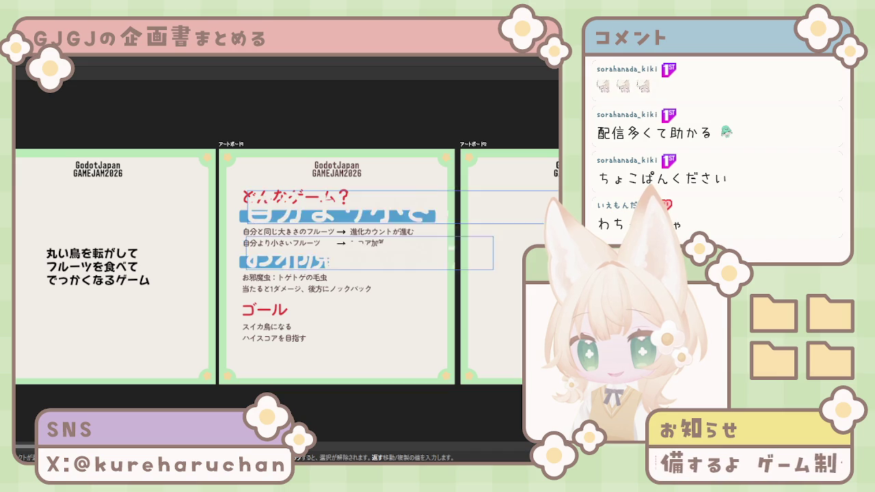
click(400, 330)
Zoom into the game-overview slide and select the お邪魔虫を避ける heading
scroll(333, 290, up, 3)
scroll(299, 326, up, 1)
scroll(313, 322, left, 2)
click(316, 278)
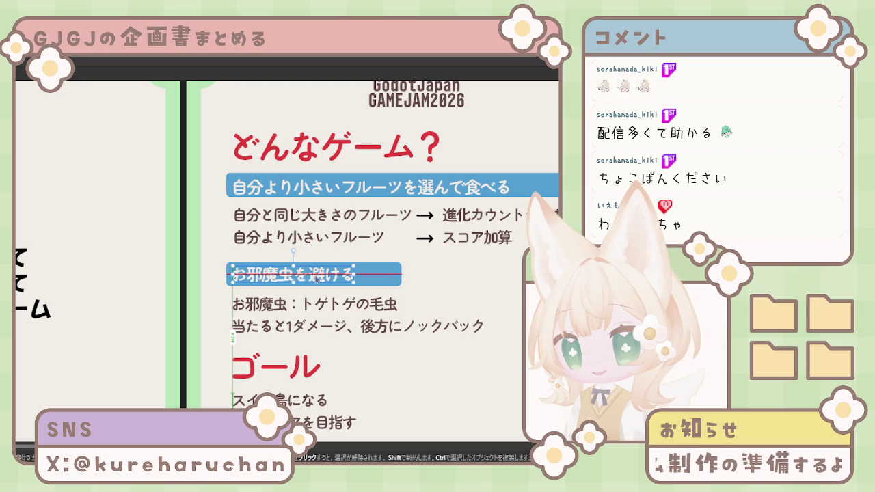
Narrow the お邪魔虫を避ける and 自分より小さいフルーツを選んで食べる blue bars to hug their text
click(402, 275)
drag(401, 275, 357, 275)
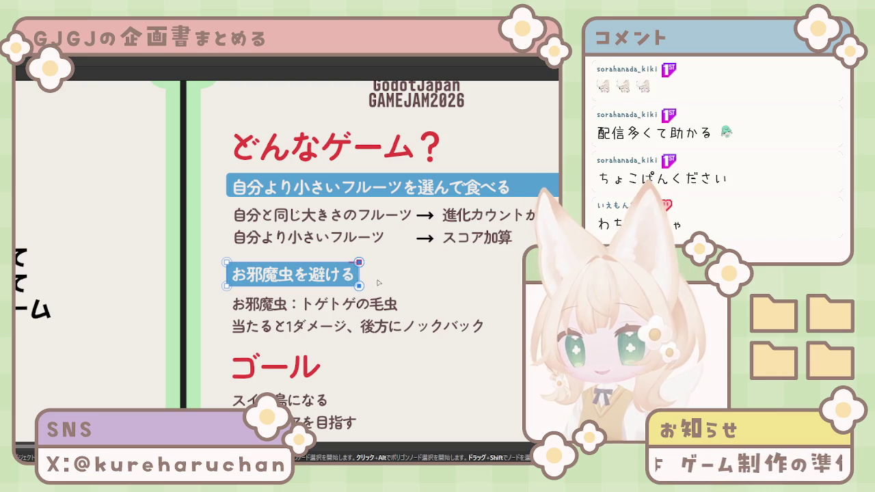
key(v)
click(278, 188)
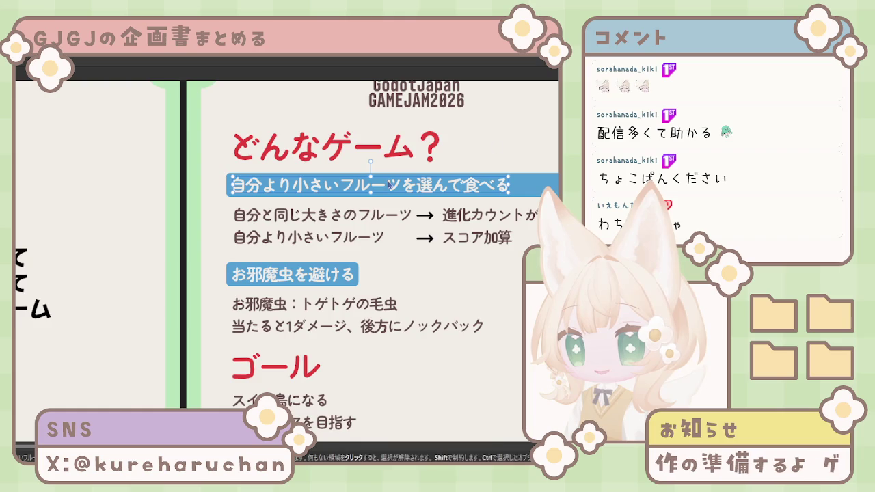
scroll(390, 178, right, 5)
drag(404, 207, 302, 207)
drag(268, 254, 344, 154)
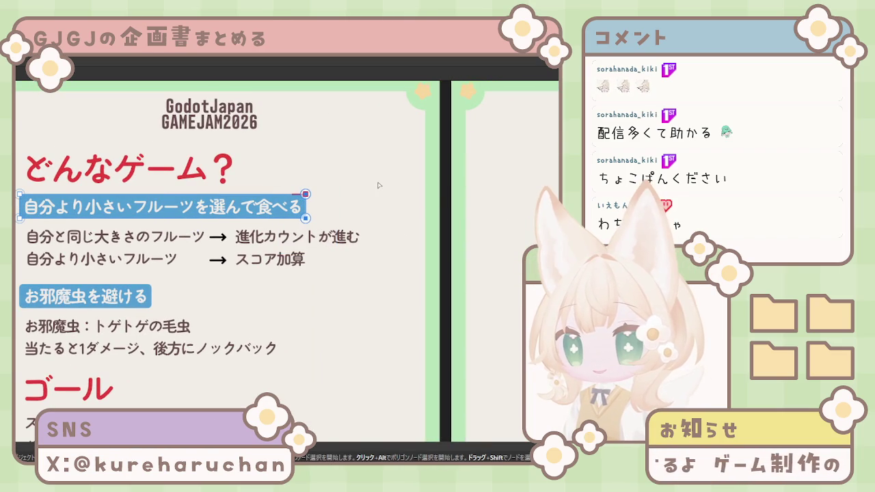
click(354, 334)
scroll(239, 352, down, 3)
scroll(205, 307, left, 3)
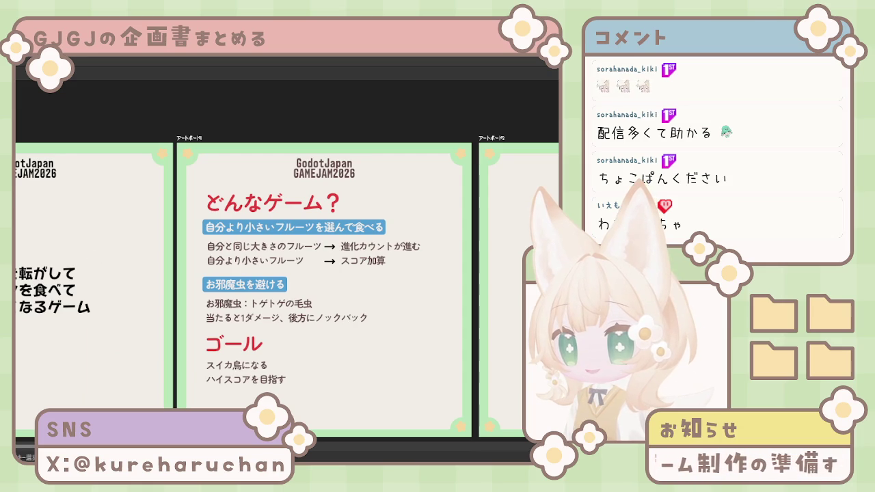
Try heavier fonts on the どんなゲーム？ title and settle a bold font on ゴール
scroll(359, 250, down, 1)
scroll(358, 250, down, 1)
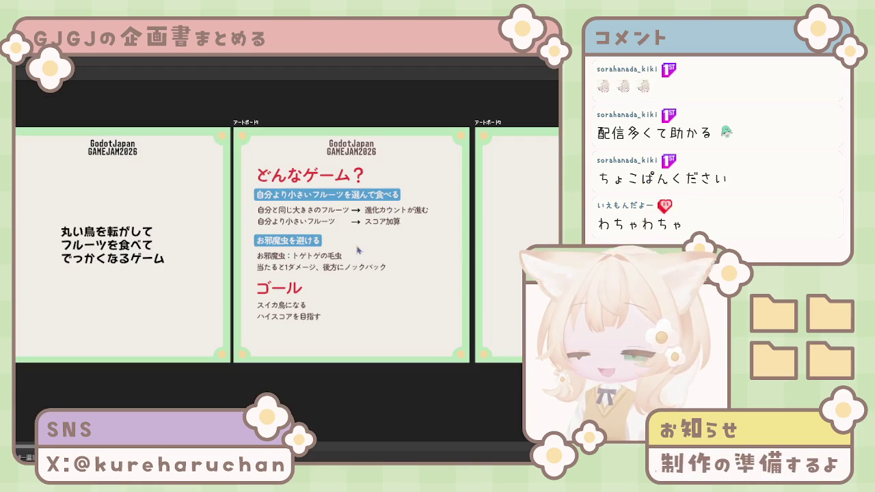
scroll(357, 252, up, 1)
scroll(322, 273, up, 1)
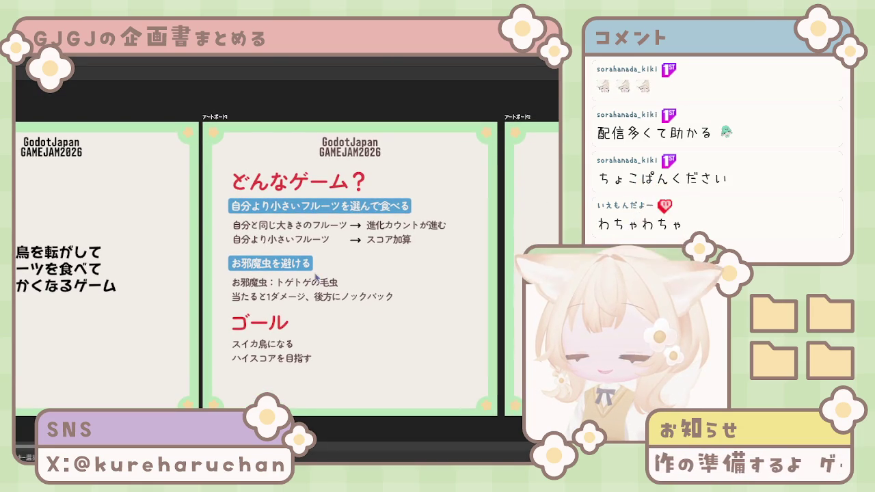
click(281, 183)
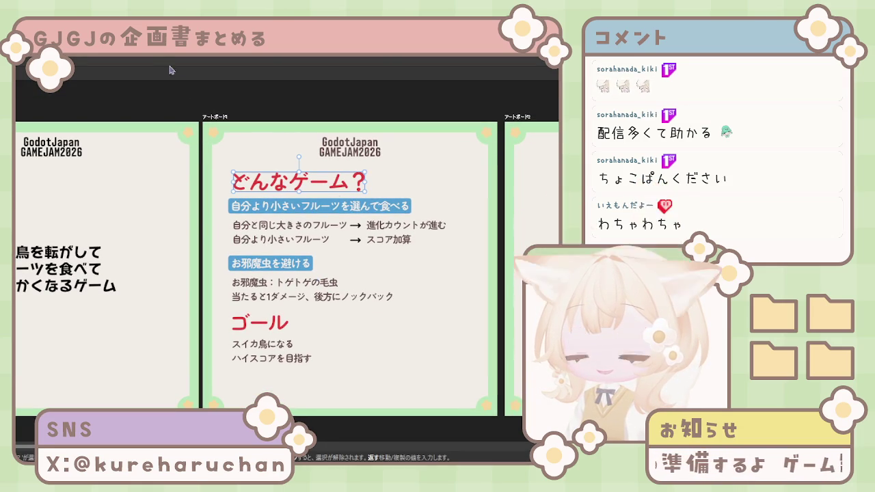
key(Down)
key(Down)
key(Down)
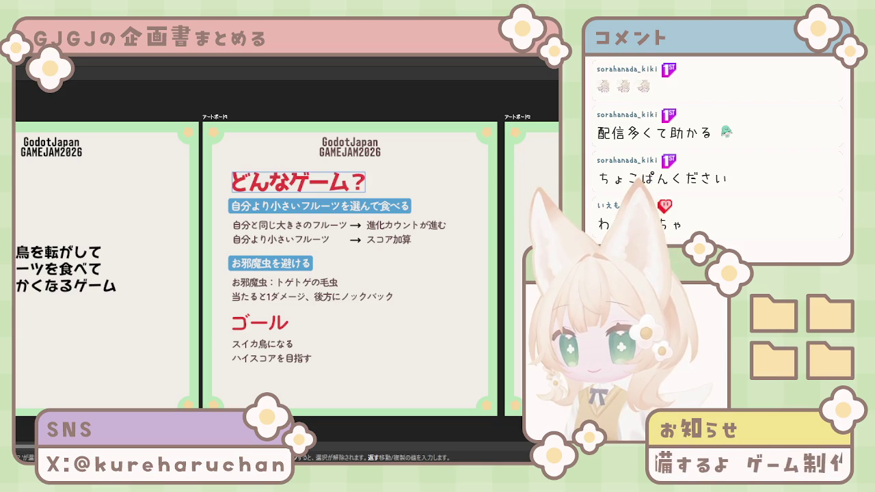
key(Down)
key(Down)
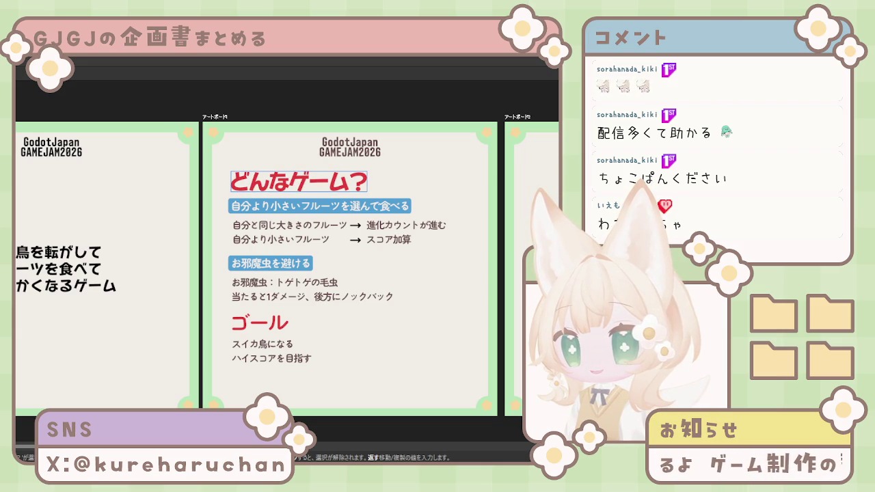
key(Down)
key(Down)
key(Down)
key(Down)
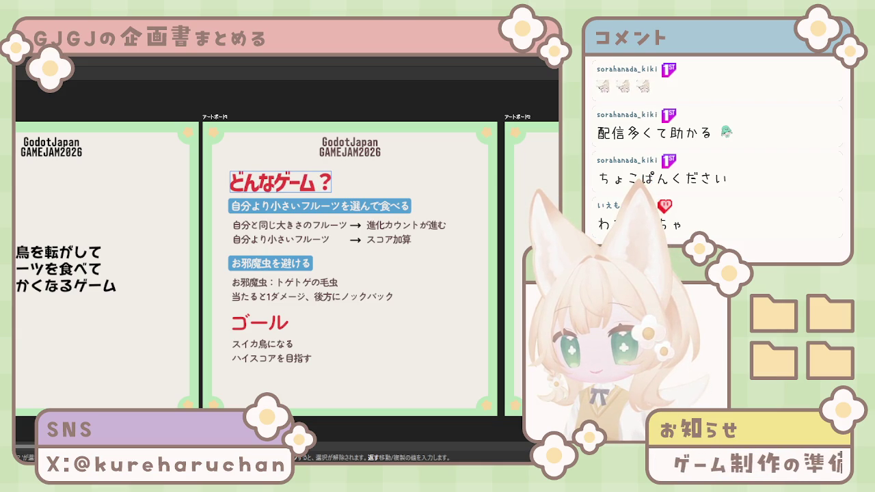
click(260, 323)
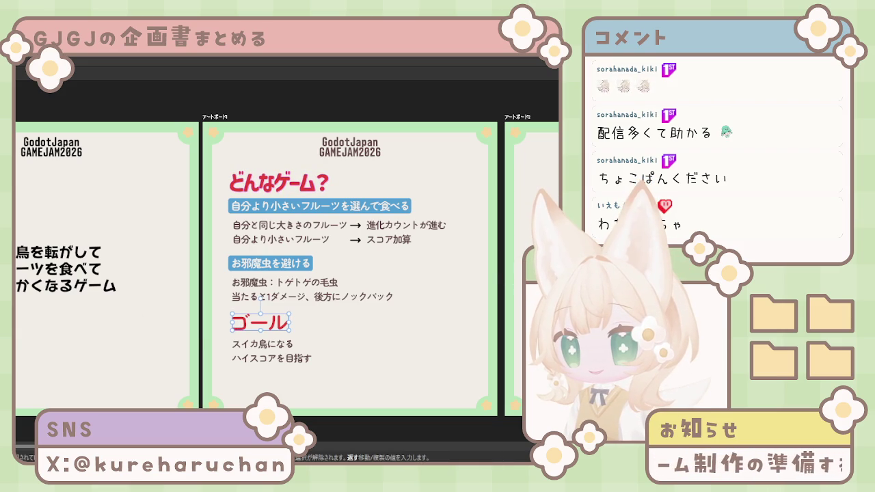
key(Down)
key(Down)
key(Down)
key(Down)
key(Down)
key(Down)
key(Down)
click(227, 346)
Switch both the どんなゲーム？ and ゴール headings to a slightly wider bold font
click(249, 323)
shift+click(279, 182)
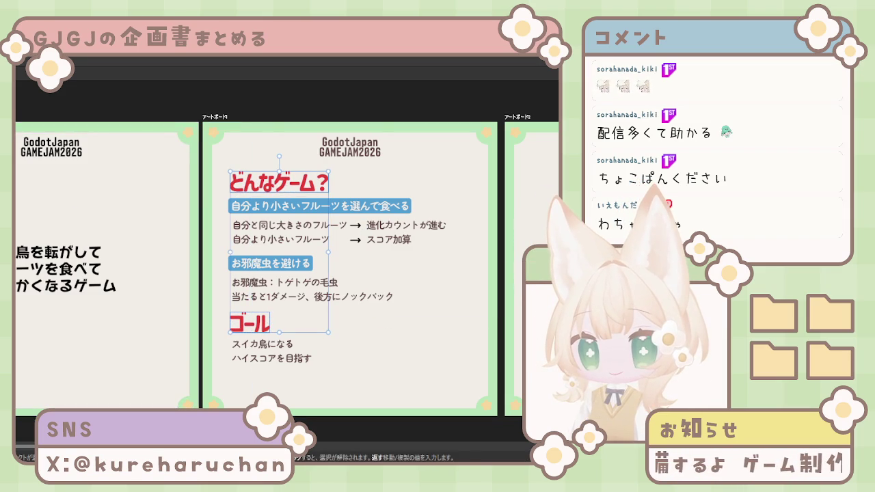
key(Down)
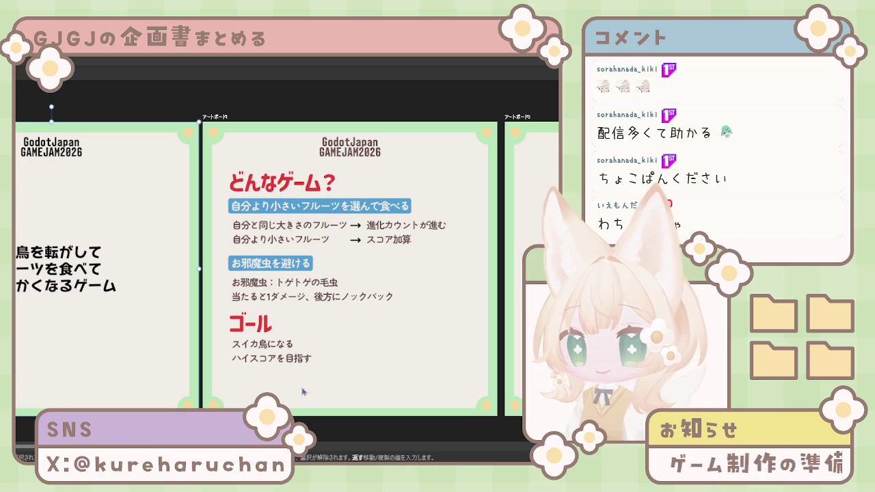
shift+click(281, 190)
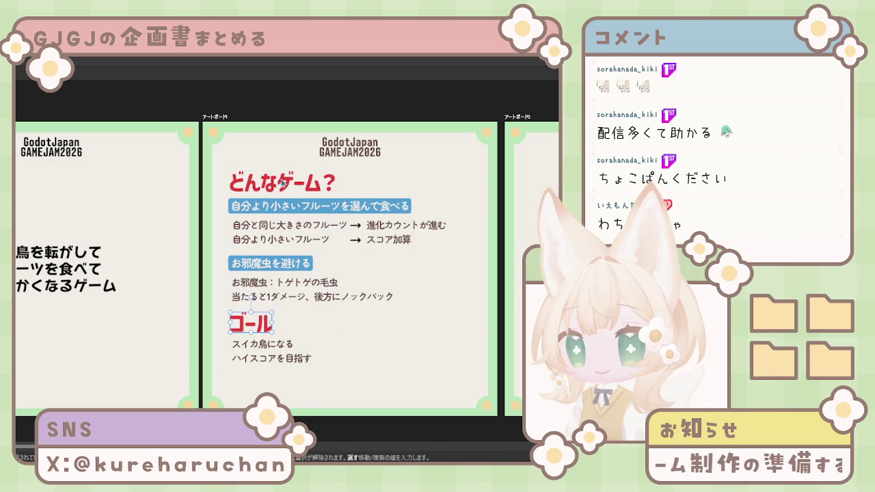
click(422, 319)
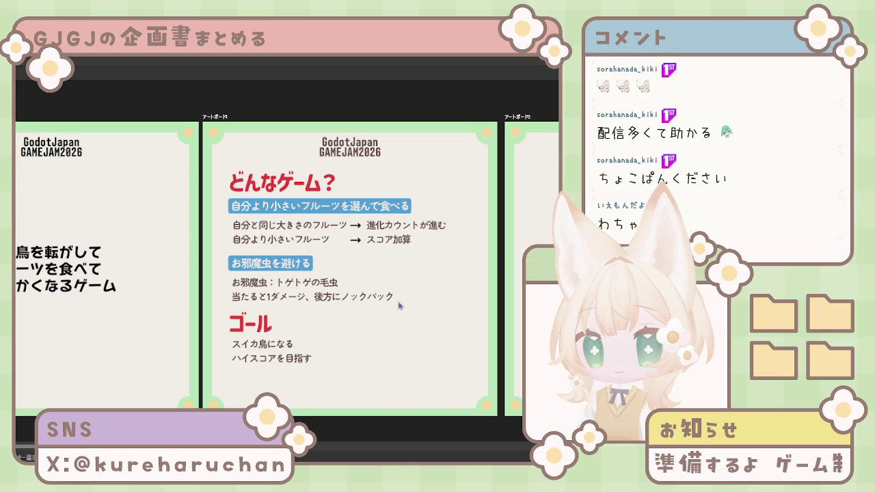
click(251, 323)
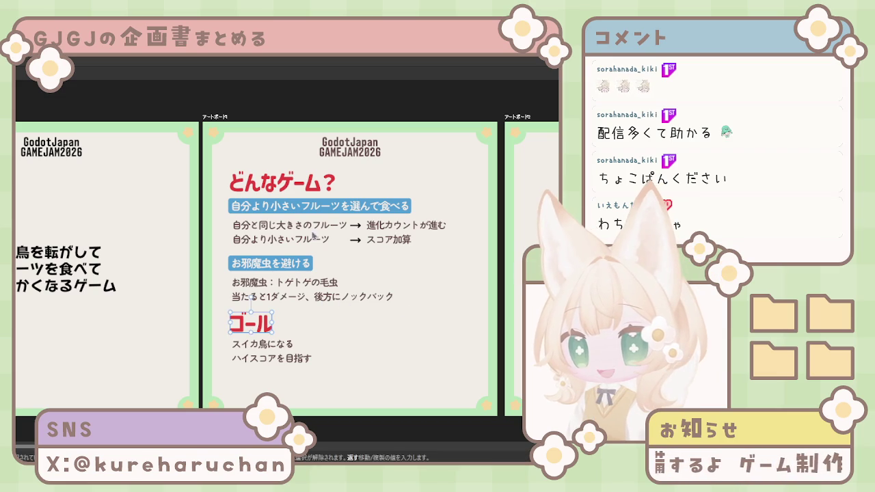
shift+click(288, 189)
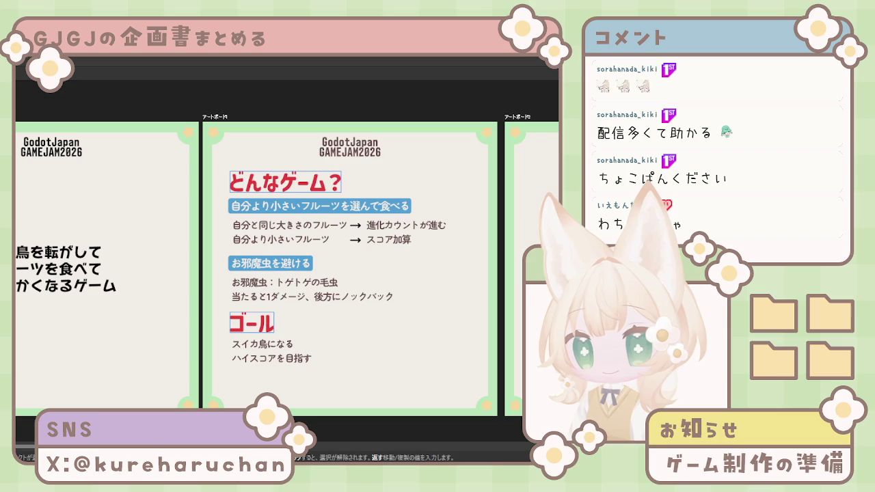
click(236, 338)
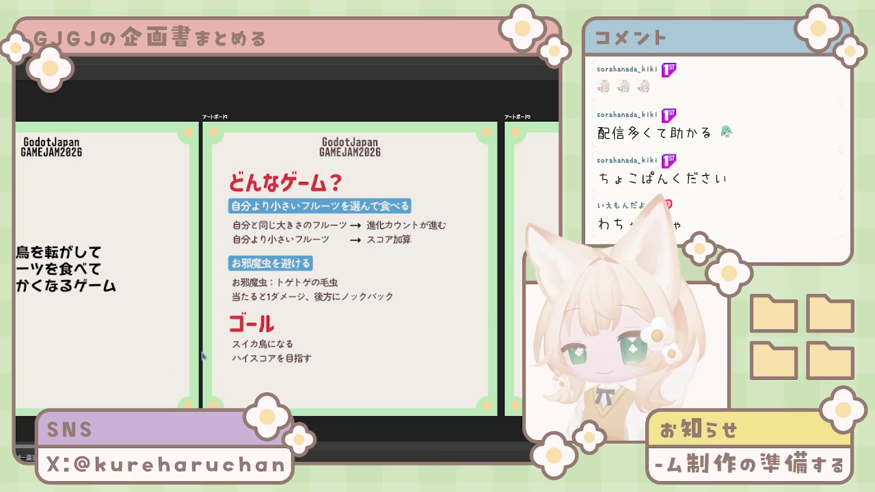
click(238, 328)
shift+click(288, 189)
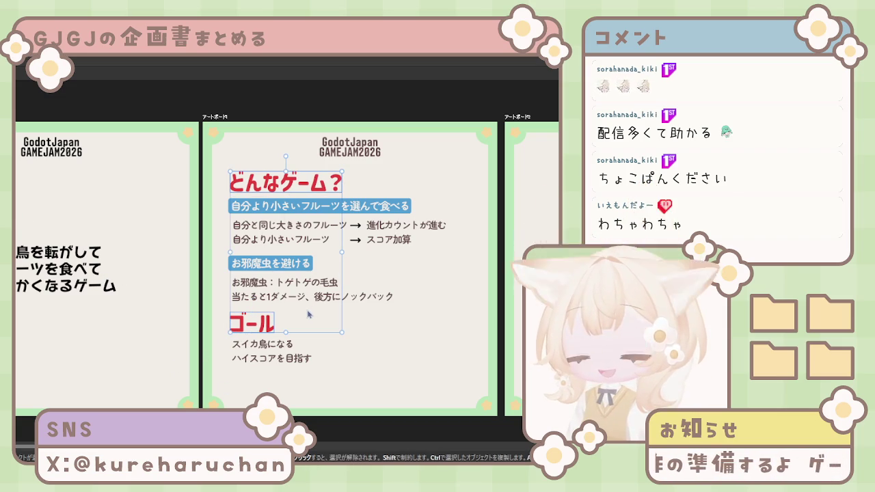
click(385, 350)
scroll(353, 340, up, 1)
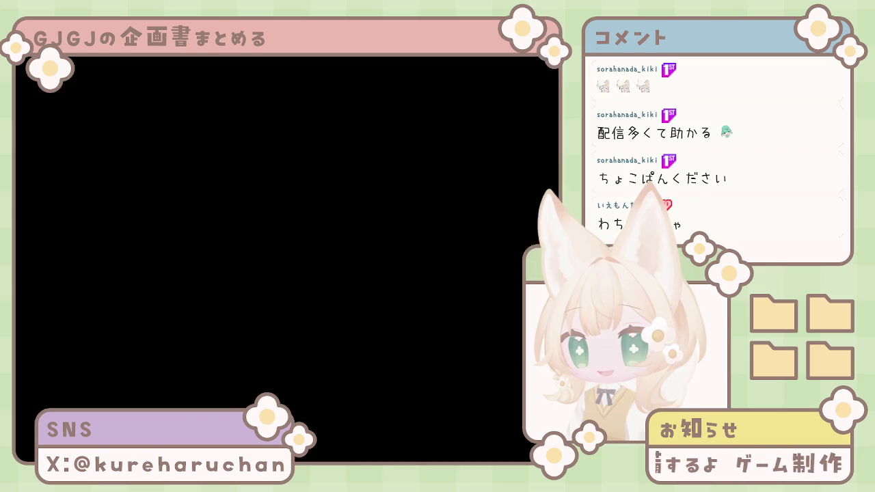
Undo and redo through dark brown, gold and red colour trials on the two headings
scroll(356, 342, up, 2)
scroll(363, 346, down, 1)
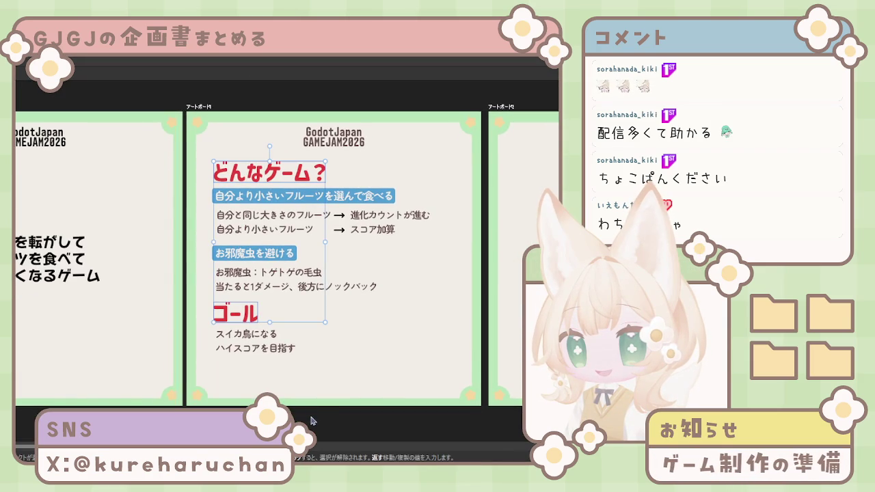
key(ctrl+z)
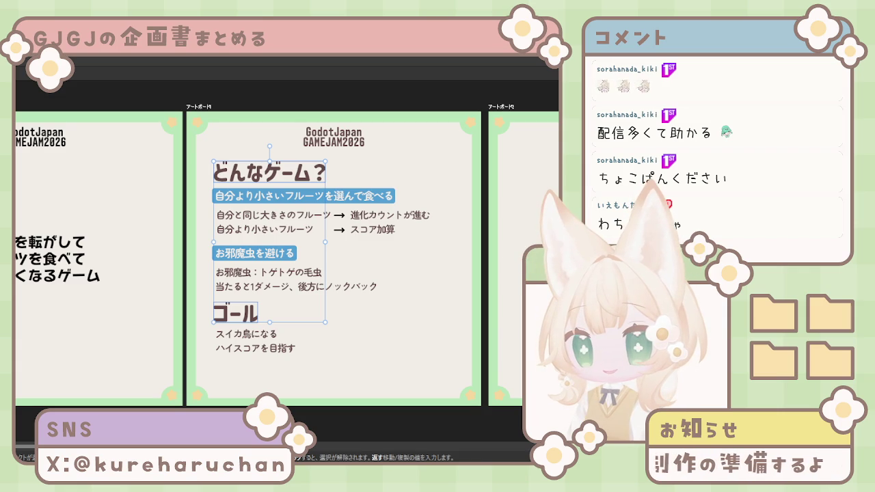
key(ctrl+shift+z)
key(ctrl+shift+z)
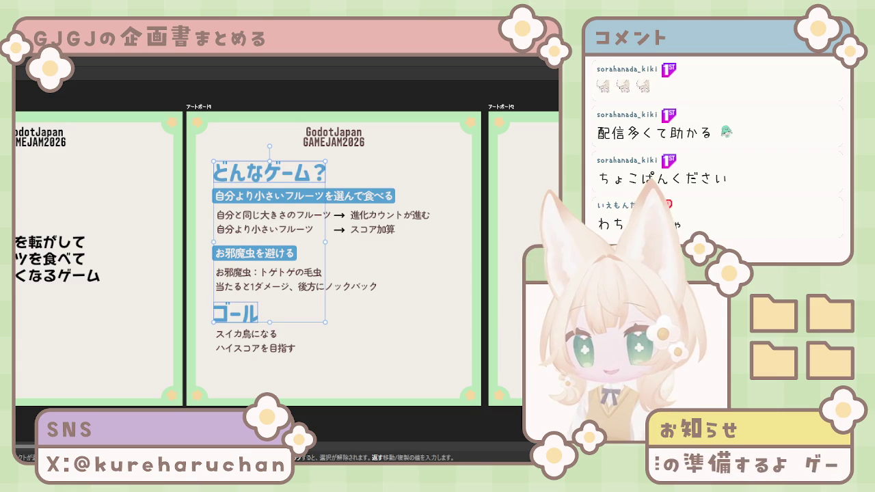
key(ctrl+z)
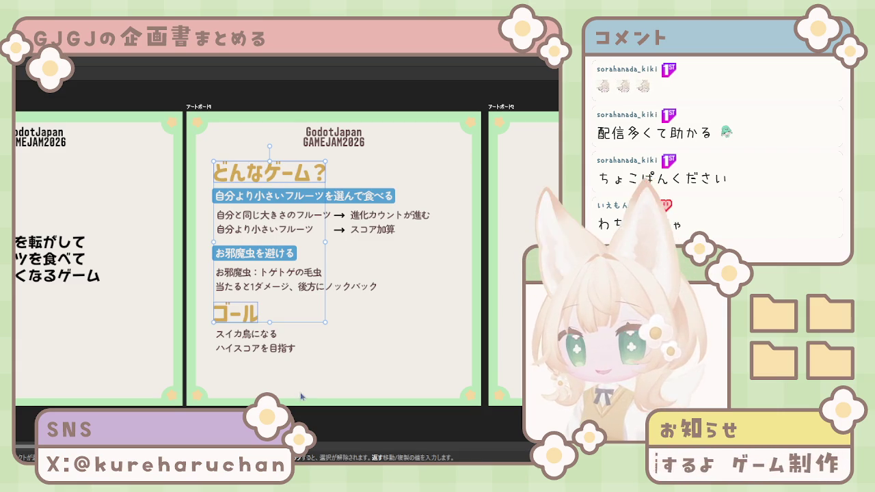
key(ctrl+z)
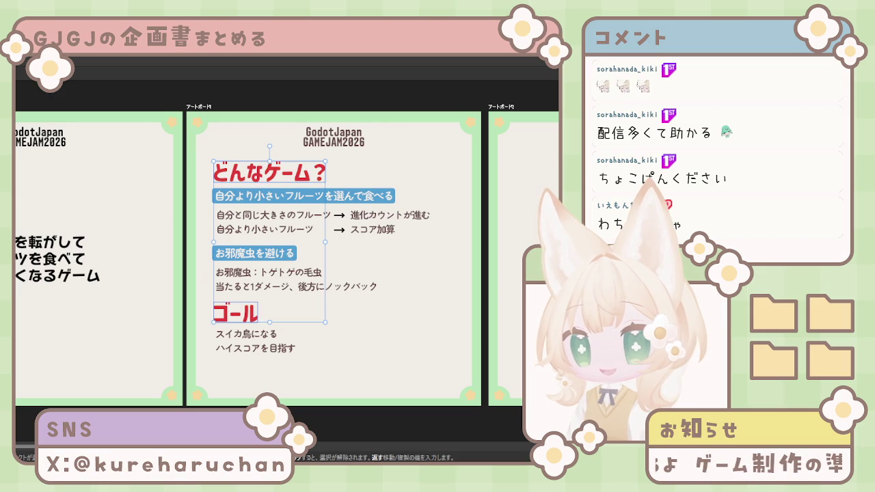
key(ctrl+z)
key(ctrl+shift+z)
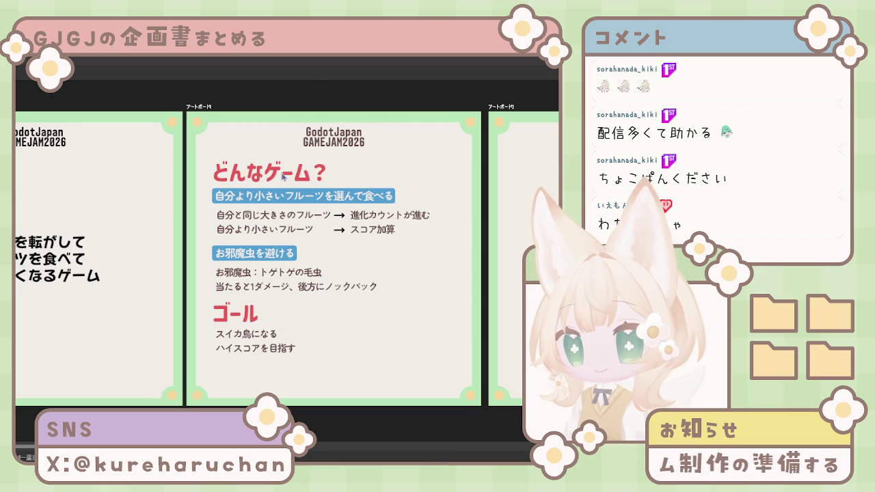
Shorten the heading to ゲーム by deleting どんな and the question mark
key(BackSpace)
key(BackSpace)
key(BackSpace)
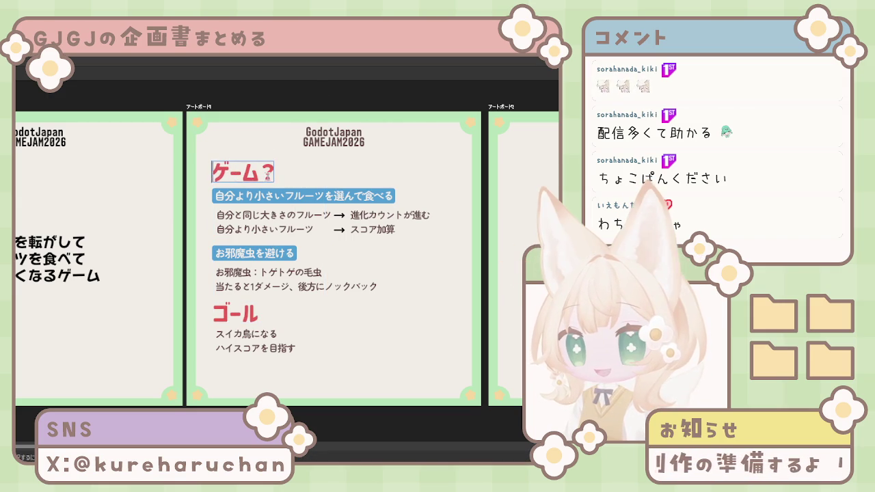
key(BackSpace)
click(257, 158)
Recolour the ゲーム and ゴール headings from red to dark brown
shift+click(239, 315)
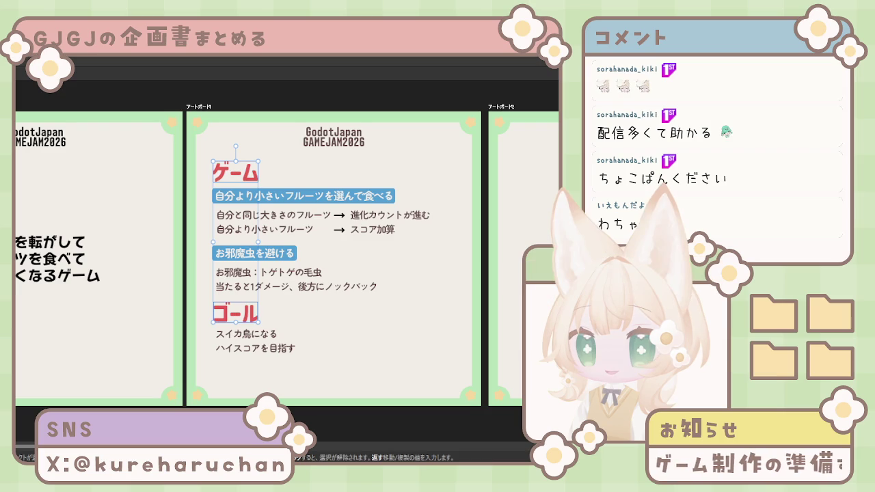
click(254, 176)
shift+click(236, 313)
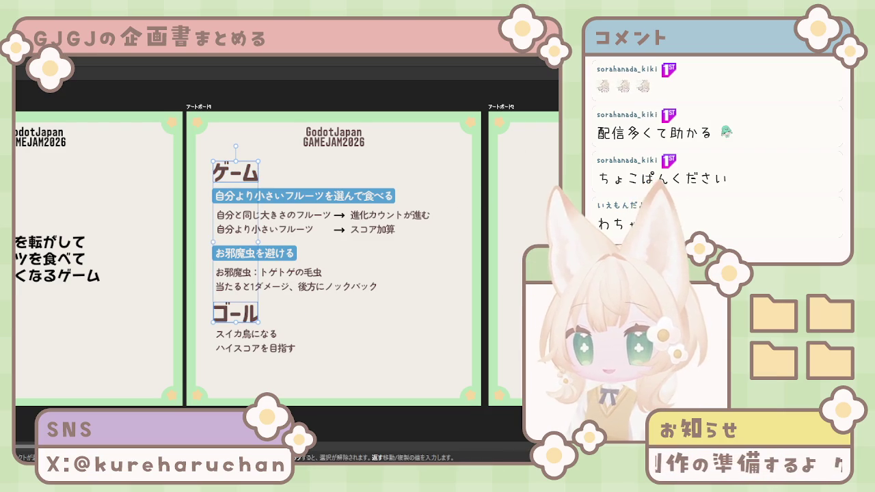
click(404, 296)
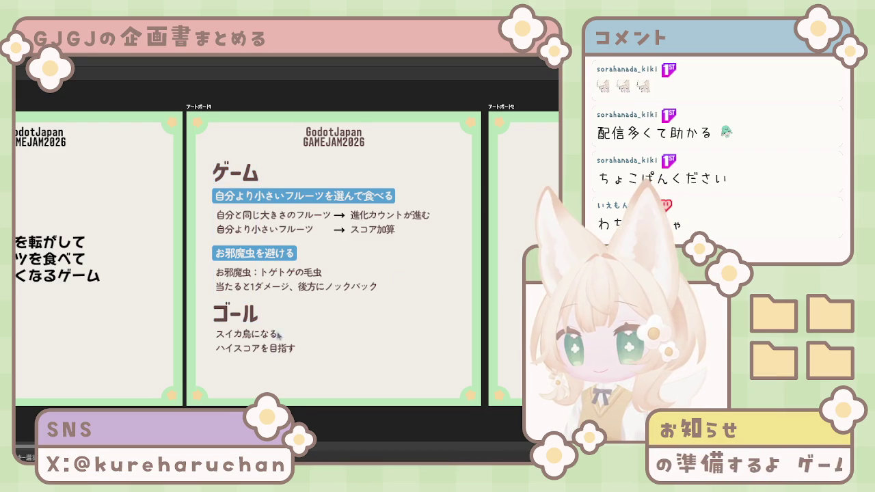
scroll(335, 323, left, 3)
scroll(287, 260, up, 2)
scroll(274, 233, right, 2)
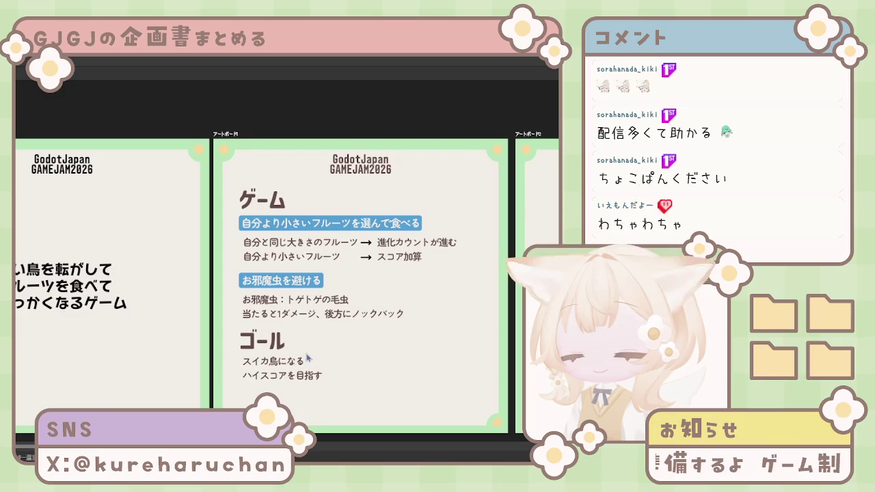
Draw a vertical line just left of the ゲーム heading and extend both its ends
click(276, 209)
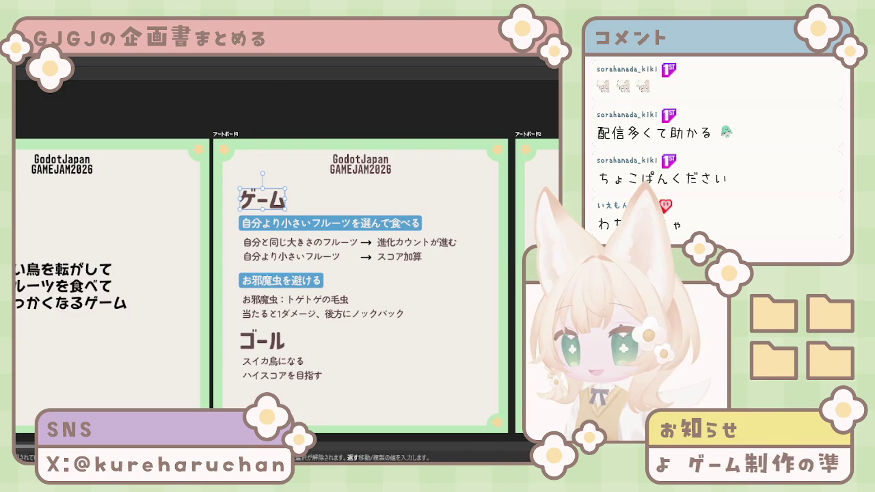
key(a)
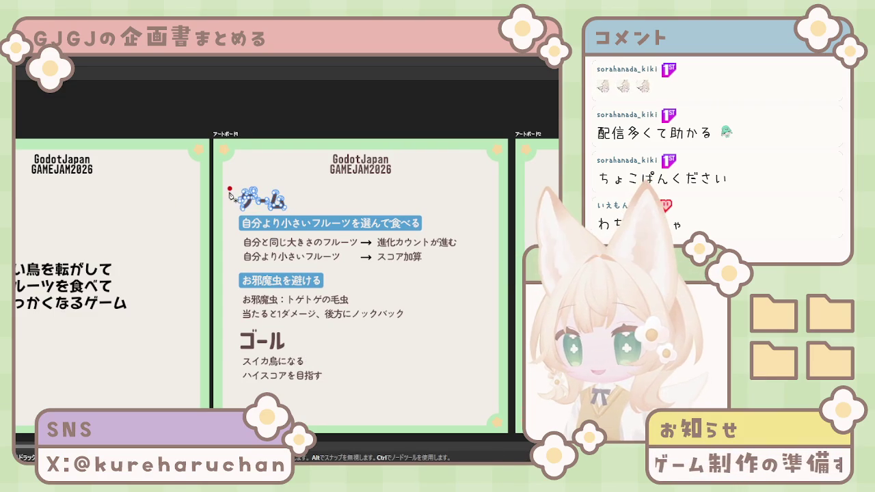
key(v)
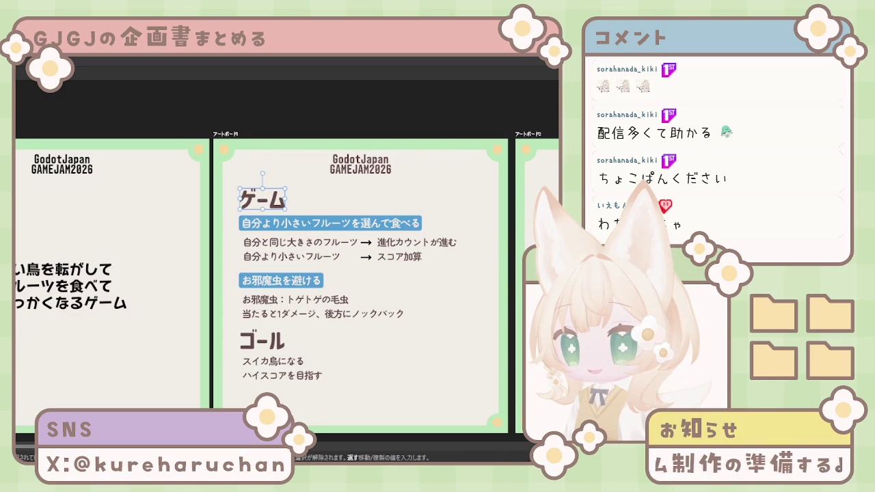
click(219, 113)
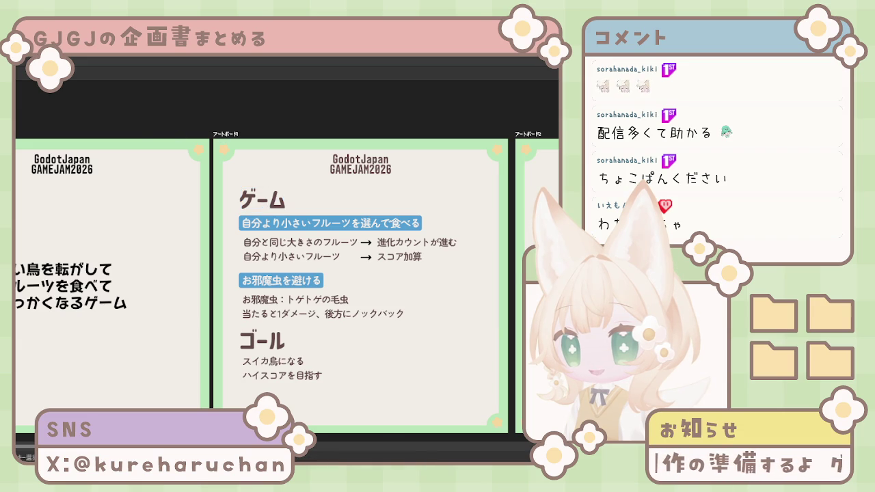
scroll(256, 206, up, 5)
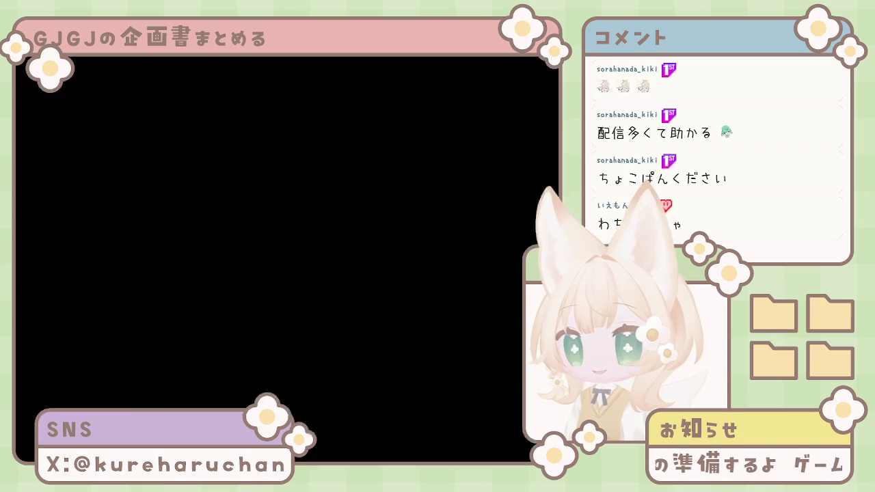
click(182, 167)
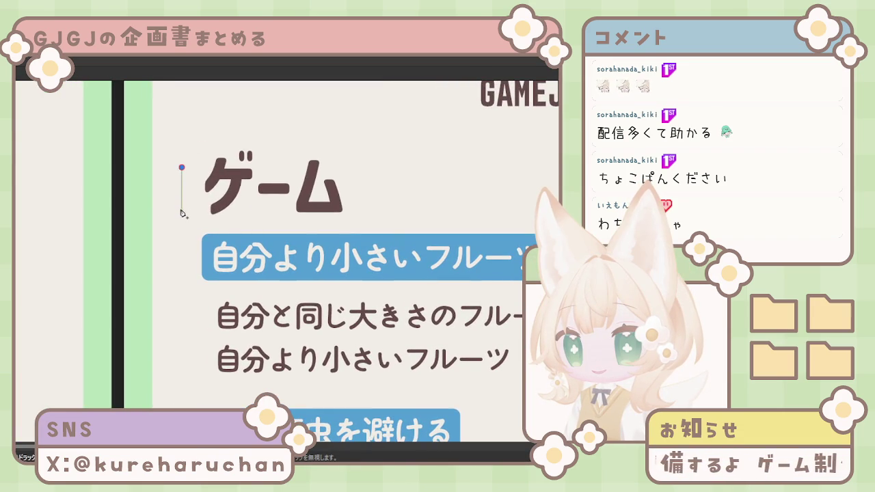
double_click(181, 209)
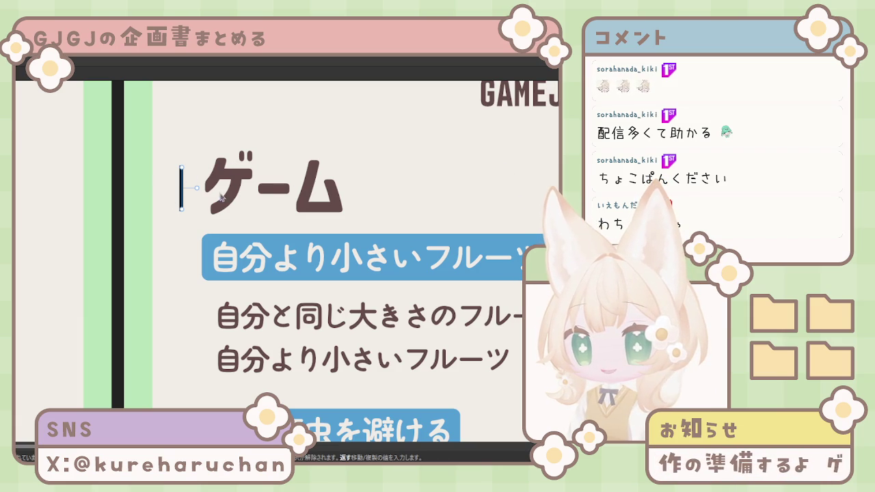
drag(181, 166, 181, 161)
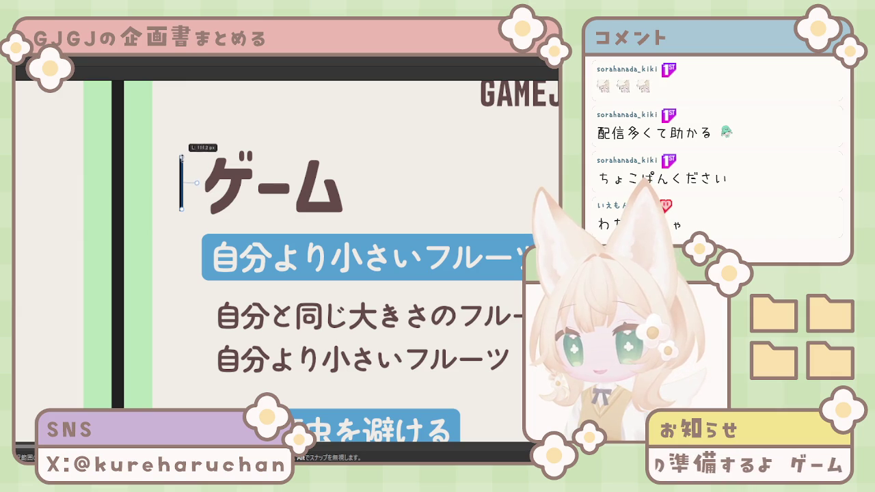
drag(181, 209, 181, 214)
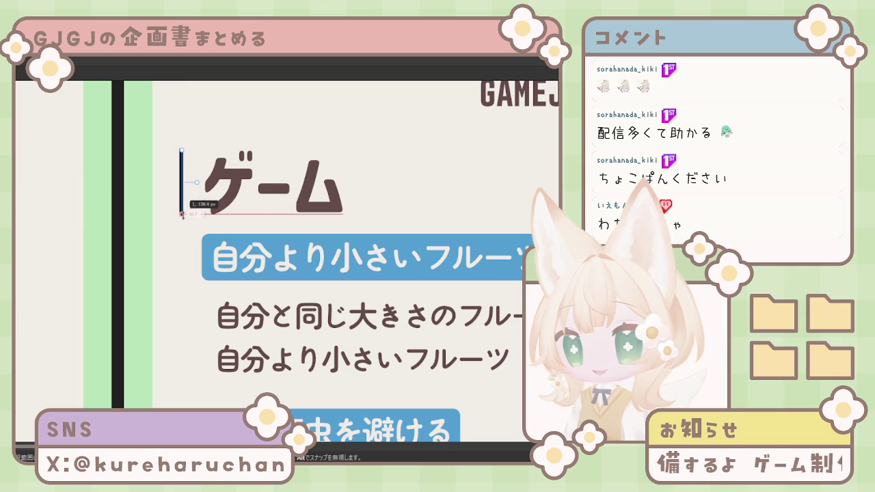
key(Escape)
key(Escape)
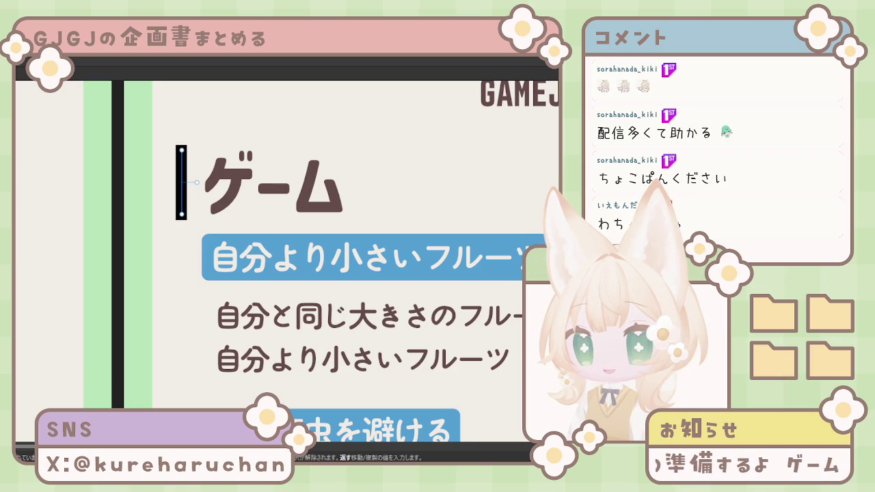
Adjust the bar so it aligns with the top and bottom of ゲーム
mouse_move(182, 149)
mouse_down()
mouse_move(183, 158)
mouse_move(182, 148)
mouse_up()
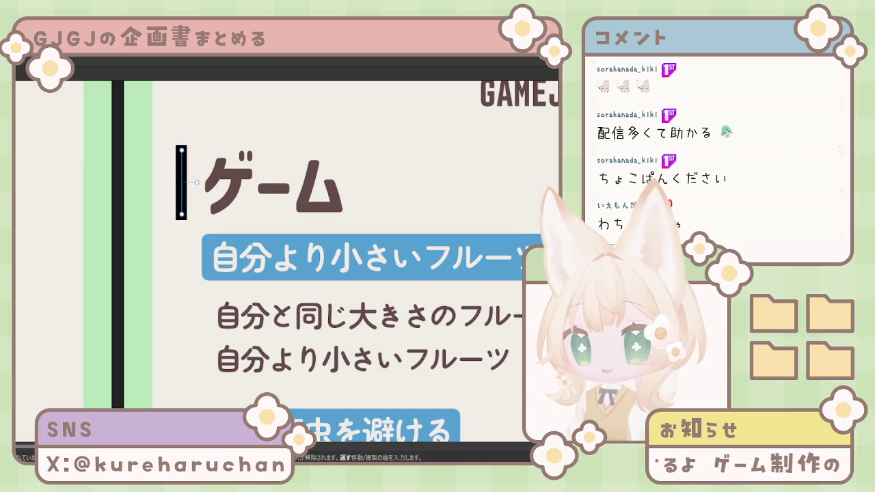
drag(182, 170, 182, 177)
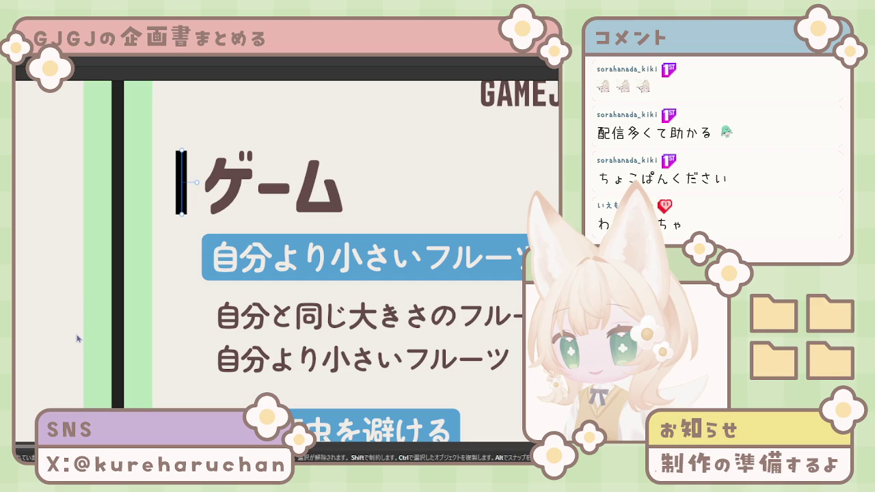
click(187, 189)
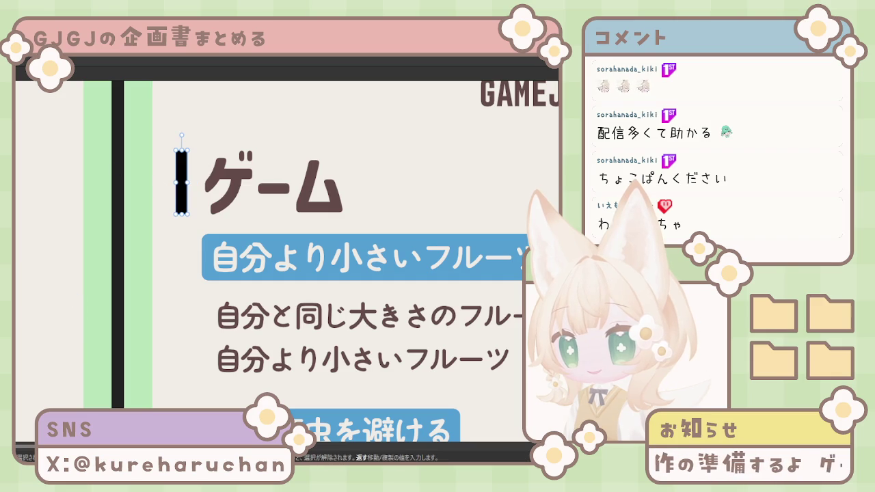
drag(185, 190, 184, 192)
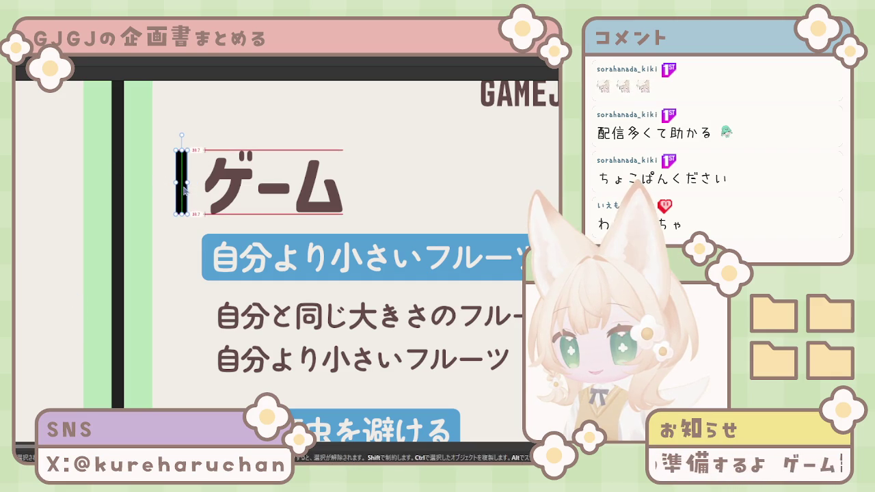
click(266, 193)
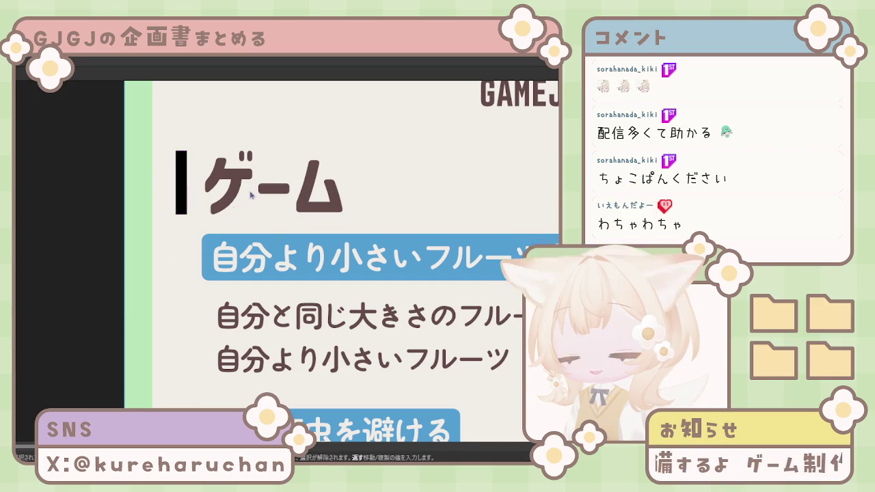
scroll(68, 248, down, 2)
Space the ゲーム text neatly beside its black bar, moving both slightly
scroll(68, 248, down, 1)
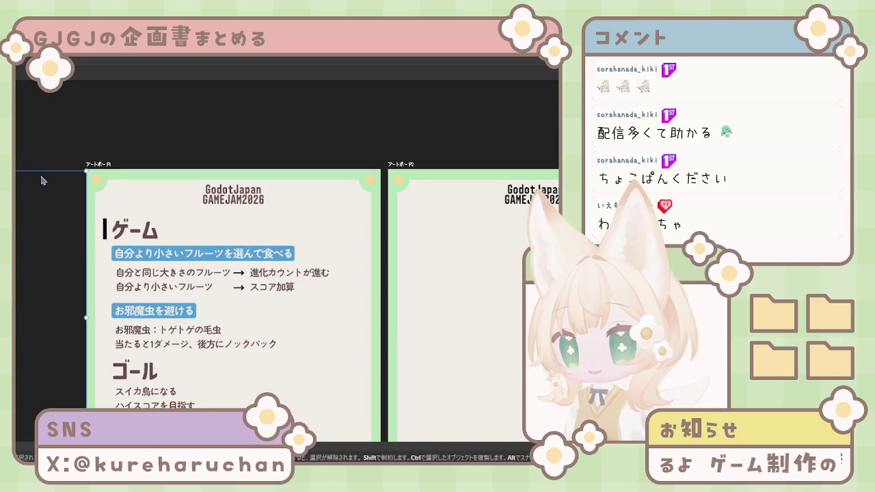
scroll(46, 188, left, 5)
scroll(46, 189, down, 1)
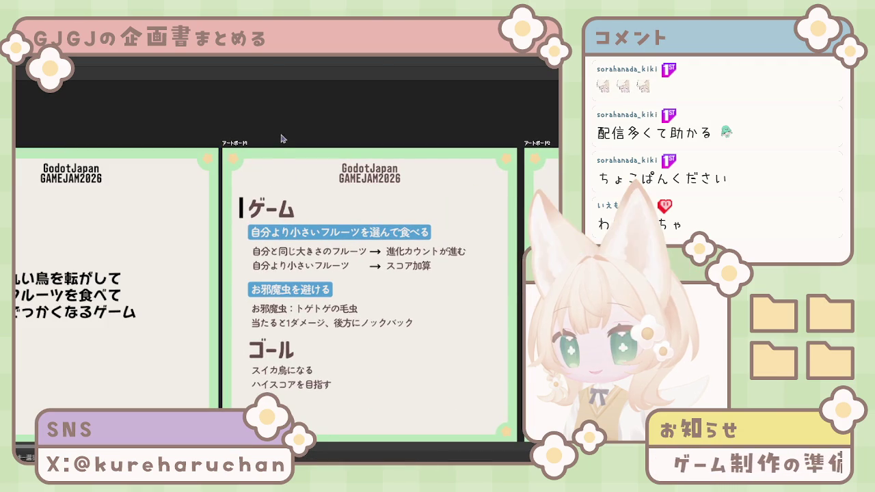
scroll(288, 236, up, 1)
scroll(262, 248, up, 3)
click(178, 194)
drag(178, 194, 197, 195)
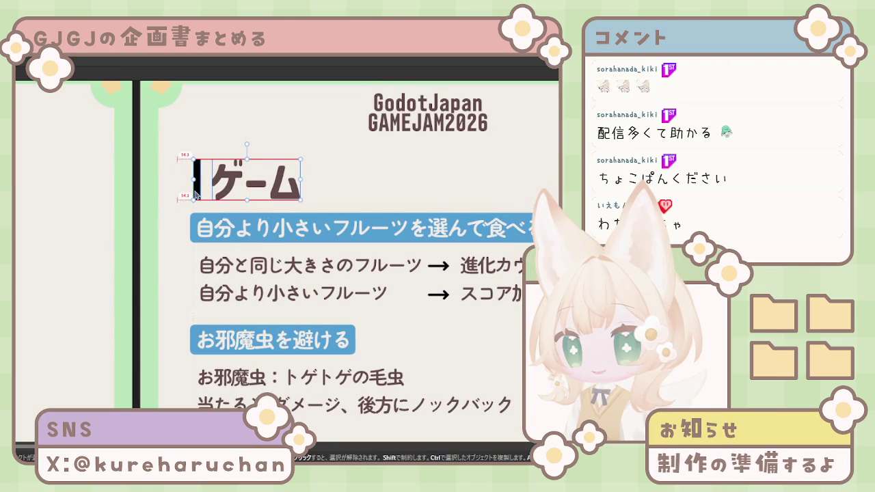
click(198, 194)
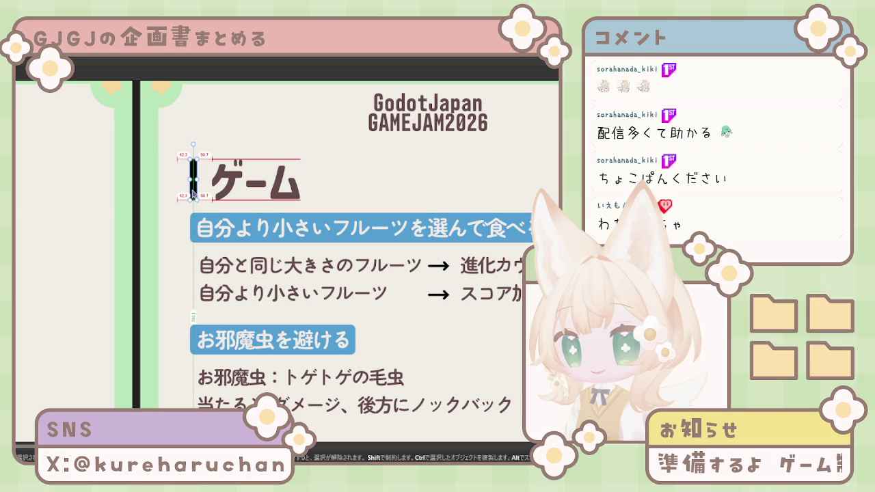
drag(193, 195, 192, 195)
drag(280, 194, 272, 197)
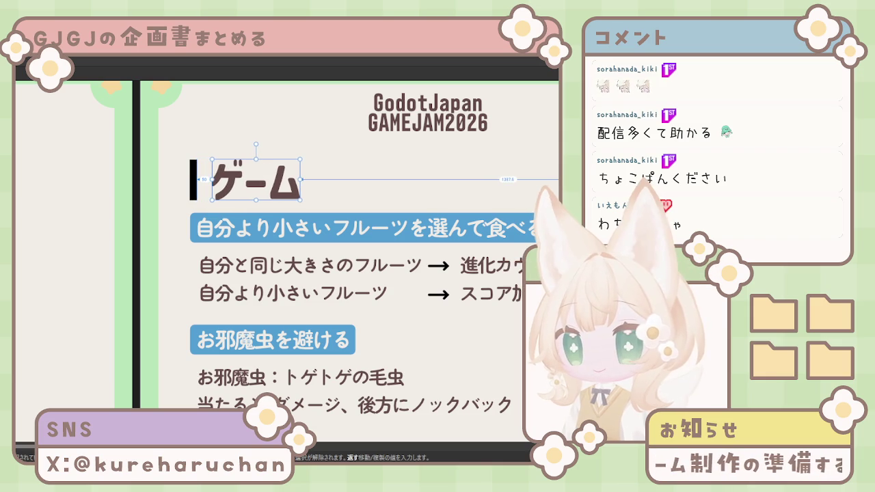
drag(272, 197, 275, 197)
drag(200, 178, 198, 184)
Draw a horizontal line running right from the bar's bottom under ゲーム
click(196, 189)
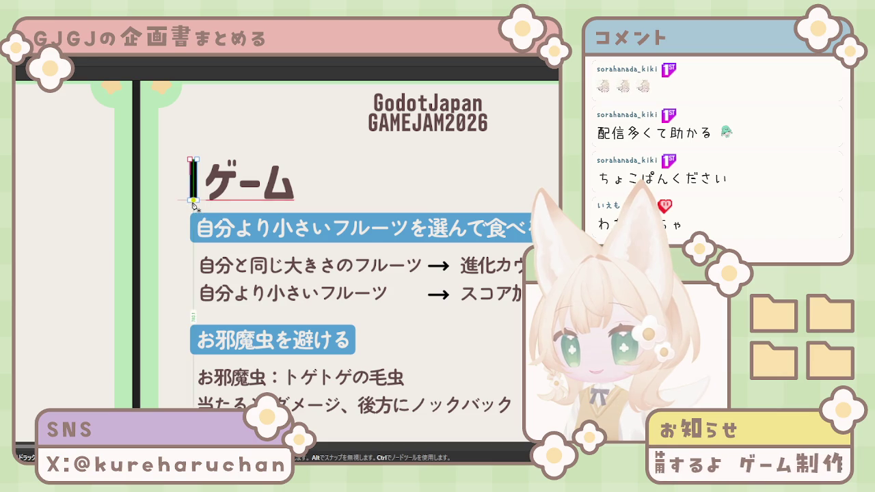
mouse_move(194, 202)
mouse_down()
mouse_move(350, 203)
mouse_move(317, 206)
mouse_up()
click(576, 201)
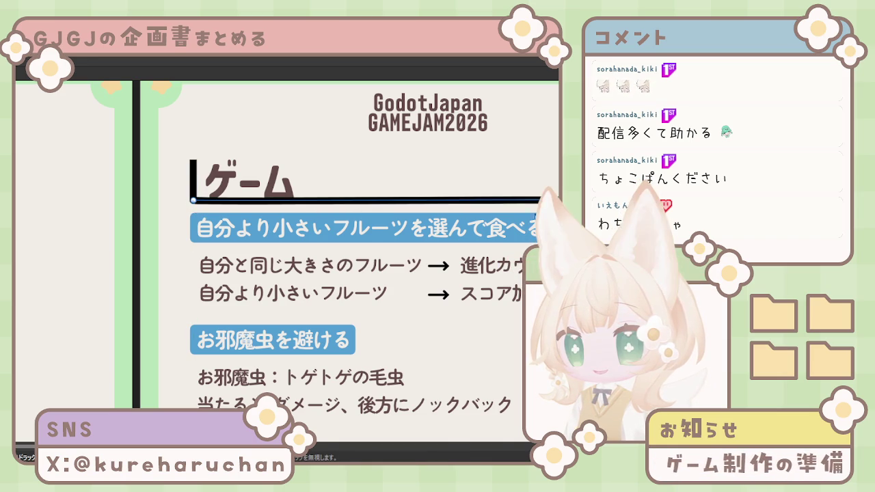
Lengthen the horizontal line under ゲーム further to the right
key(ctrl+minus)
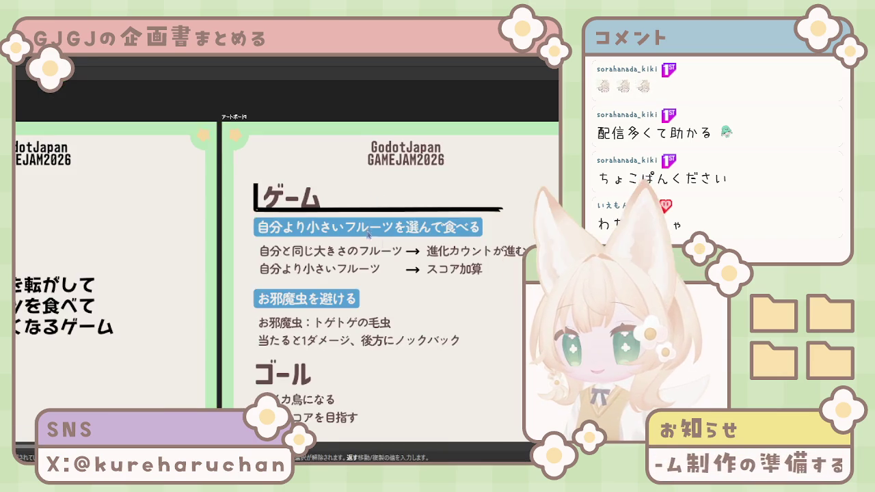
scroll(421, 218, right, 3)
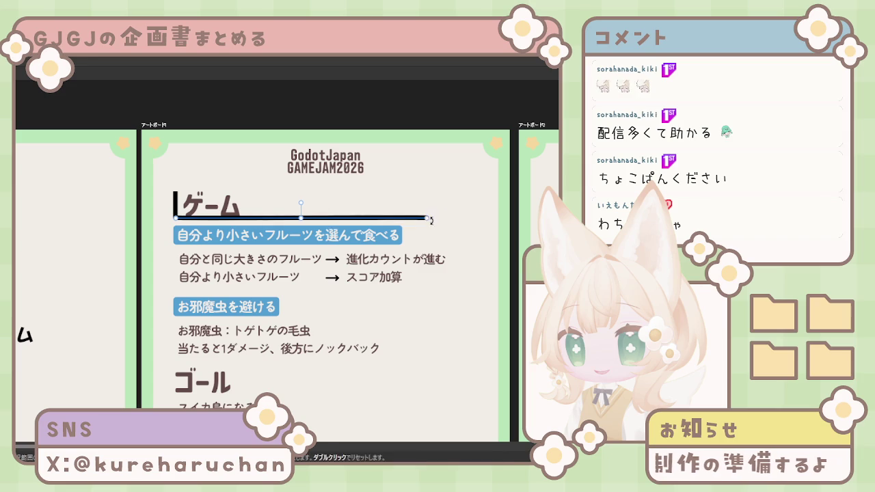
drag(429, 218, 475, 218)
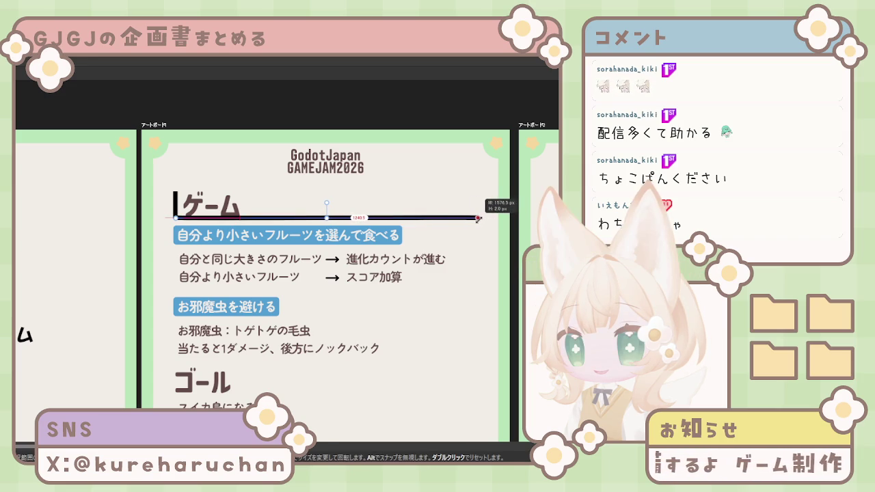
click(169, 235)
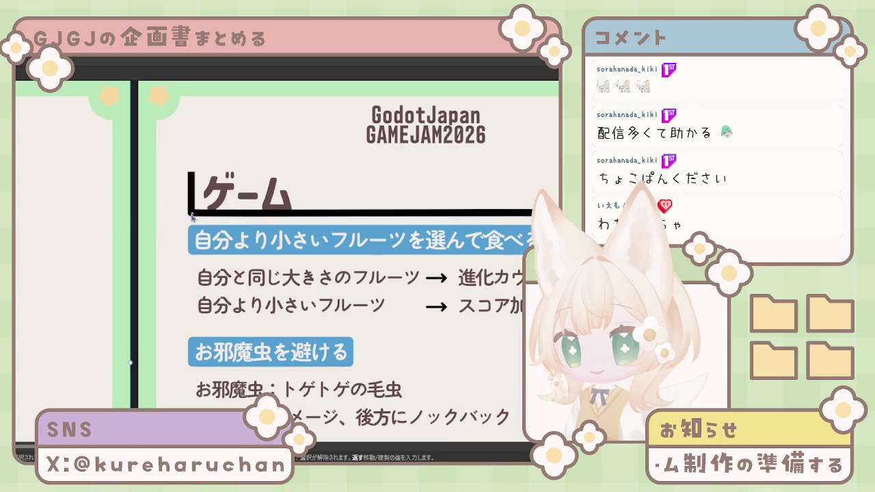
Nudge the underline beneath ゲーム down two arrow-key steps
click(192, 214)
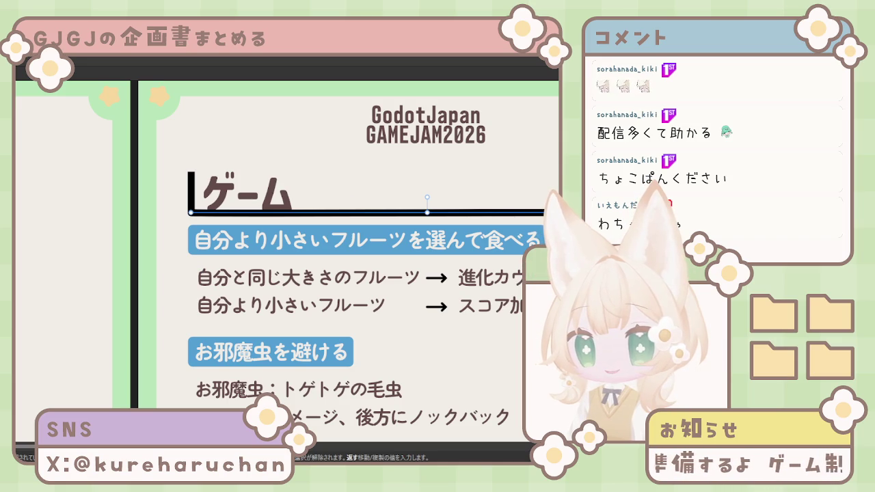
key(Escape)
key(ctrl+z)
key(Escape)
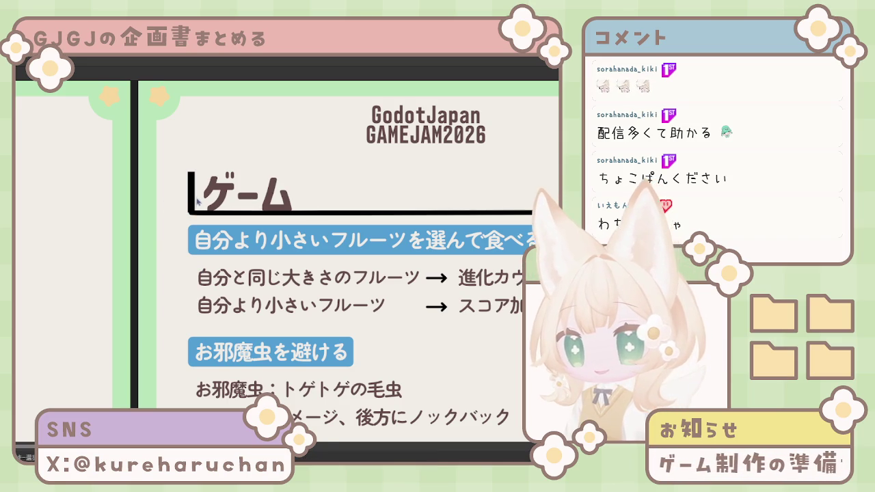
key(Down)
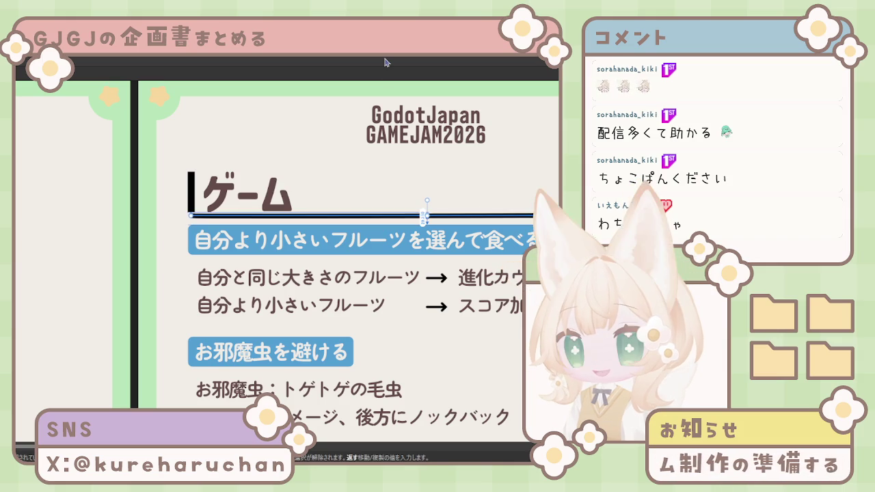
key(Down)
key(Down)
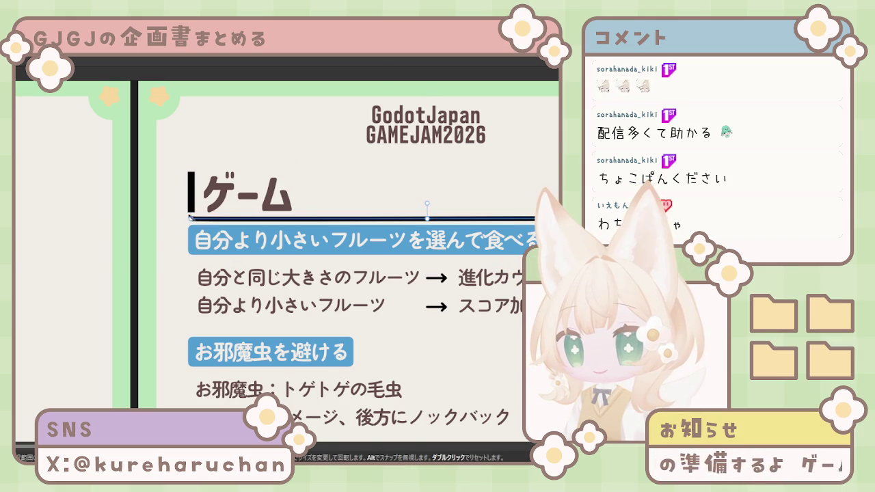
click(152, 271)
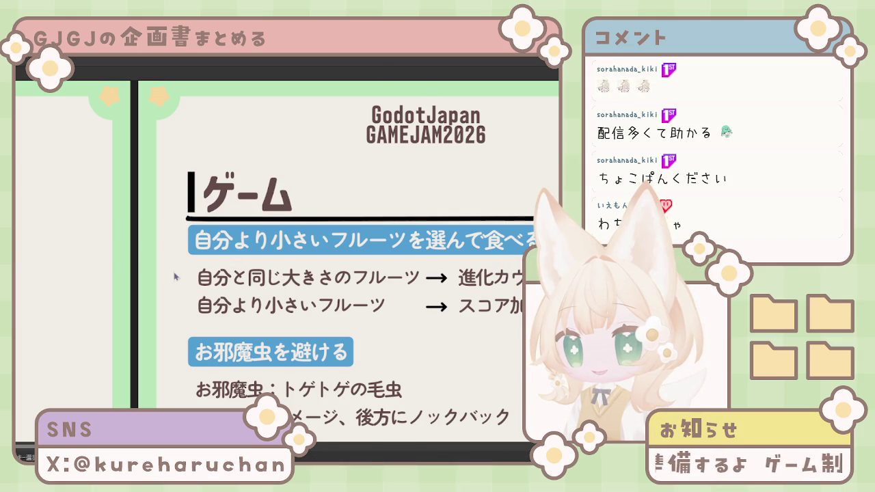
scroll(198, 231, up, 3)
scroll(209, 208, up, 3)
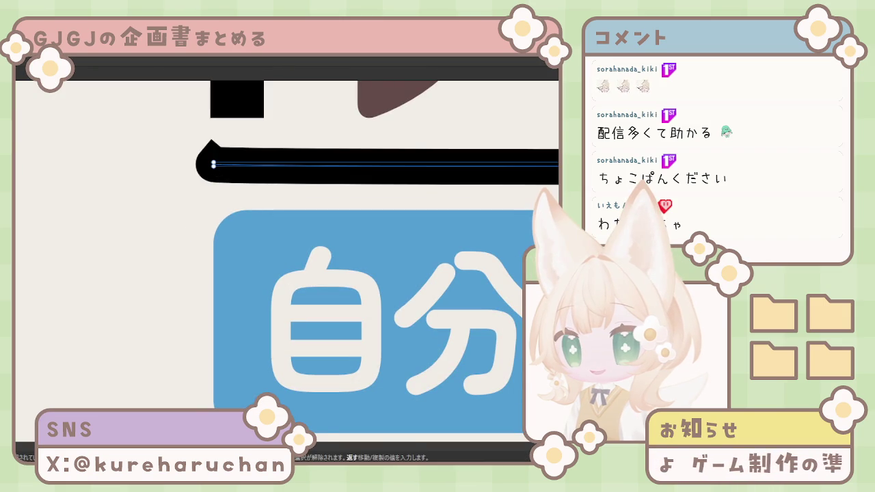
scroll(497, 240, down, 2)
scroll(465, 245, down, 2)
scroll(406, 252, down, 2)
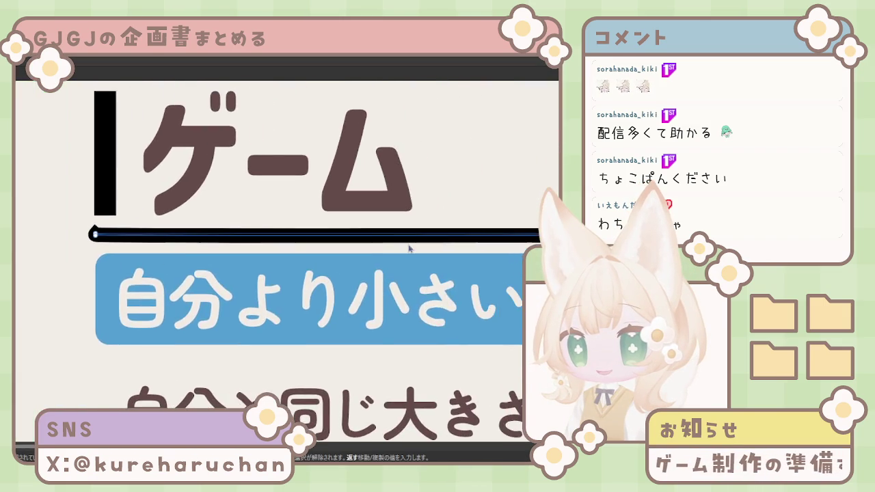
scroll(406, 252, right, 3)
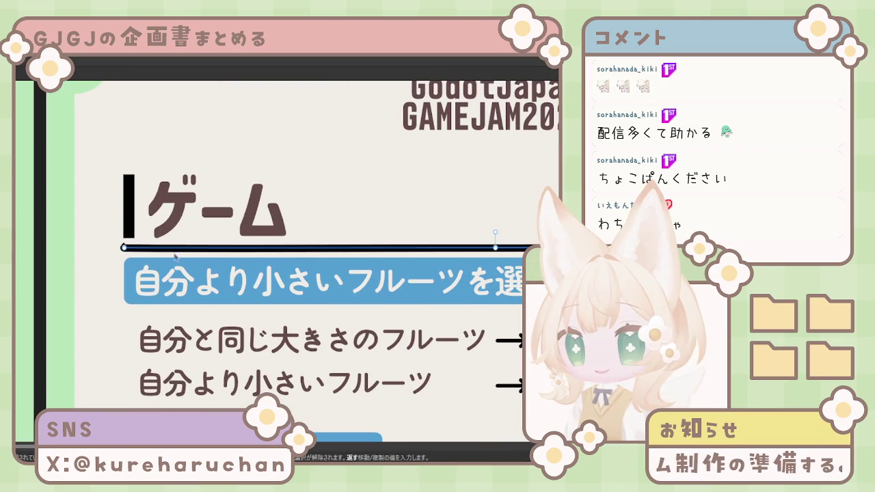
scroll(125, 261, up, 5)
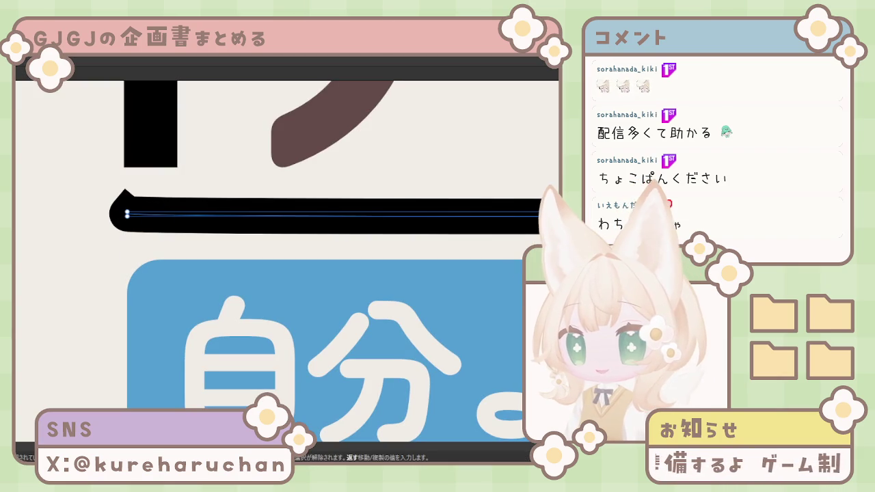
scroll(540, 214, down, 5)
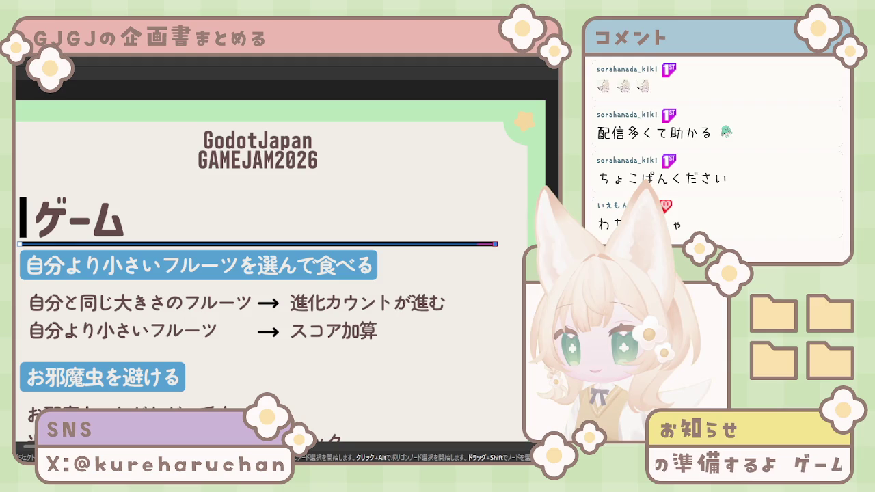
Inspect the underline's nodes beneath ゲーム with the Node tool
click(57, 247)
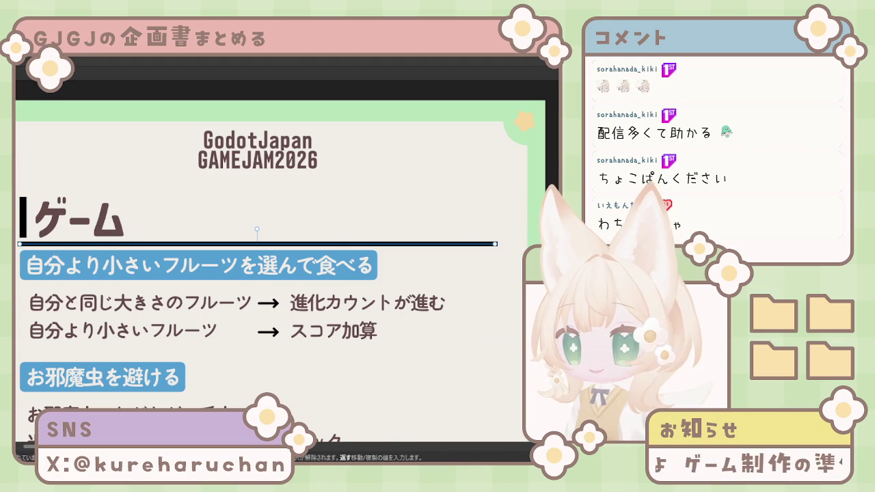
double_click(60, 243)
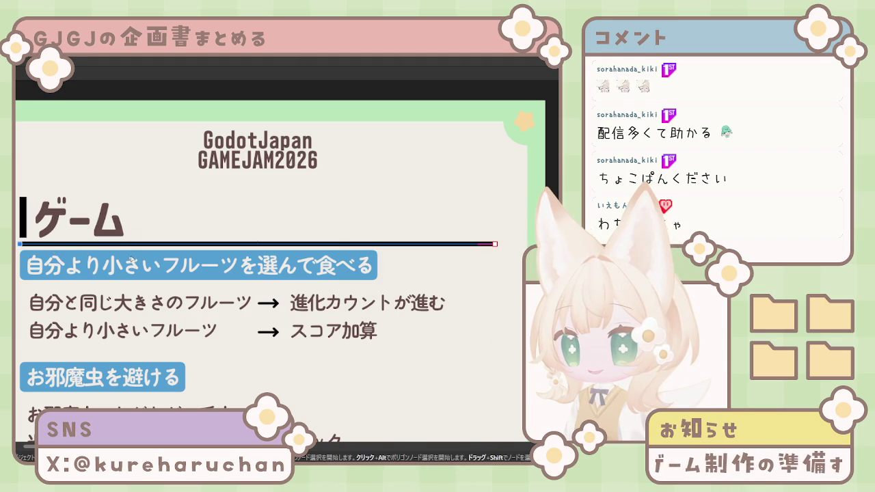
click(495, 245)
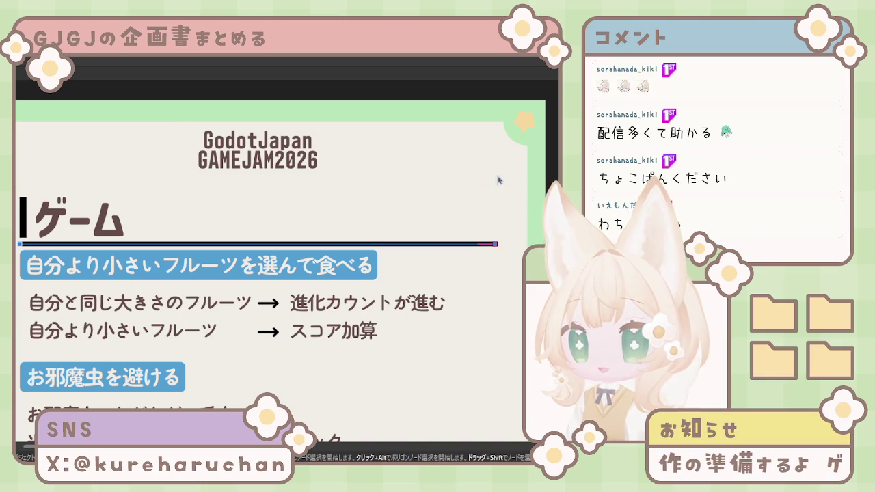
key(s)
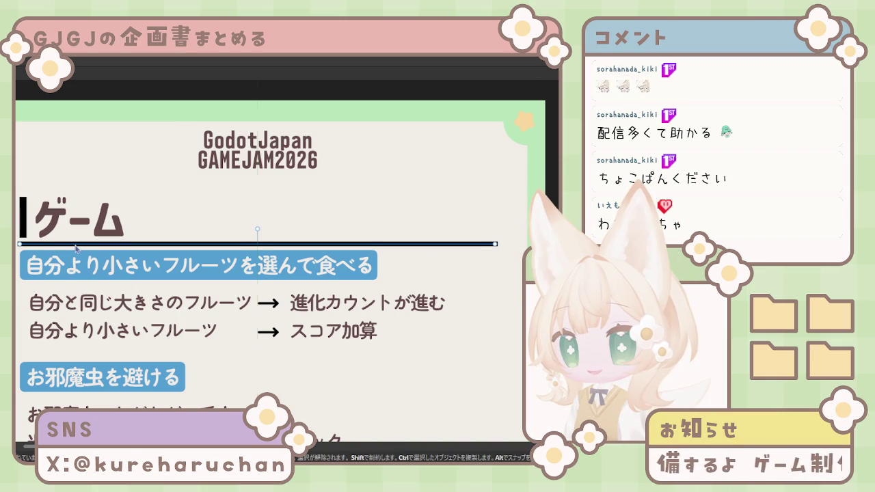
Nudge the vertical black bar beside ゲーム up slightly
click(23, 231)
key(Escape)
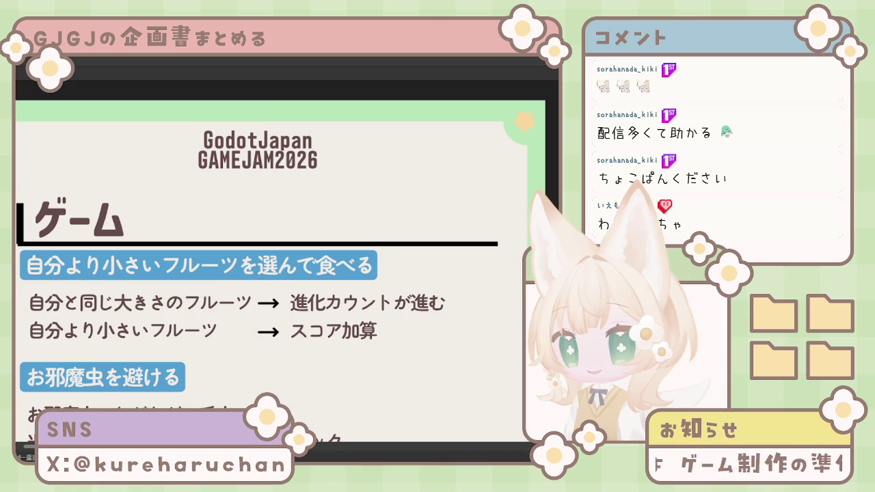
click(20, 231)
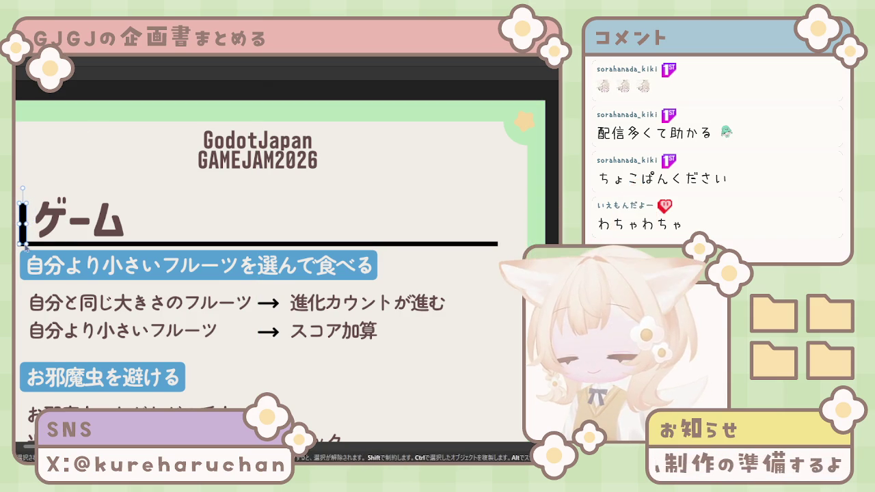
key(Up)
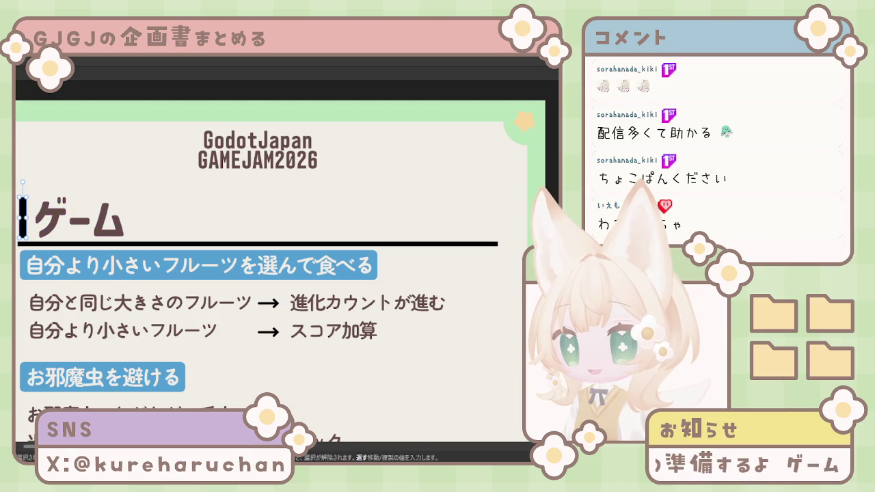
click(74, 175)
Keep ゲーム in the bold font and shift it slightly left and up
drag(86, 227, 83, 227)
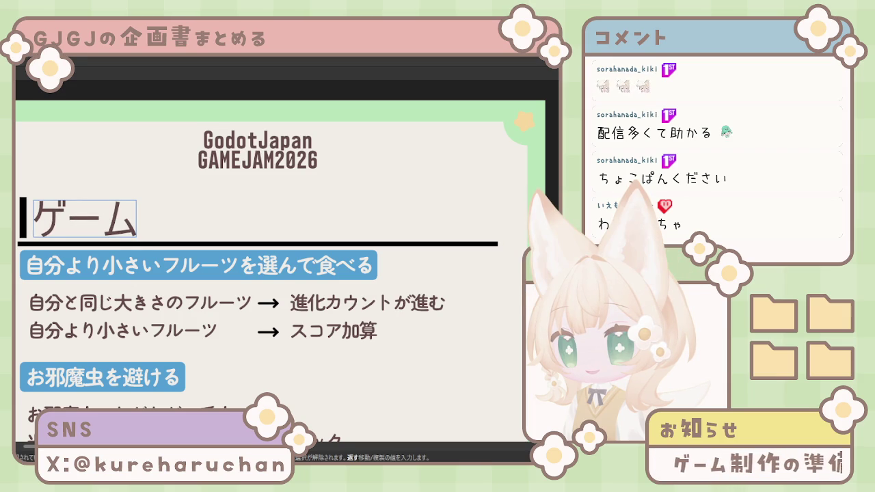
key(Escape)
drag(102, 235, 124, 231)
click(378, 203)
Check the bar and underline, then move the ゲーム heading left and down toward them
scroll(377, 203, down, 3)
scroll(378, 203, up, 2)
scroll(377, 203, up, 1)
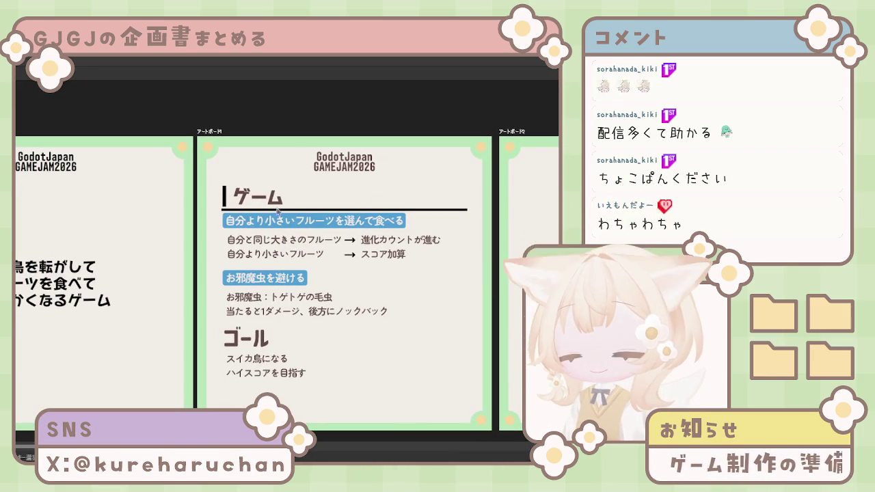
click(224, 197)
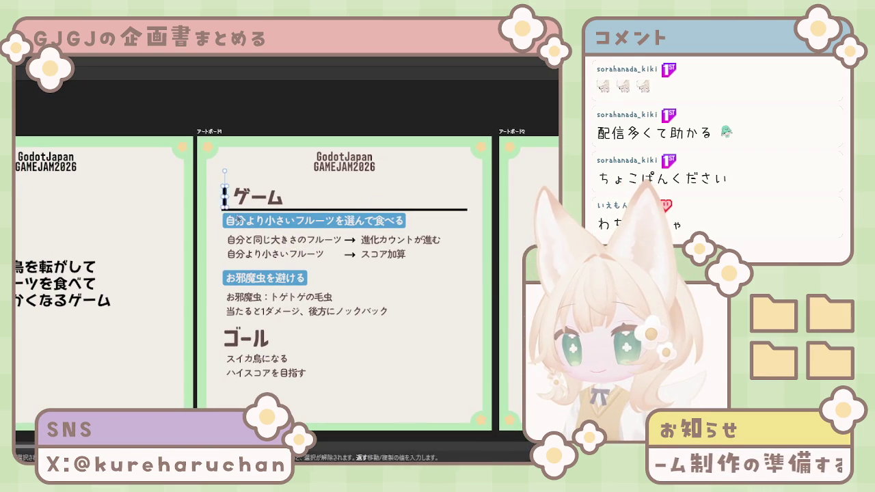
scroll(236, 215, up, 2)
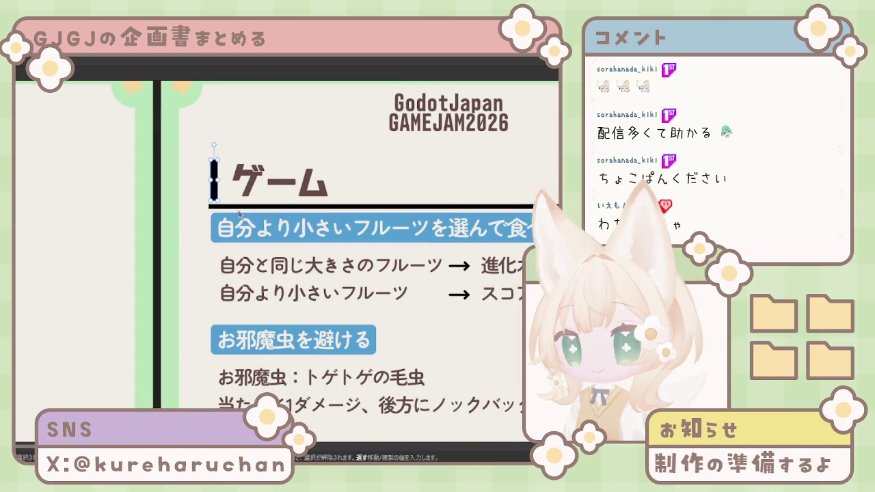
scroll(236, 210, up, 1)
scroll(232, 210, up, 1)
click(204, 203)
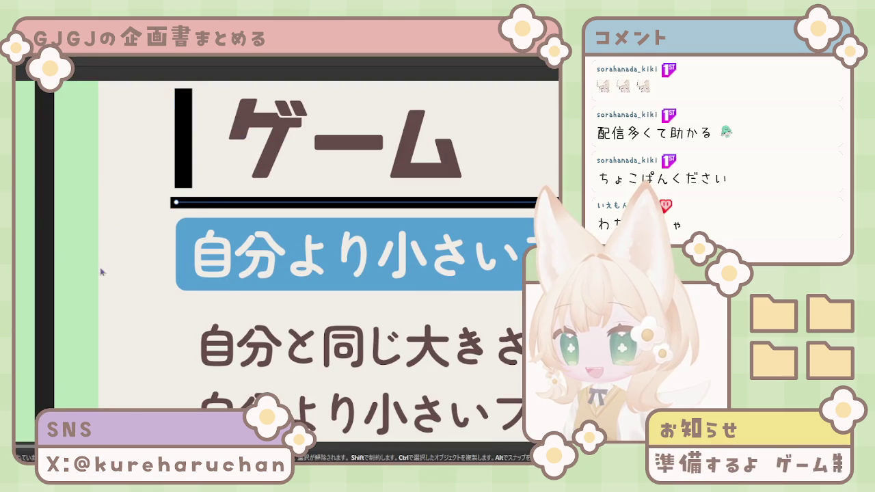
click(182, 179)
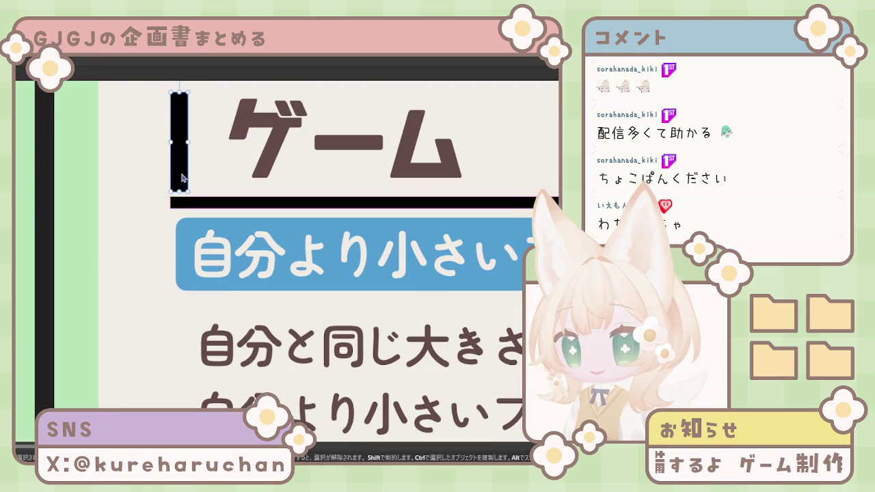
click(271, 155)
drag(312, 148, 268, 157)
Scale the ゲーム heading to about two-thirds size and set it just right of the black vertical bar
drag(369, 184, 391, 106)
key(shift+Left)
key(shift+Left)
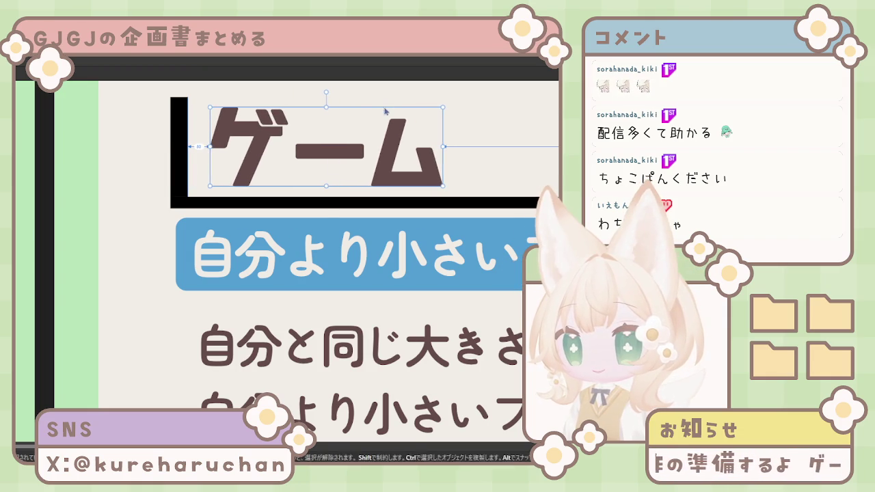
key(ctrl+minus)
key(ctrl+minus)
key(ctrl+plus)
key(ctrl+plus)
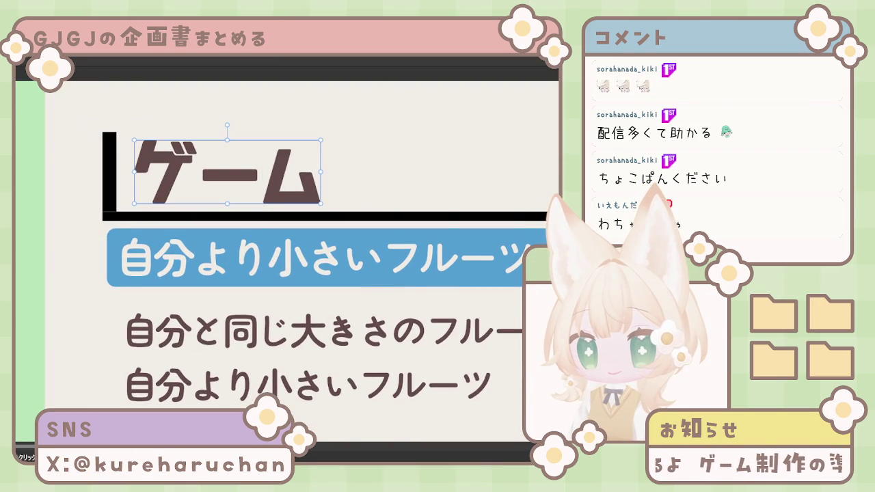
key(ctrl+z)
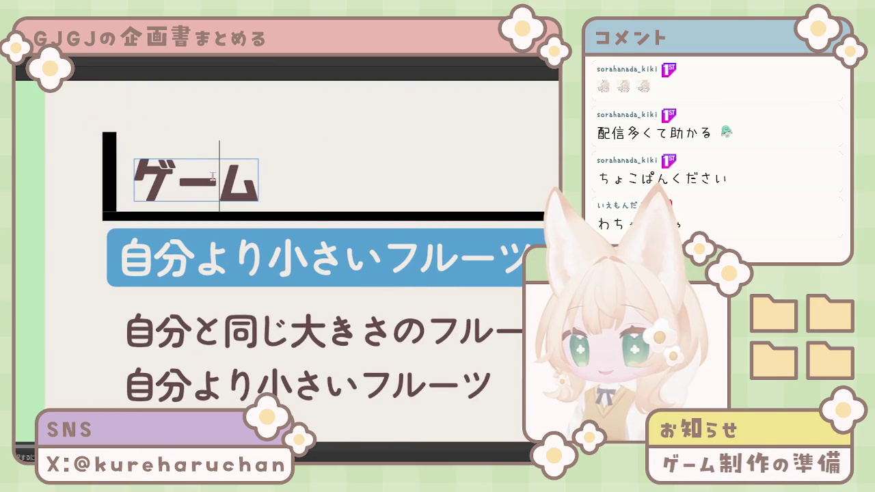
drag(210, 176, 200, 179)
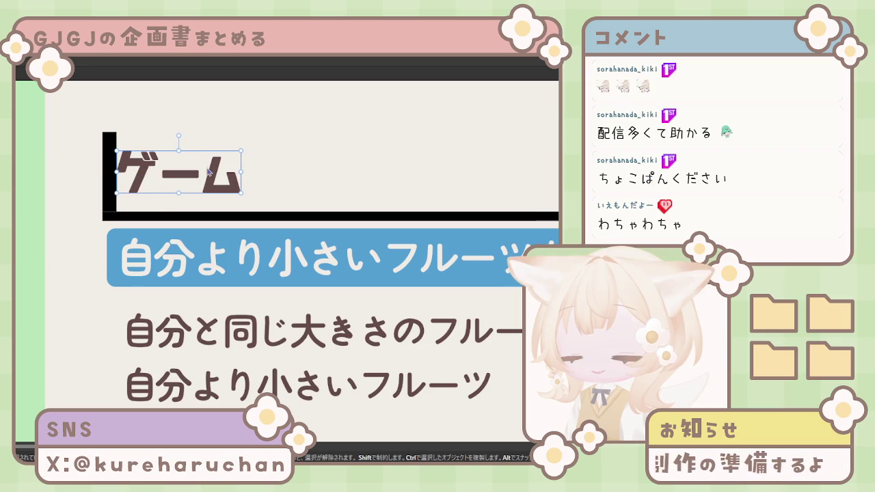
drag(200, 179, 217, 179)
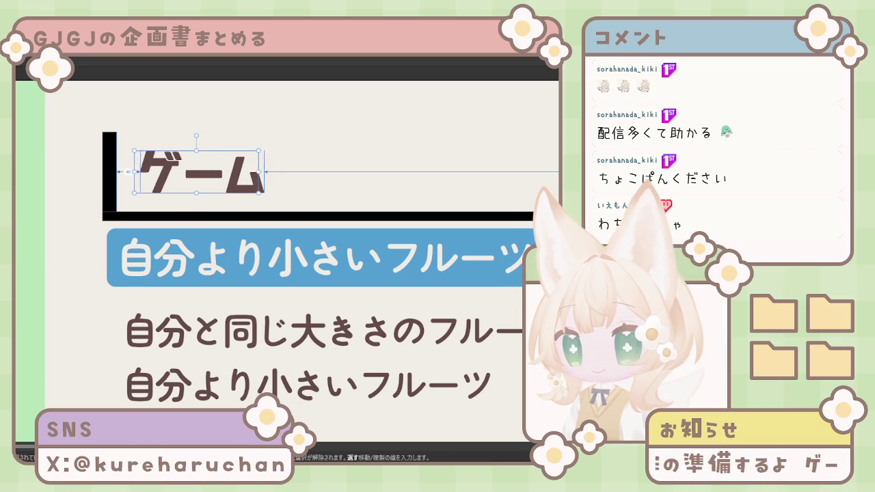
click(66, 210)
key(ctrl+0)
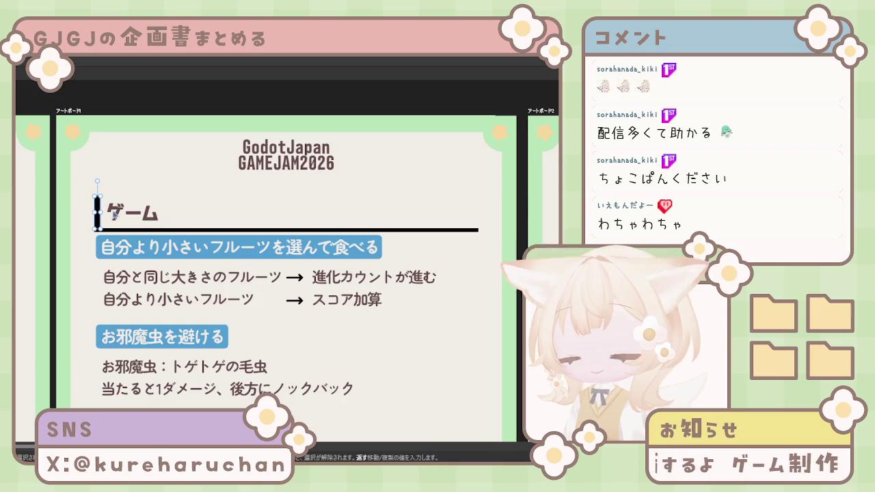
Extend the black bar beside ゲーム upward and select its top nodes
scroll(99, 212, up, 3)
scroll(76, 196, up, 2)
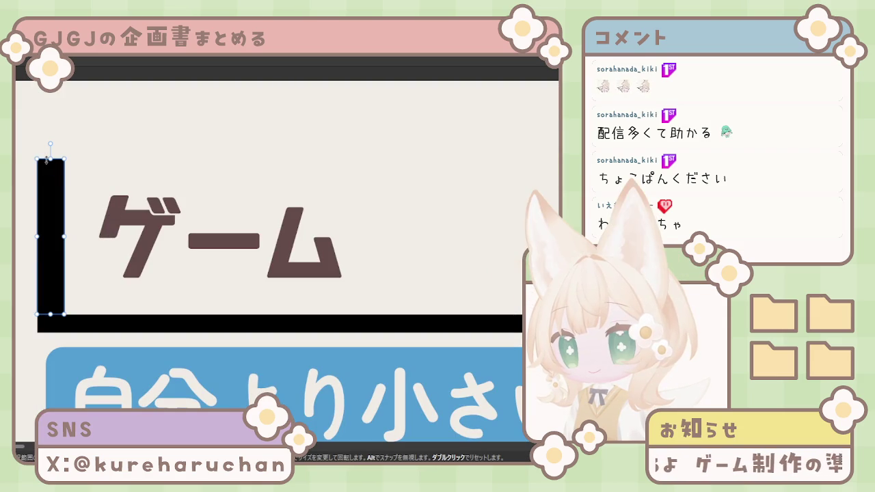
drag(56, 190, 51, 160)
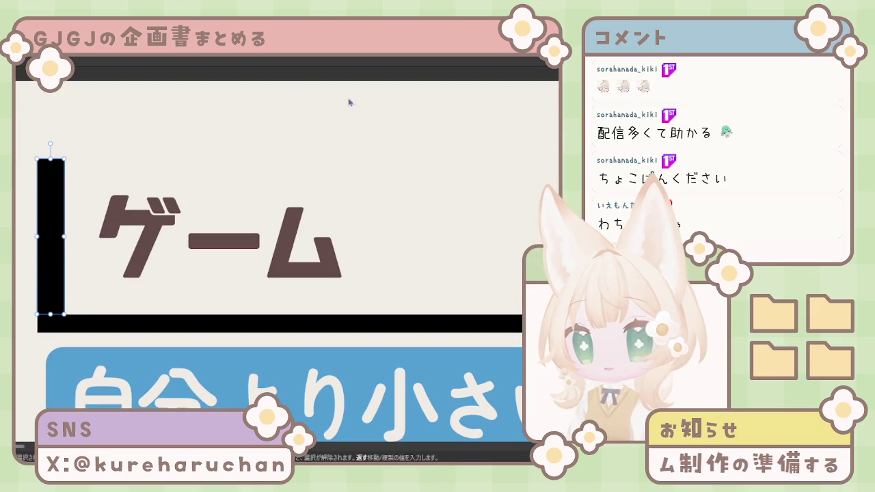
drag(15, 130, 105, 191)
drag(15, 125, 94, 175)
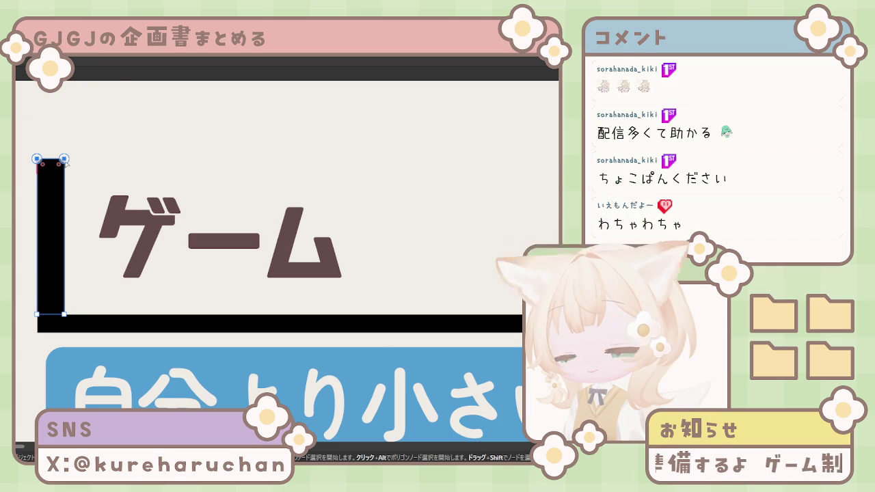
click(152, 179)
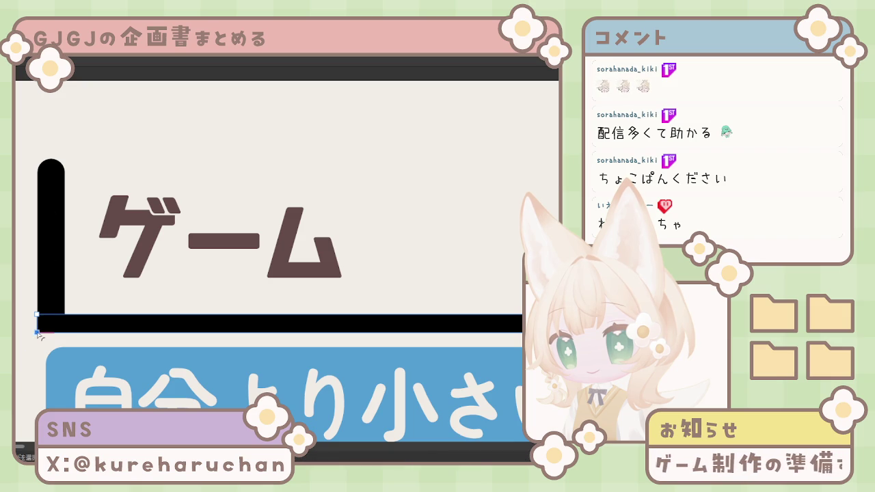
Select the black L-shaped bracket framing the ゲーム heading
click(87, 334)
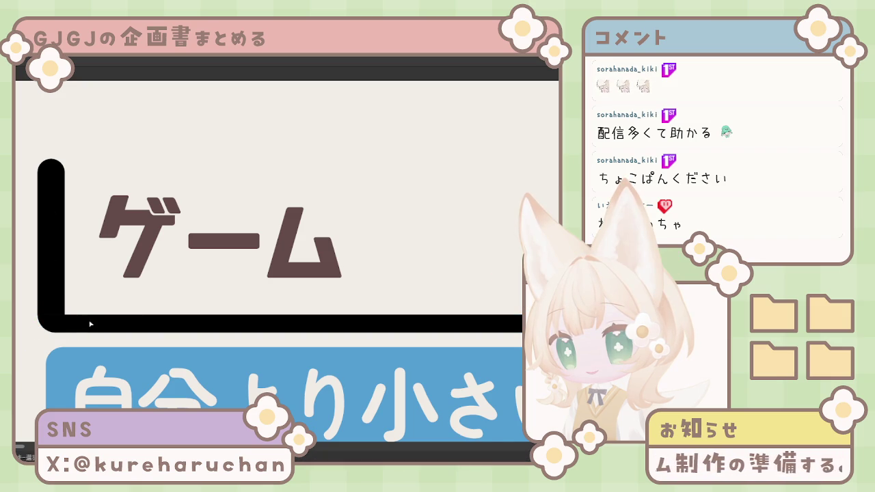
click(123, 329)
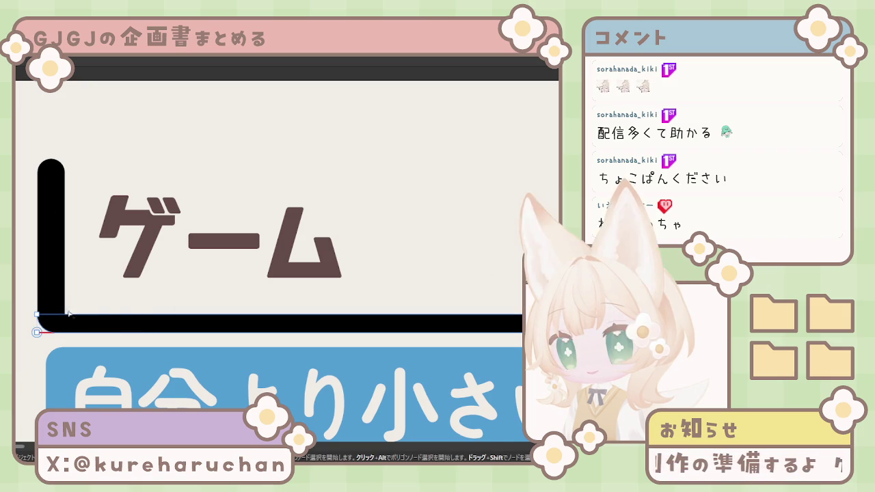
scroll(205, 294, right, 1)
scroll(112, 256, right, 5)
scroll(176, 251, right, 5)
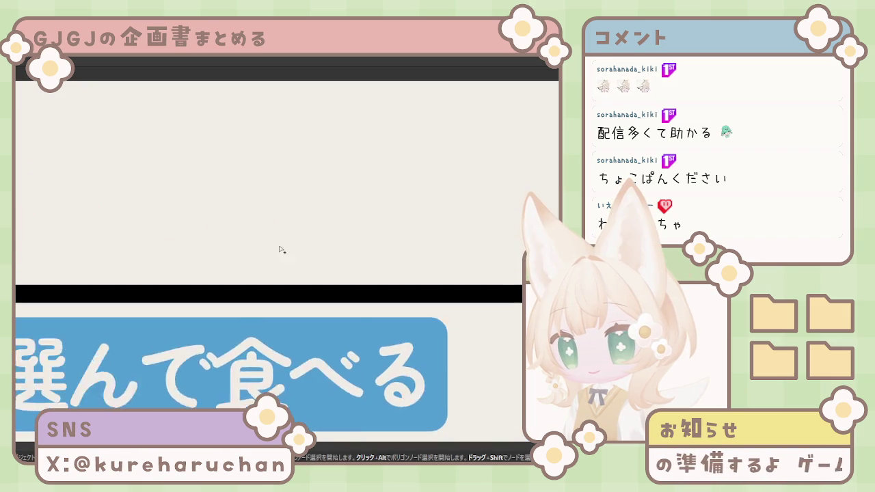
scroll(137, 254, right, 5)
scroll(191, 308, right, 5)
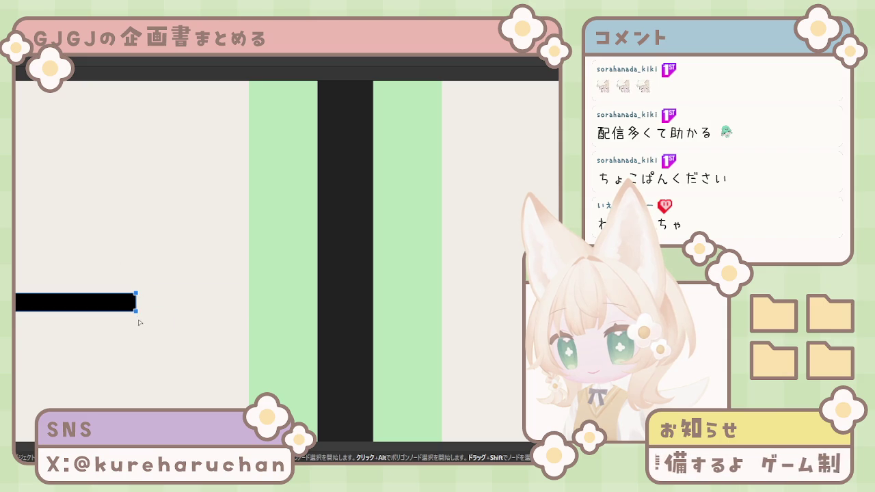
scroll(53, 303, down, 2)
scroll(137, 294, left, 5)
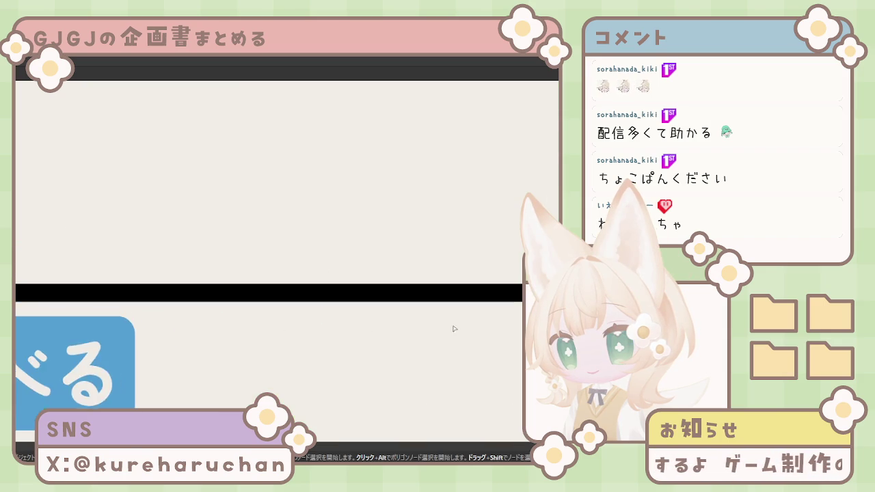
scroll(236, 282, left, 5)
scroll(235, 282, left, 5)
scroll(205, 280, up, 3)
scroll(206, 280, left, 3)
scroll(103, 273, down, 2)
scroll(245, 297, down, 2)
scroll(245, 296, up, 3)
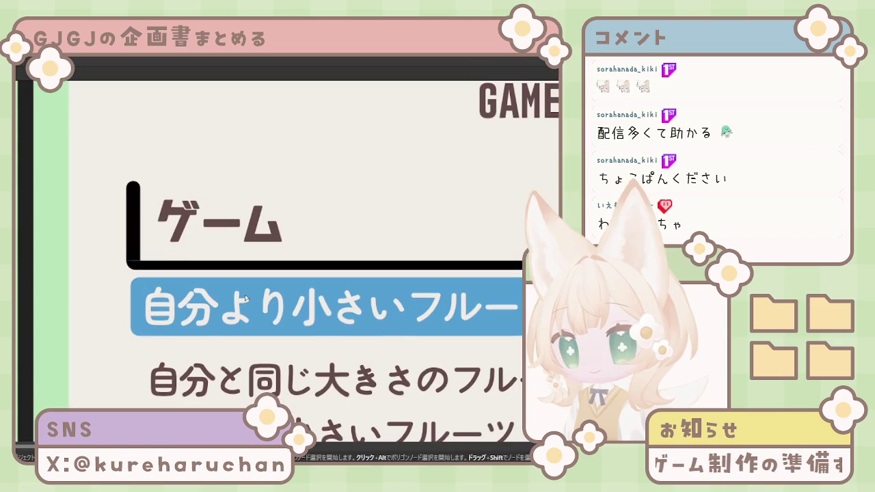
scroll(245, 297, down, 3)
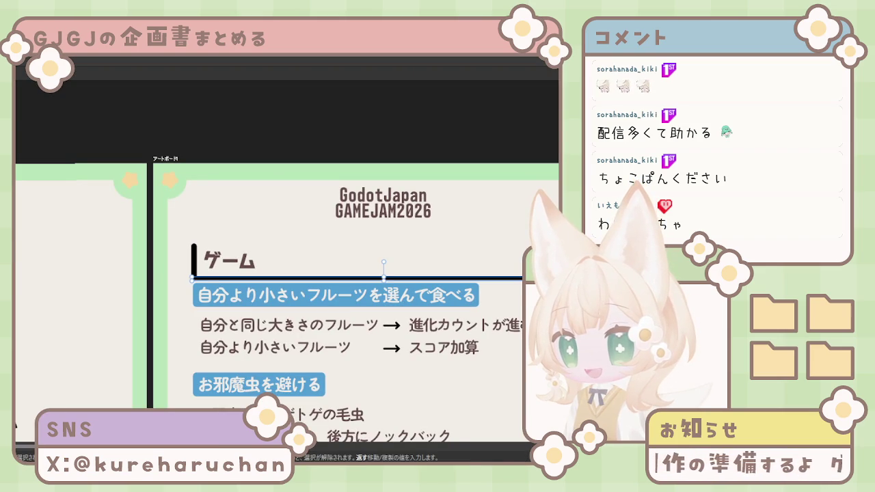
scroll(287, 299, down, 1)
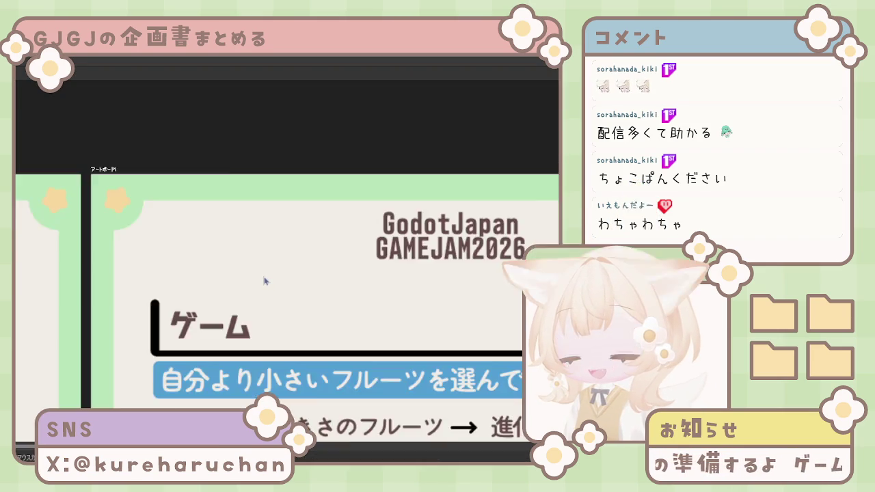
scroll(260, 297, up, 2)
click(17, 198)
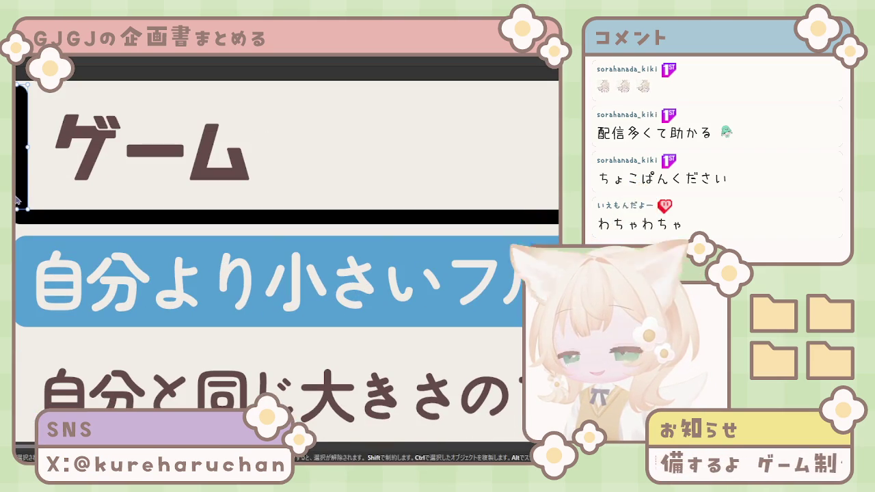
click(41, 204)
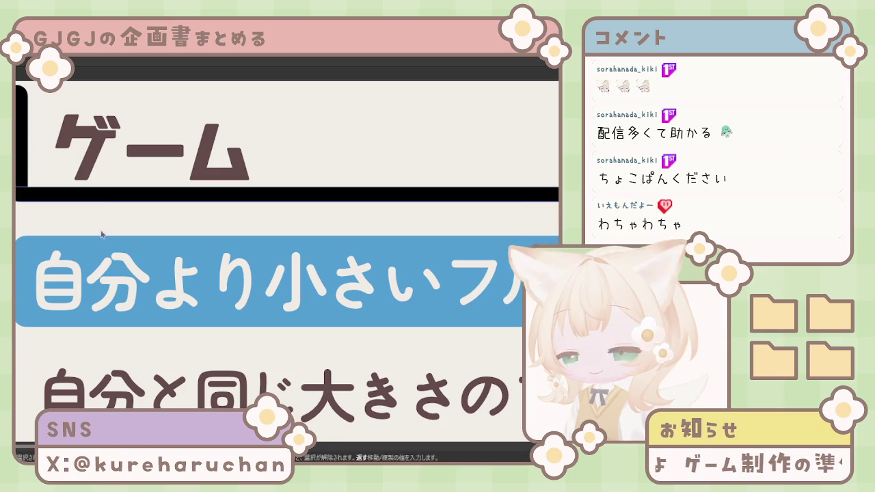
scroll(95, 218, down, 1)
click(88, 180)
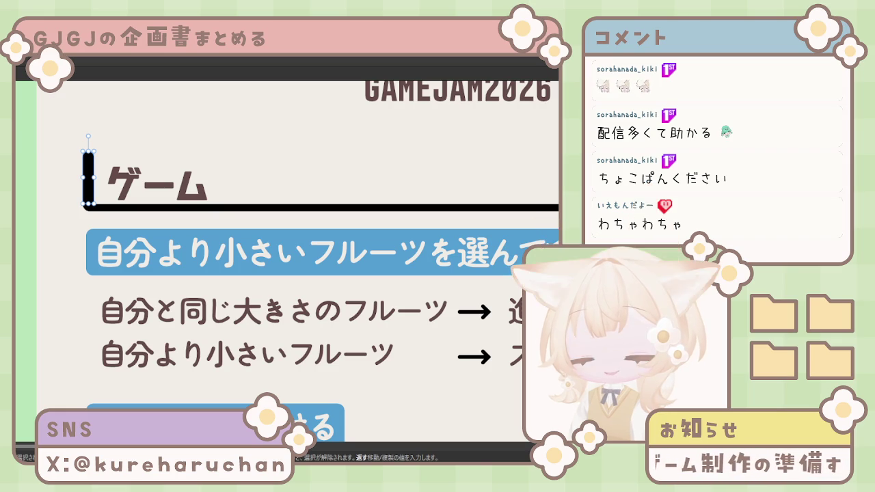
Move the ゲーム text slightly up-left within its bracket, then select the narrow black bar
click(72, 250)
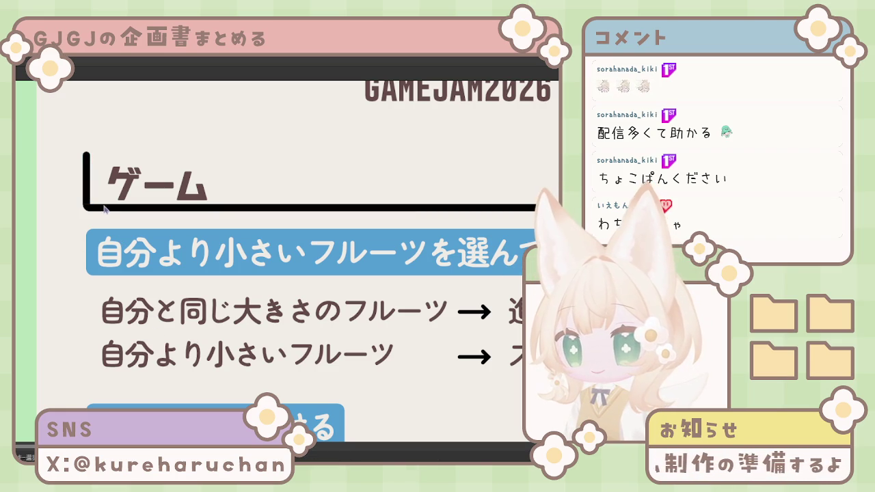
drag(158, 194, 153, 188)
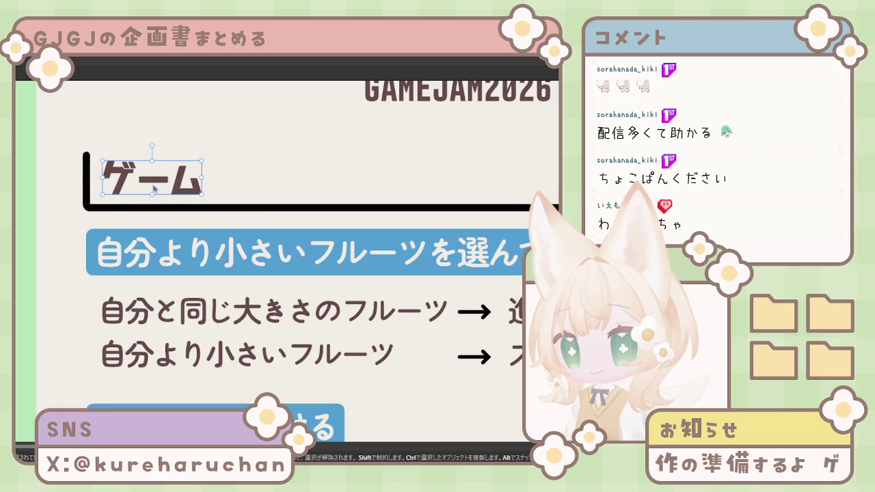
click(93, 210)
scroll(89, 207, up, 5)
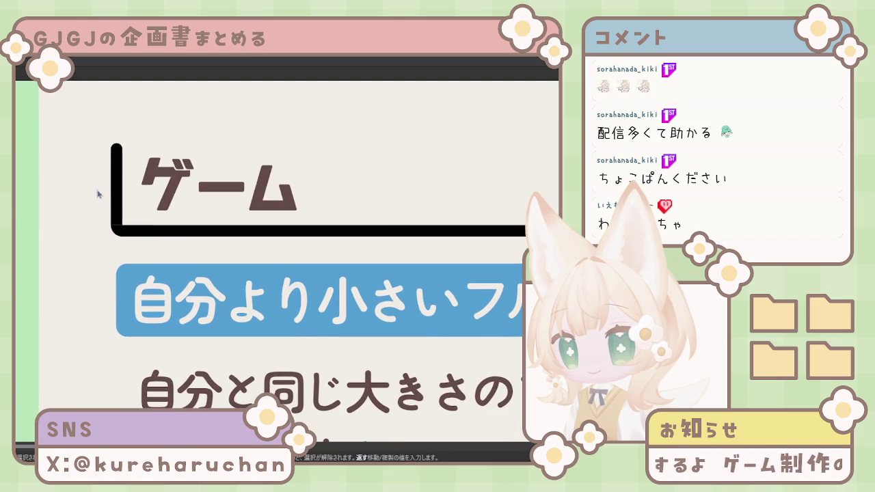
click(118, 206)
Place the narrow black bar just left of the L-shaped bracket and select its bottom nodes
mouse_move(118, 207)
mouse_down()
mouse_move(99, 214)
mouse_move(100, 237)
mouse_up()
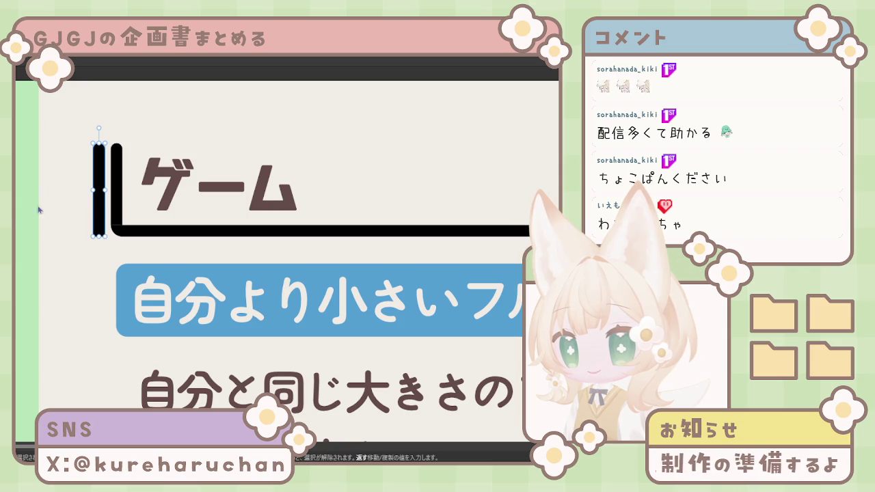
click(116, 204)
click(152, 233)
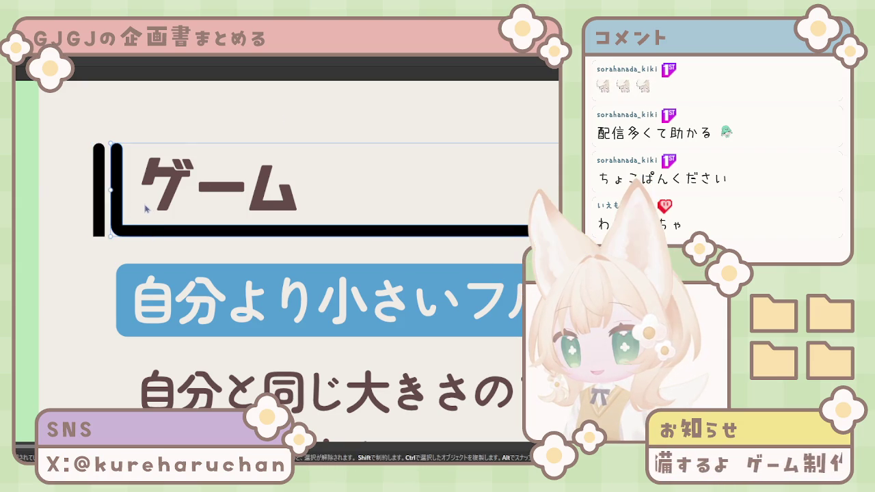
click(97, 227)
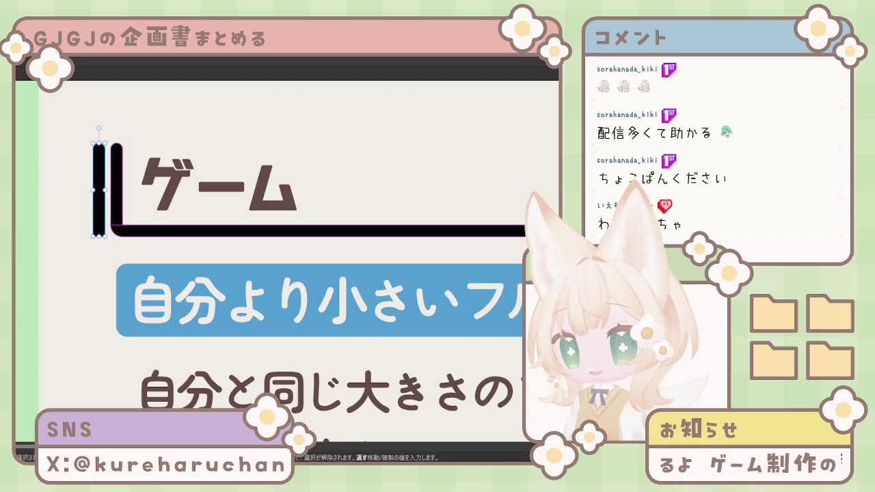
key(n)
drag(126, 251, 60, 219)
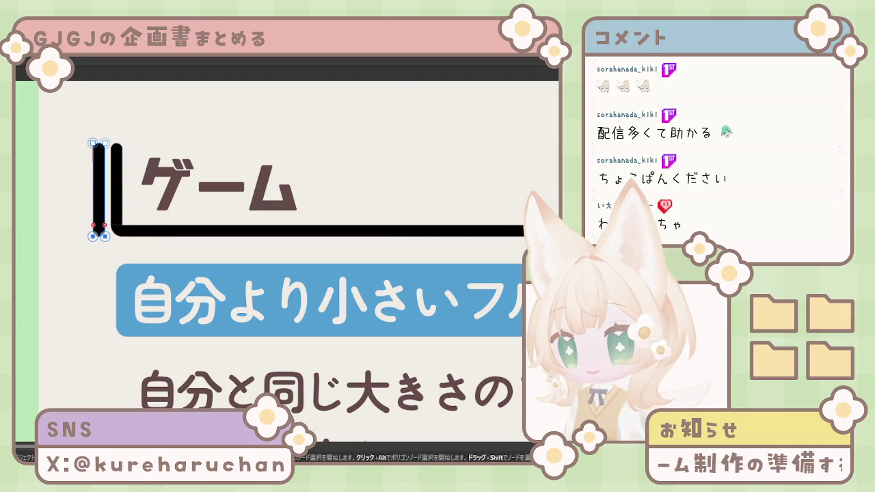
scroll(243, 263, down, 5)
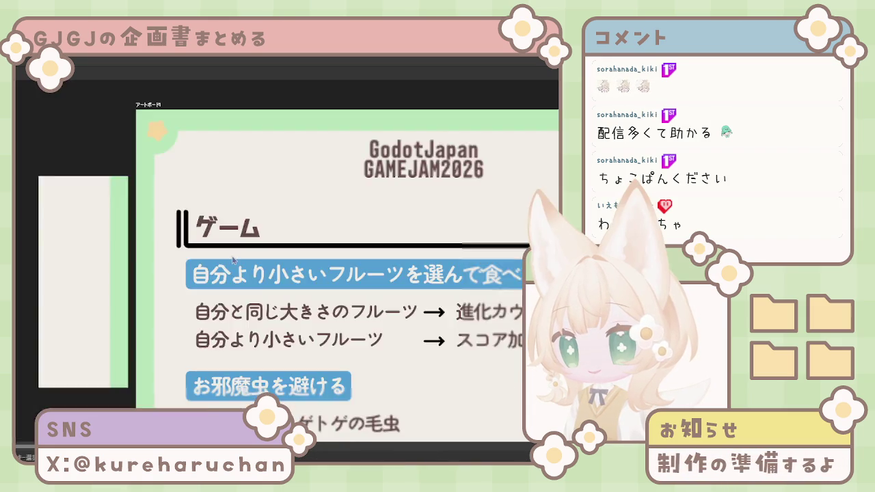
Delete the vertical bars beside ゲーム, keeping only the straight black horizontal underline
scroll(239, 269, up, 3)
scroll(205, 280, up, 3)
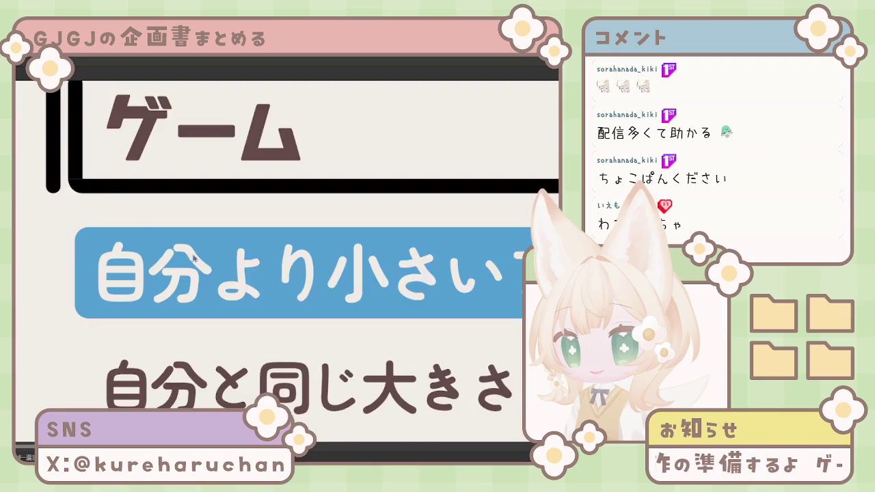
scroll(153, 303, up, 2)
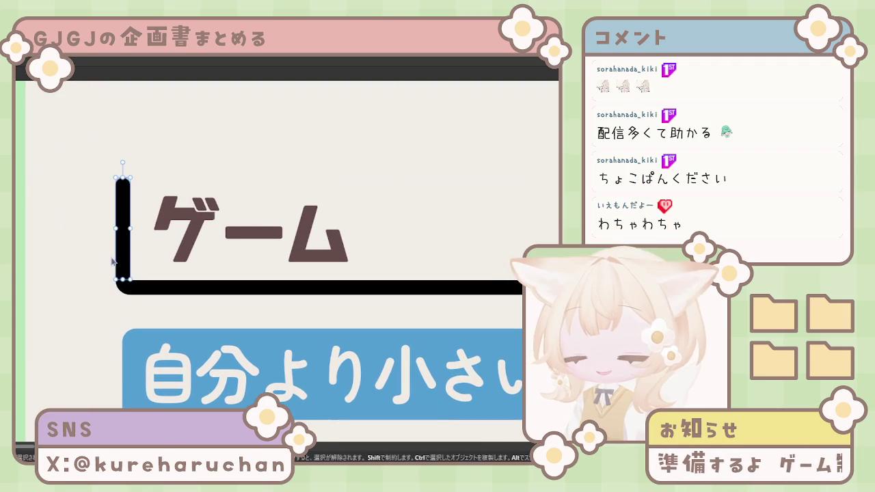
click(158, 260)
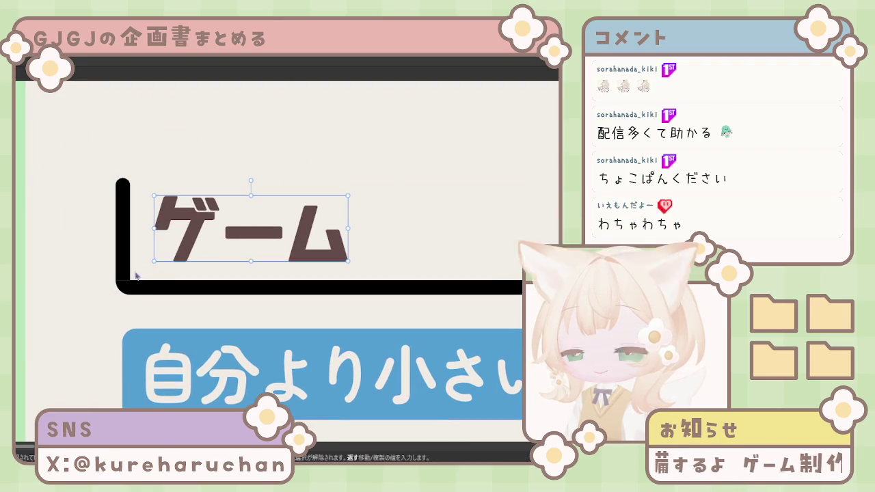
scroll(157, 270, down, 3)
scroll(170, 287, down, 3)
scroll(151, 273, up, 3)
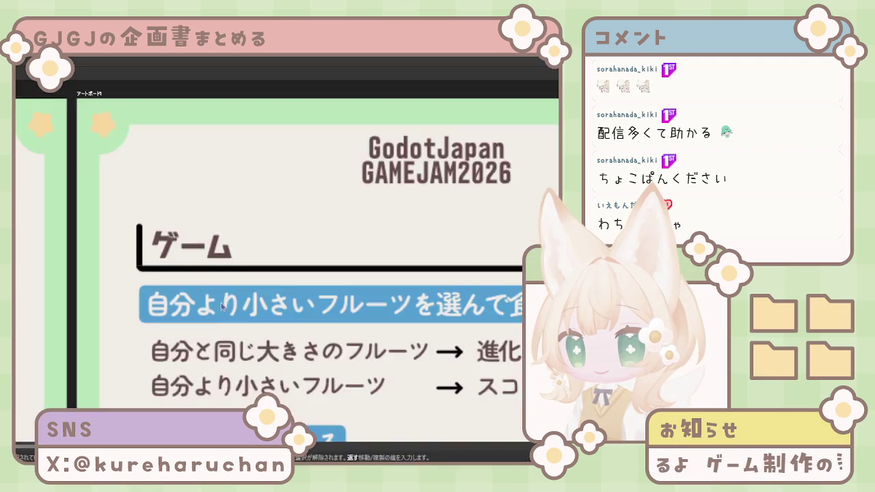
scroll(123, 250, up, 2)
click(121, 248)
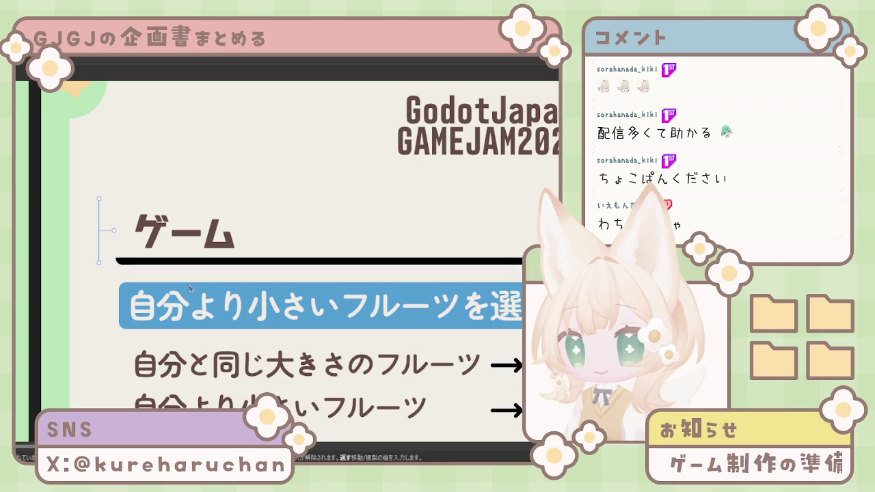
click(130, 263)
scroll(244, 267, down, 3)
scroll(189, 275, up, 5)
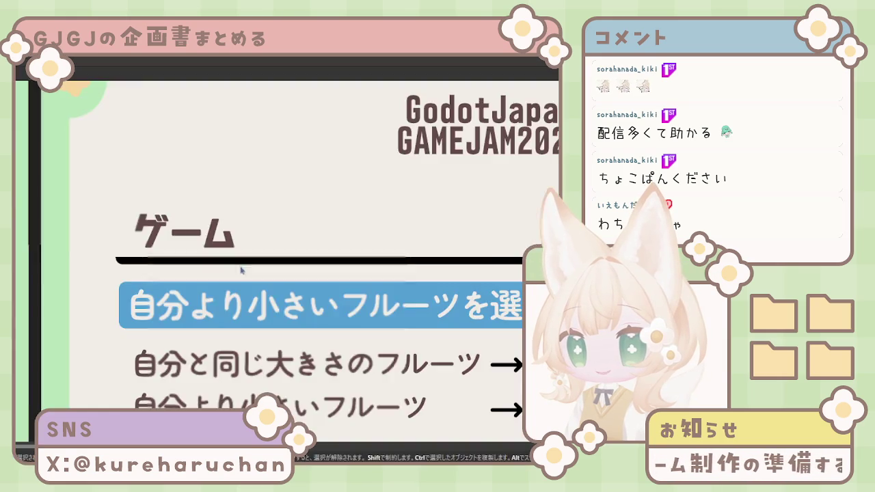
click(188, 259)
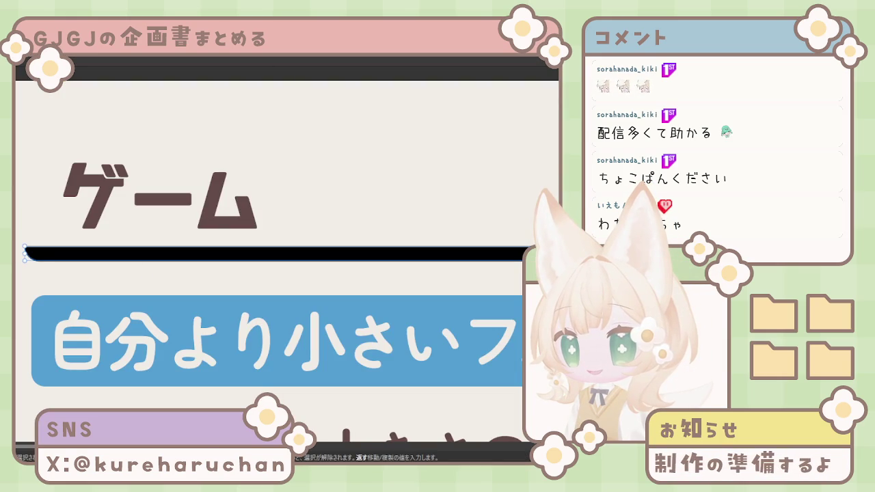
key(Escape)
Drag the black divider under ゲーム down a few pixels, just above the blue-banded fruit label
scroll(21, 206, down, 5)
click(236, 218)
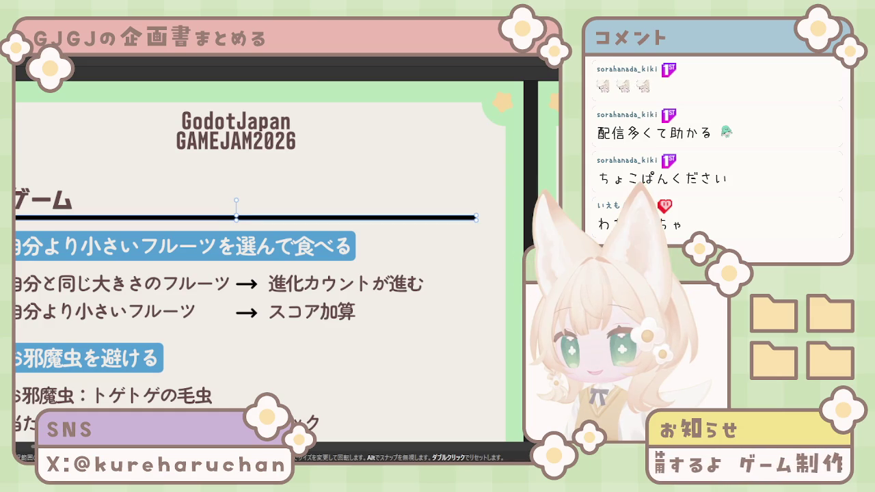
click(185, 246)
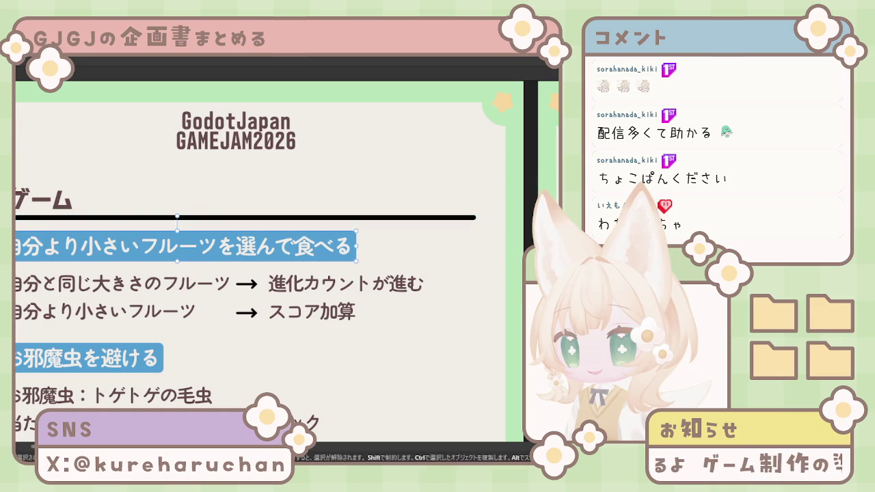
click(237, 217)
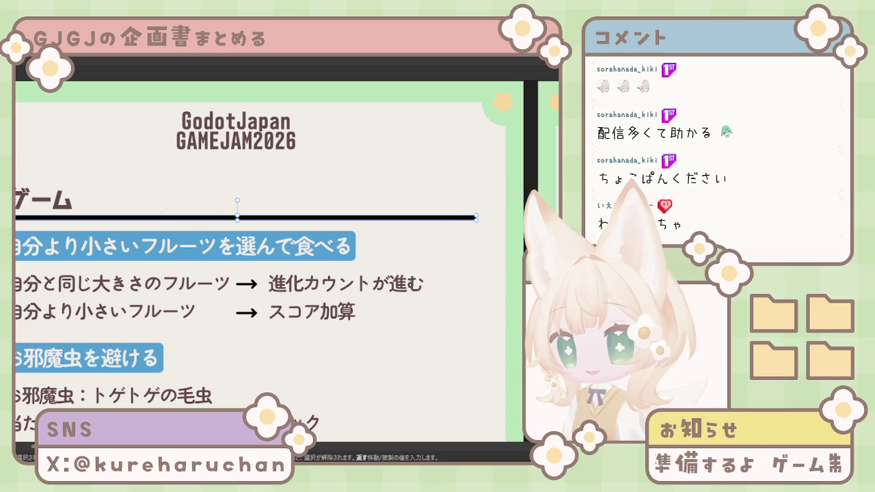
click(500, 243)
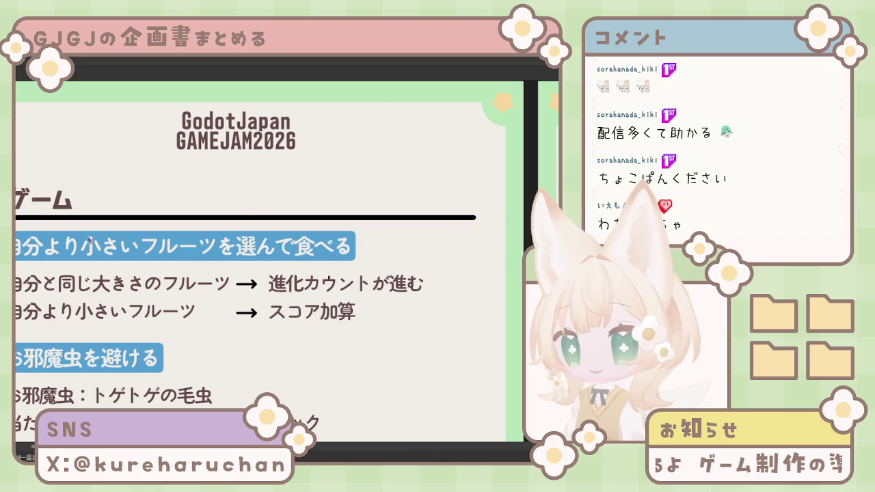
scroll(153, 241, down, 2)
click(308, 227)
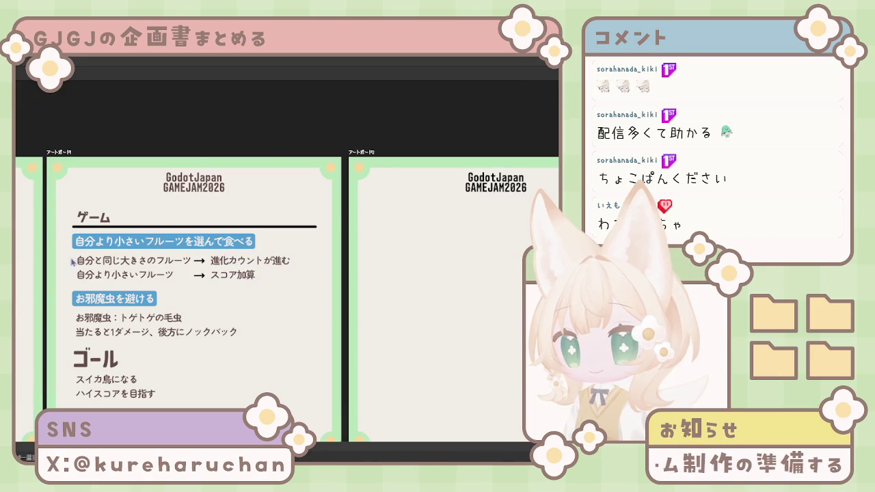
scroll(273, 260, up, 2)
click(413, 243)
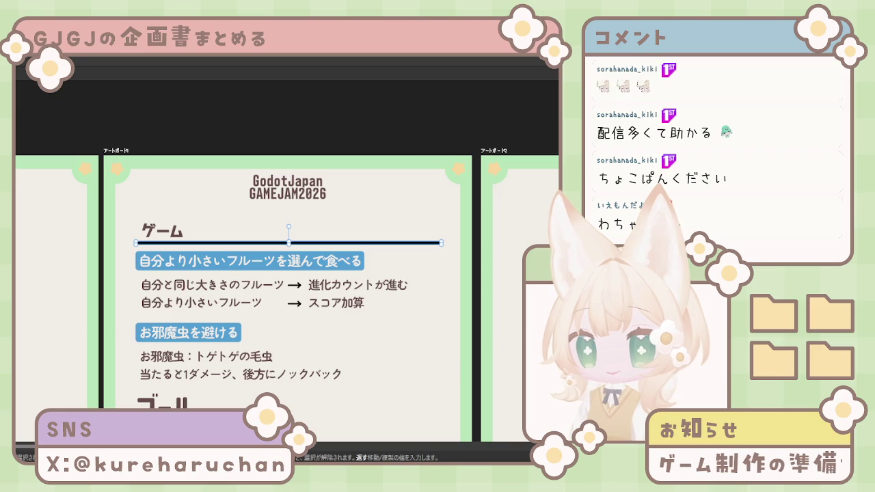
key(ctrl+shift+a)
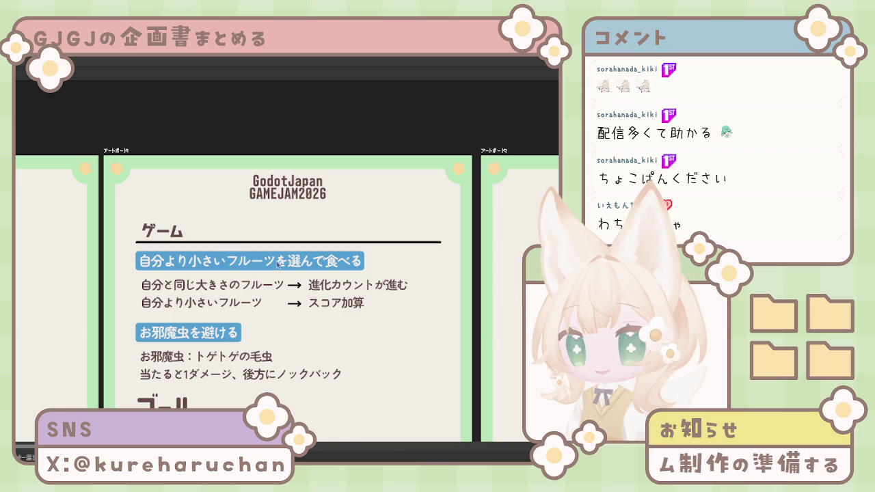
click(224, 243)
drag(223, 248, 287, 241)
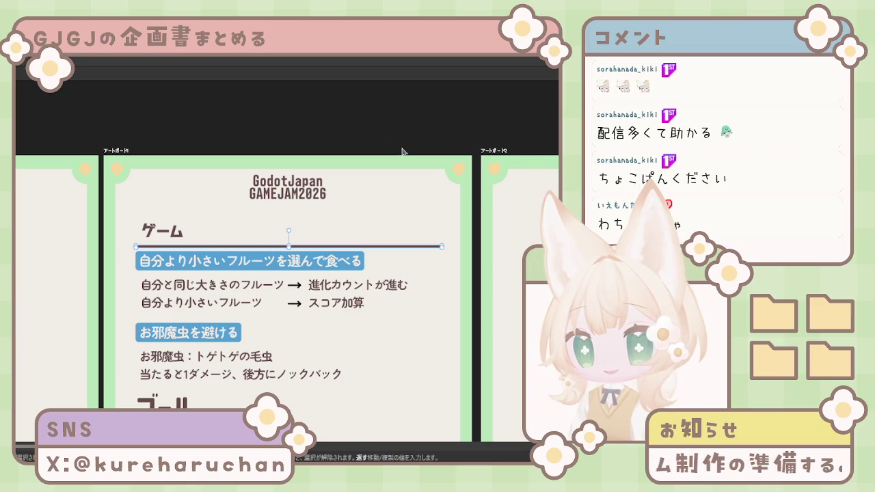
Remove the divider line and shift the ゲーム heading left to align with the labels
click(180, 234)
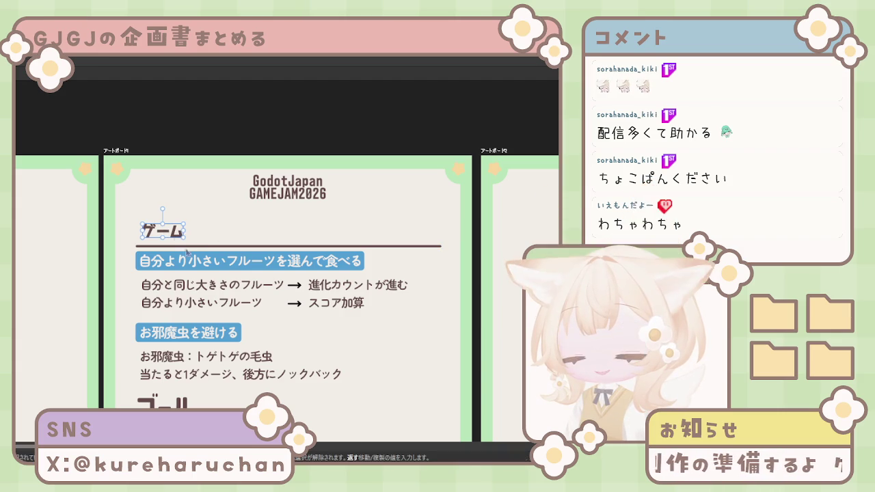
click(214, 247)
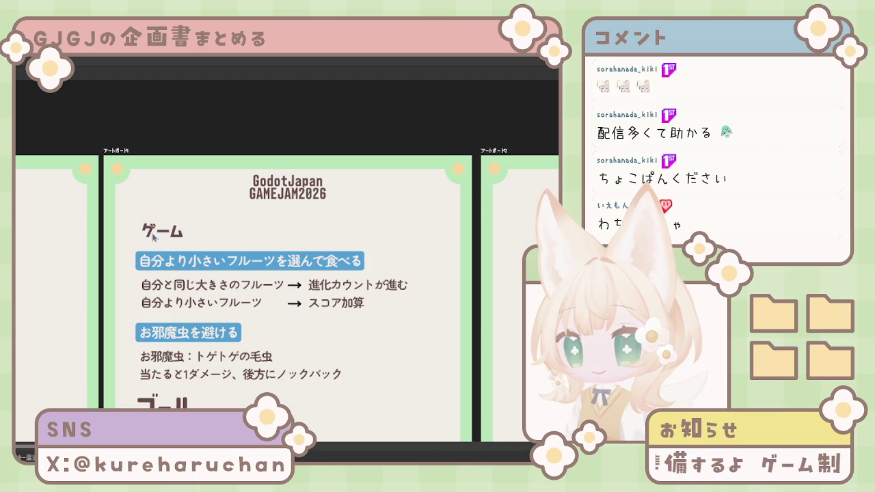
click(163, 231)
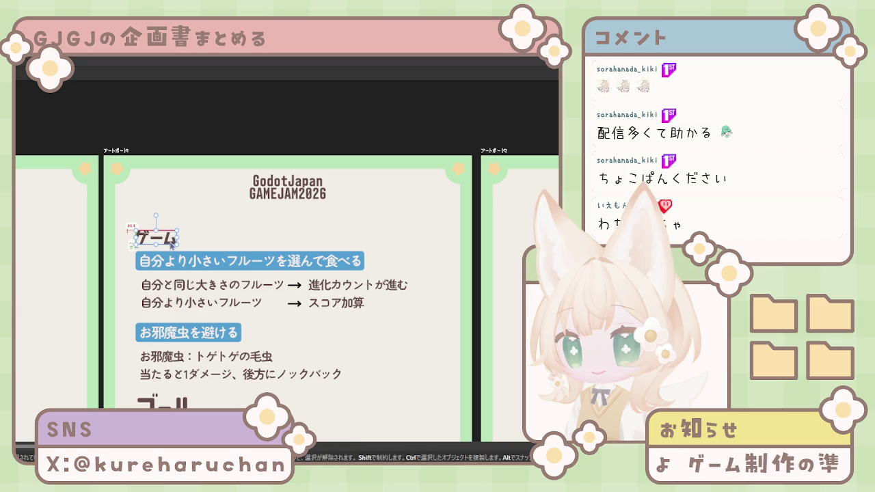
click(168, 130)
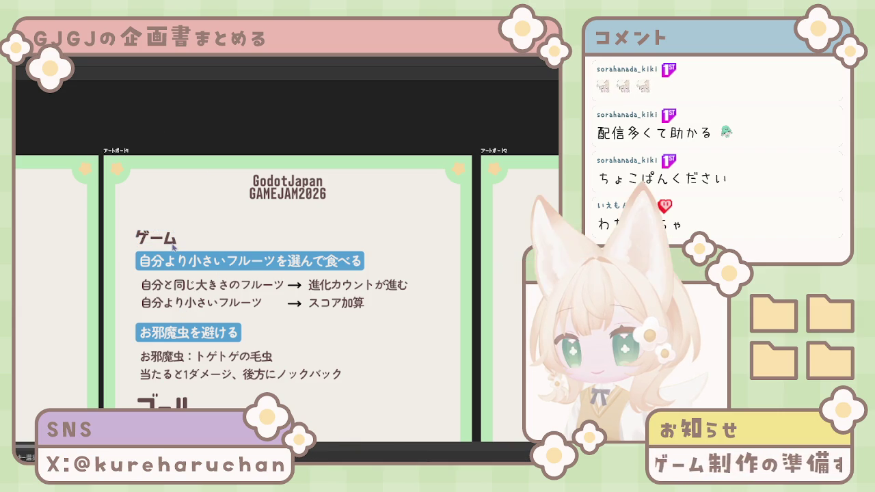
mouse_move(179, 299)
mouse_down()
mouse_move(321, 215)
mouse_move(242, 263)
mouse_up()
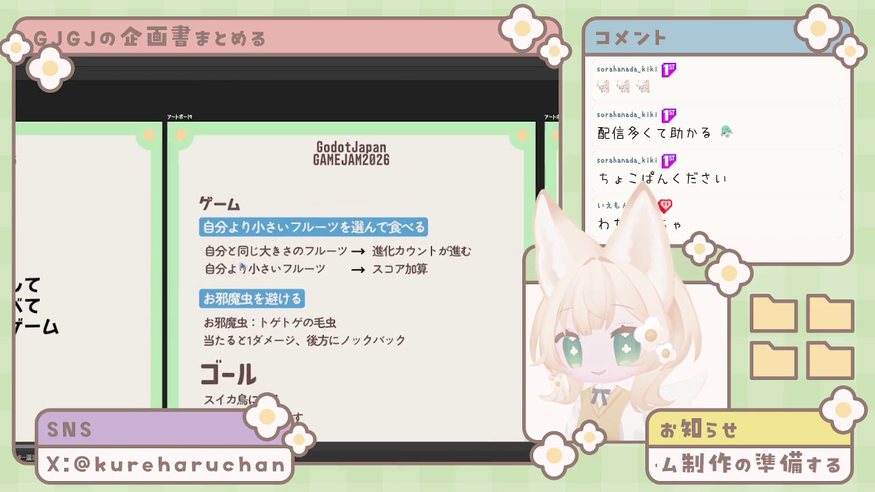
click(220, 201)
key(Escape)
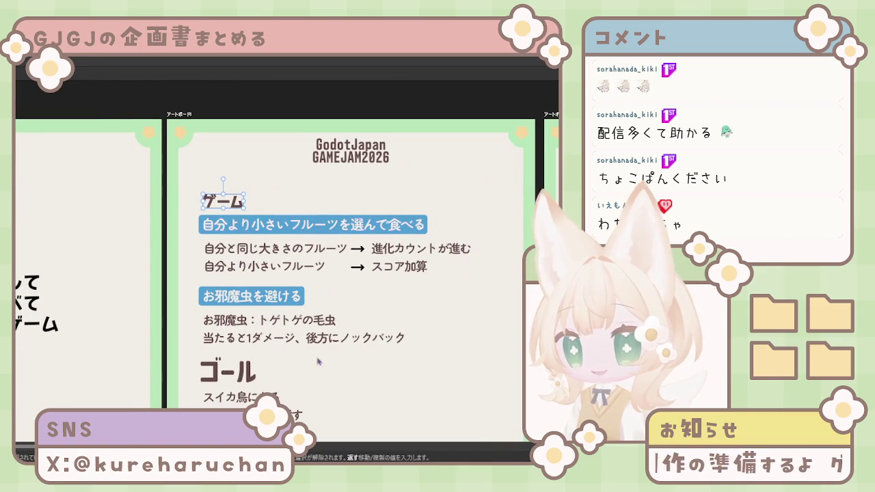
Delete the old ゴール heading and put a copy of ゲーム in its place
click(229, 373)
key(Delete)
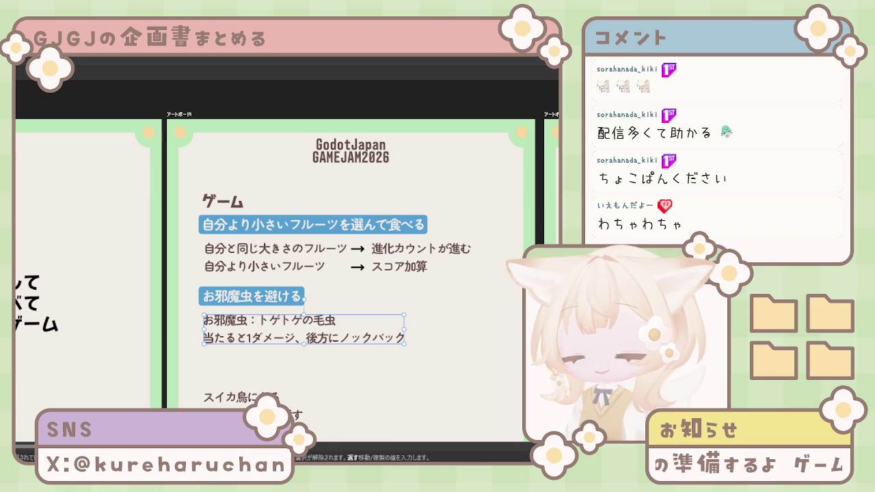
click(235, 207)
mouse_move(235, 206)
mouse_down()
mouse_move(235, 373)
mouse_move(233, 361)
mouse_move(224, 374)
mouse_up()
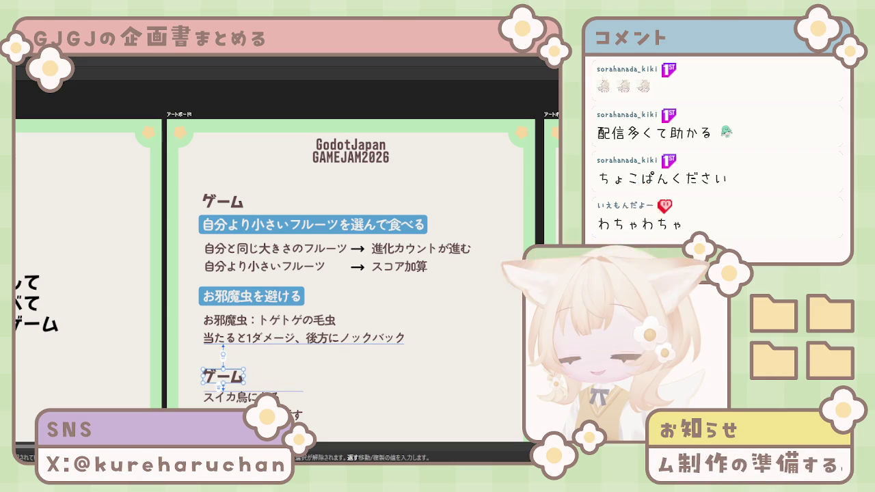
Retype the copied heading as ゴール, entering ごーる and converting it with the IME
double_click(244, 368)
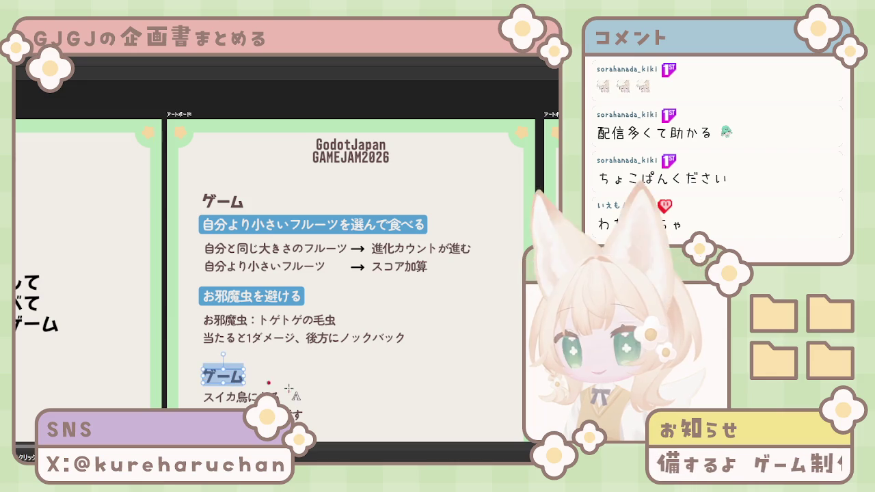
text(ごーる)
key(space)
key(Return)
key(Escape)
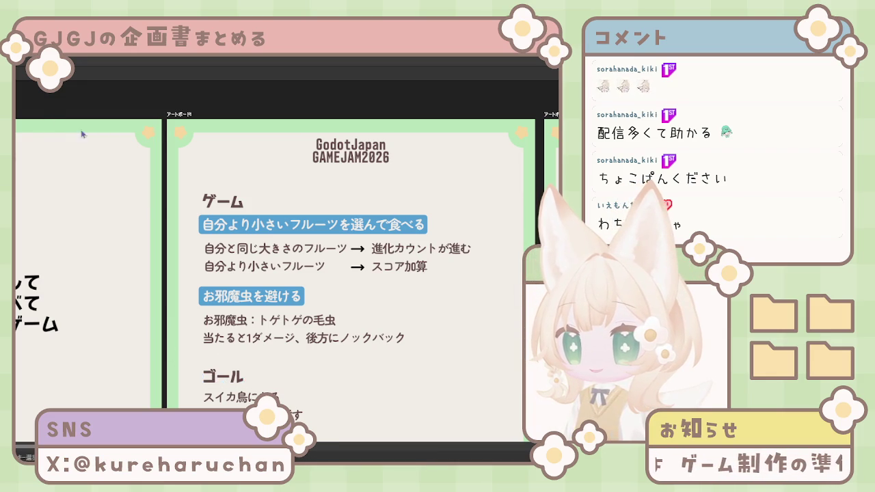
scroll(294, 229, down, 2)
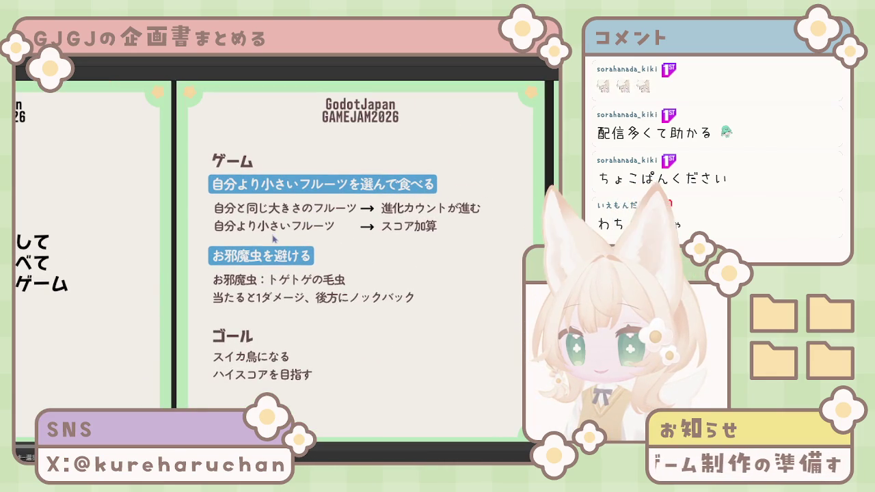
Indent the お邪魔虫 lines and both fruit text blocks slightly right to a common edge
click(251, 302)
key(Right)
key(Right)
key(Right)
key(Right)
key(Right)
key(Right)
click(347, 226)
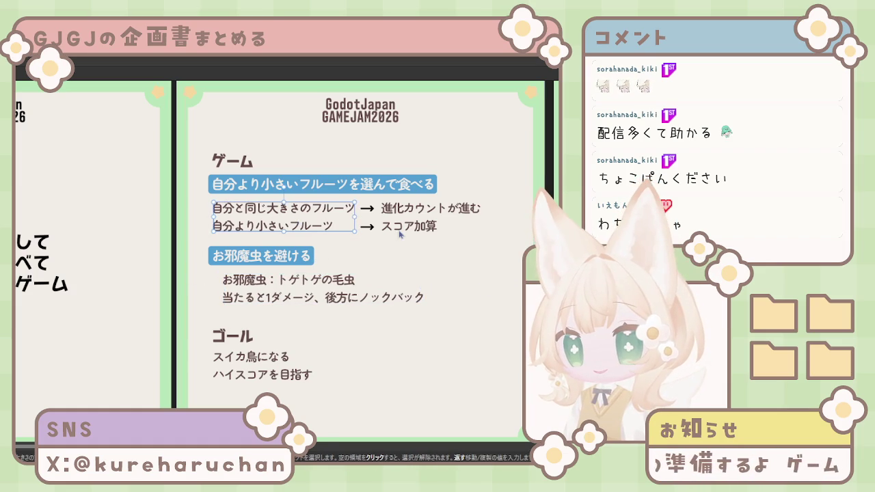
shift+click(431, 217)
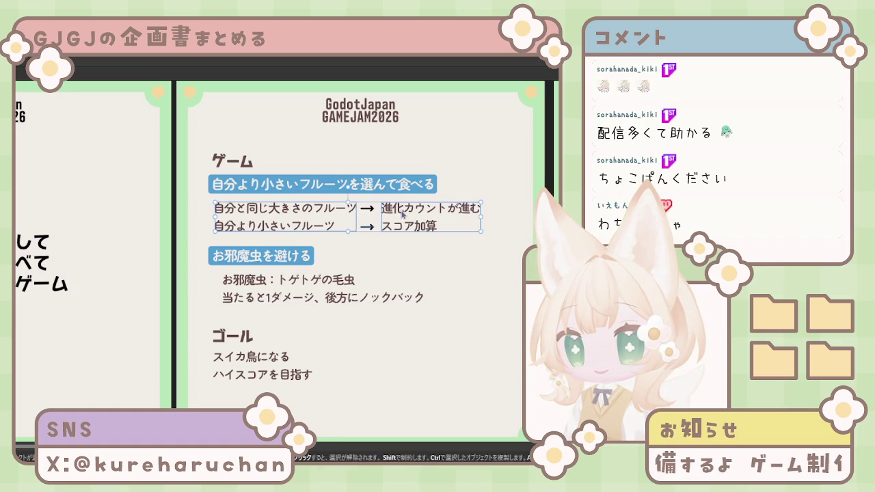
key(Right)
key(Right)
key(Right)
key(Right)
key(Right)
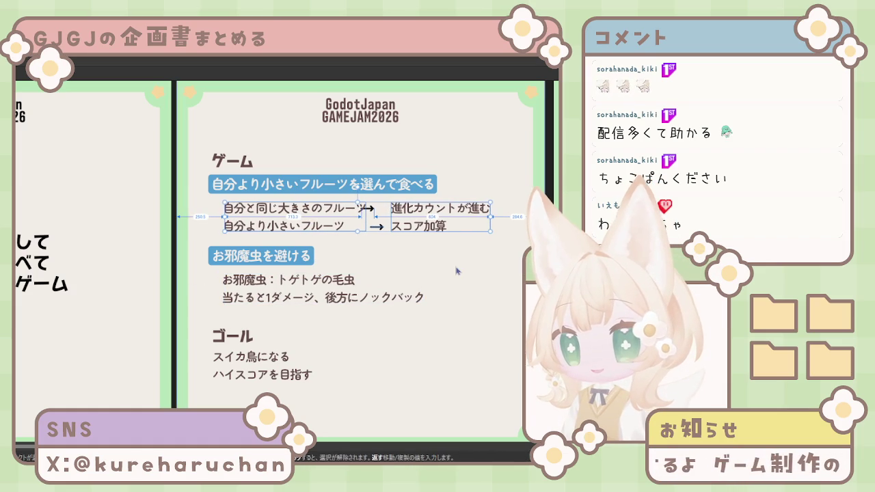
drag(308, 229, 306, 230)
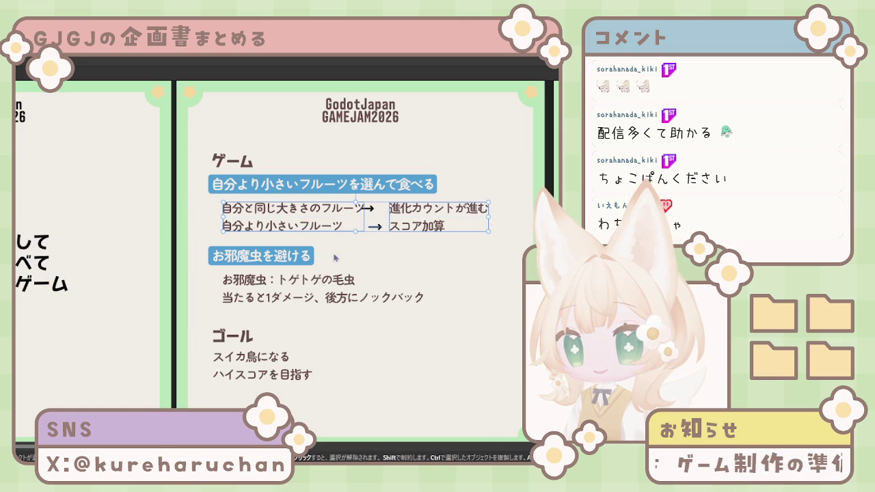
click(174, 242)
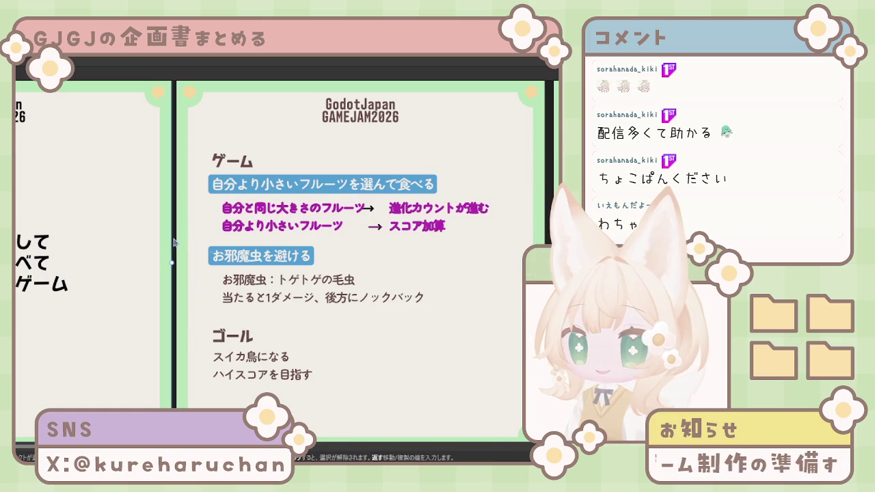
Indent the スイカ鳥になる and ハイスコアを目指す goal lines to match the other indented text
click(265, 357)
drag(267, 347, 276, 347)
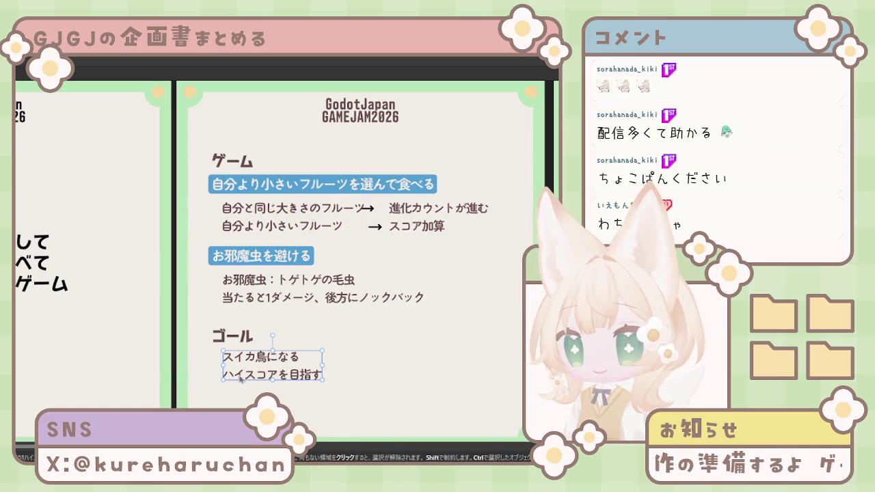
drag(243, 380, 242, 380)
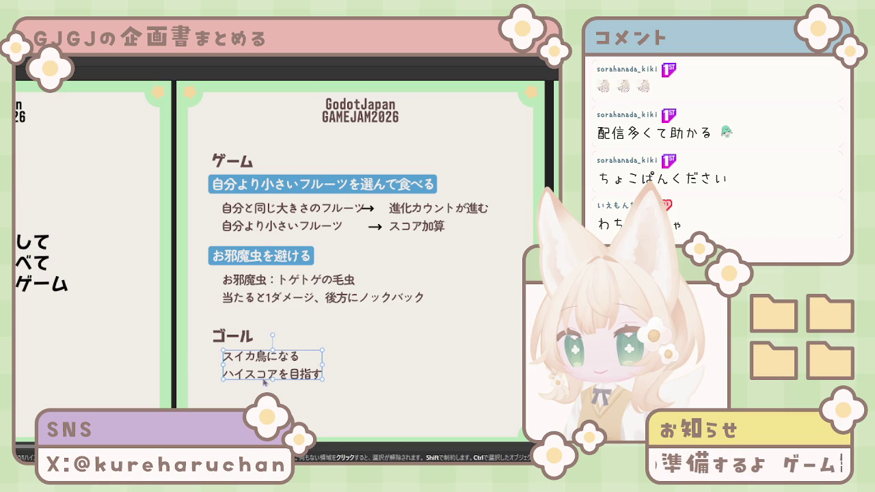
click(381, 352)
key(ctrl+alt+0)
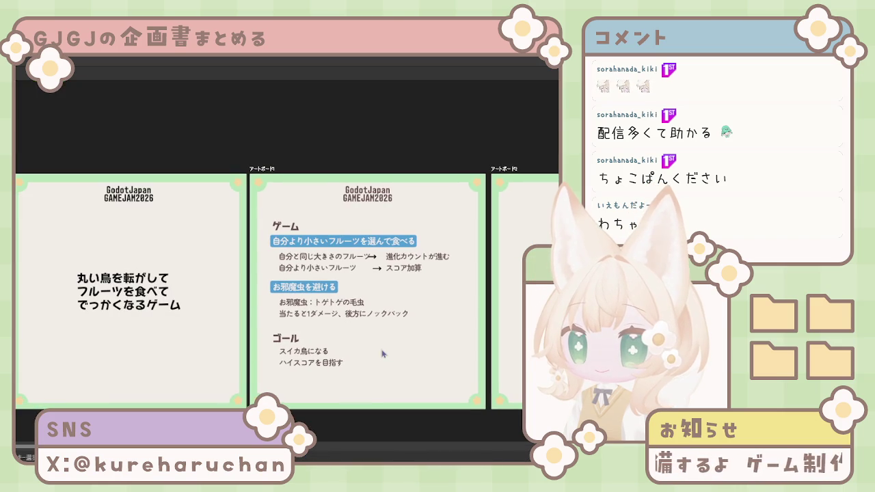
scroll(374, 275, down, 1)
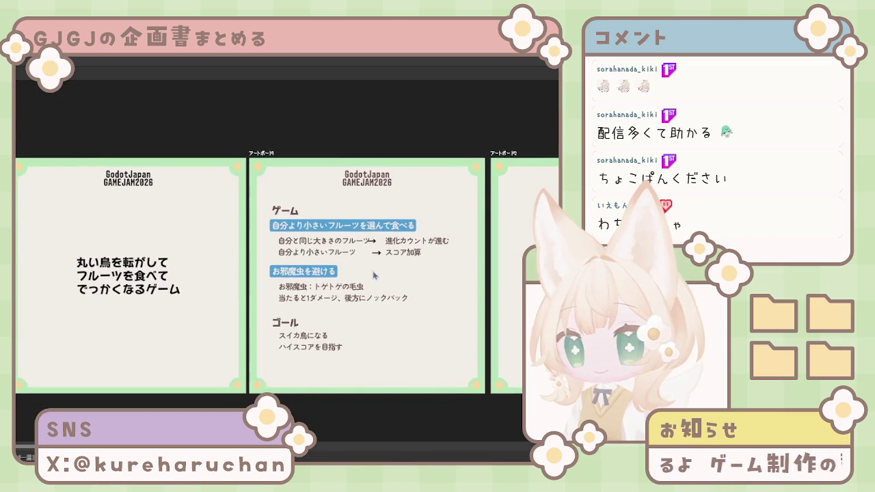
scroll(374, 274, up, 1)
ctrl+scroll(383, 294, up, 3)
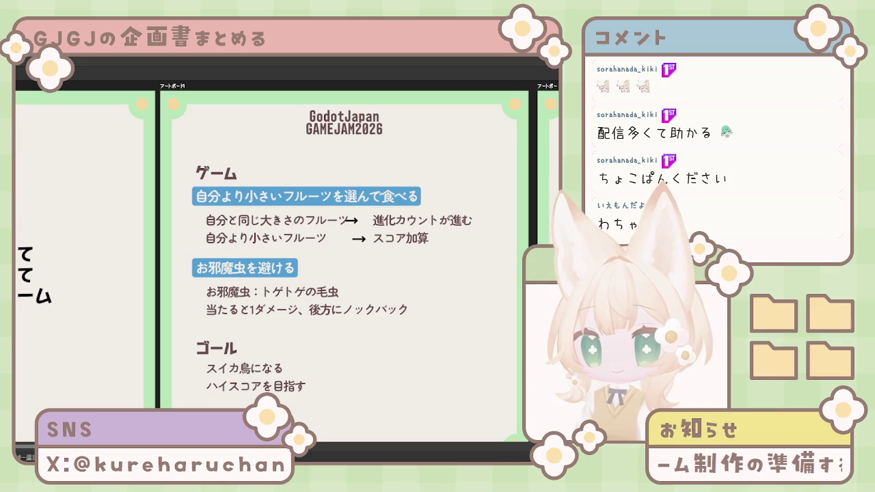
scroll(426, 293, down, 1)
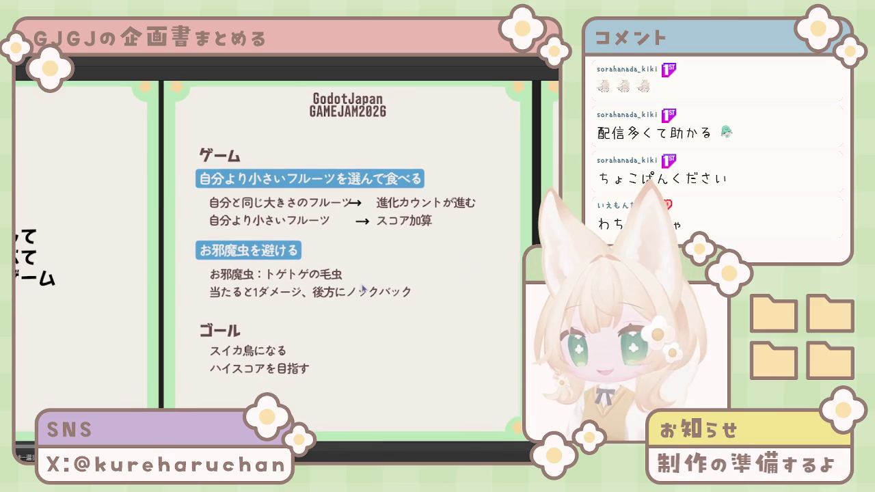
scroll(426, 293, down, 1)
ctrl+scroll(426, 293, down, 3)
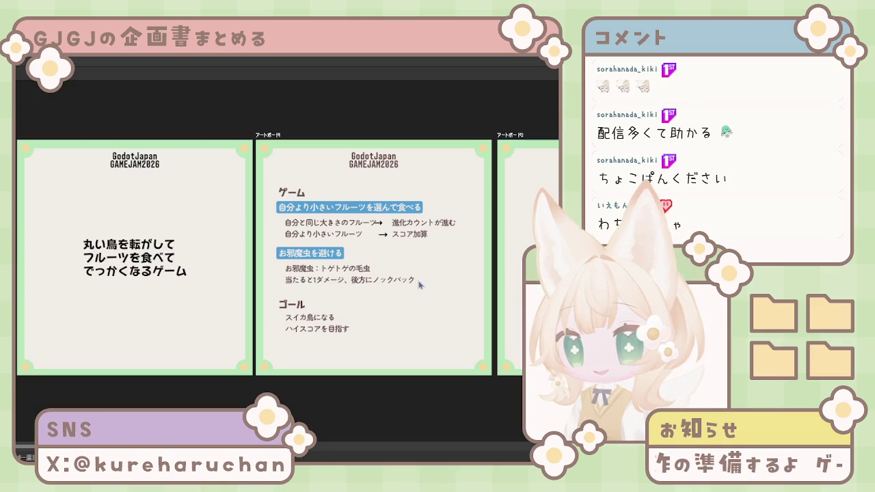
ctrl+scroll(420, 285, up, 2)
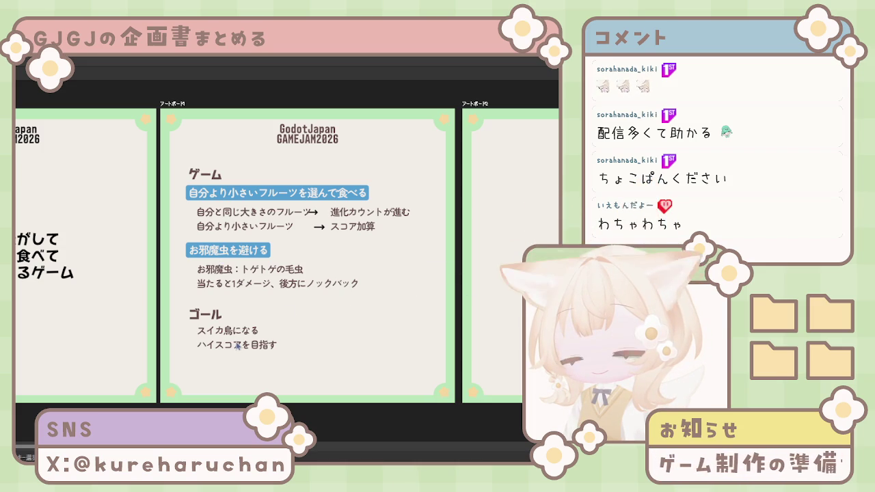
scroll(266, 335, down, 1)
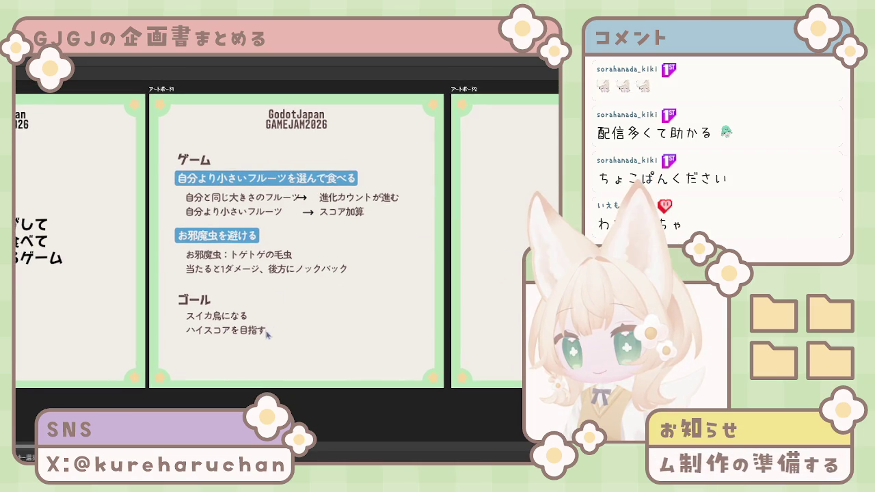
scroll(210, 186, up, 1)
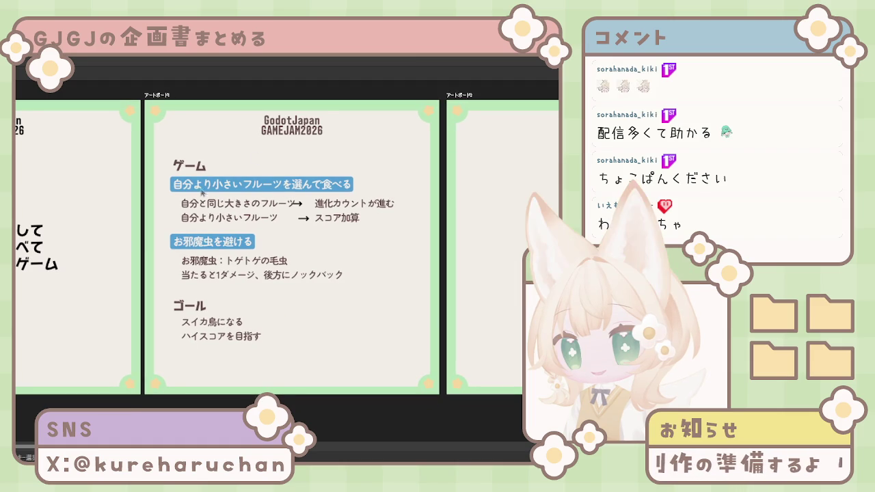
Adjust the three-line title text's line spacing so its lines separate clearly
click(218, 362)
scroll(136, 254, left, 2)
click(137, 254)
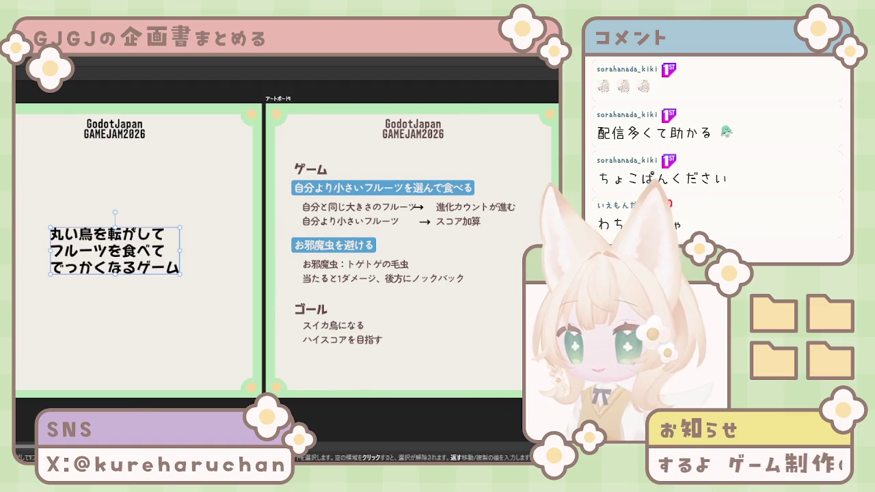
key(alt+Down)
key(ctrl+z)
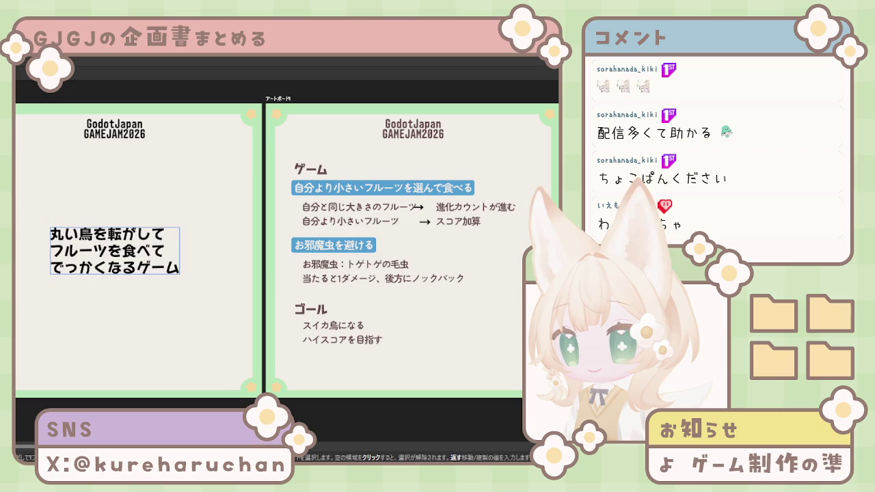
key(ctrl+shift+z)
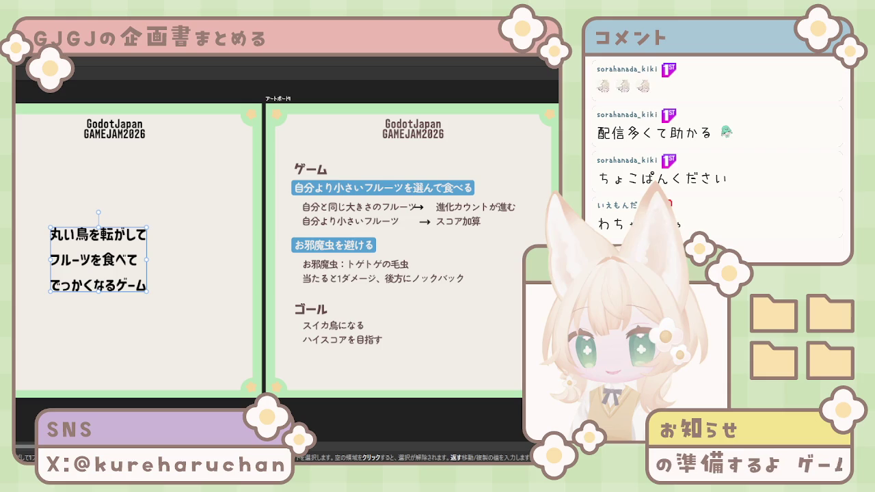
key(ctrl+z)
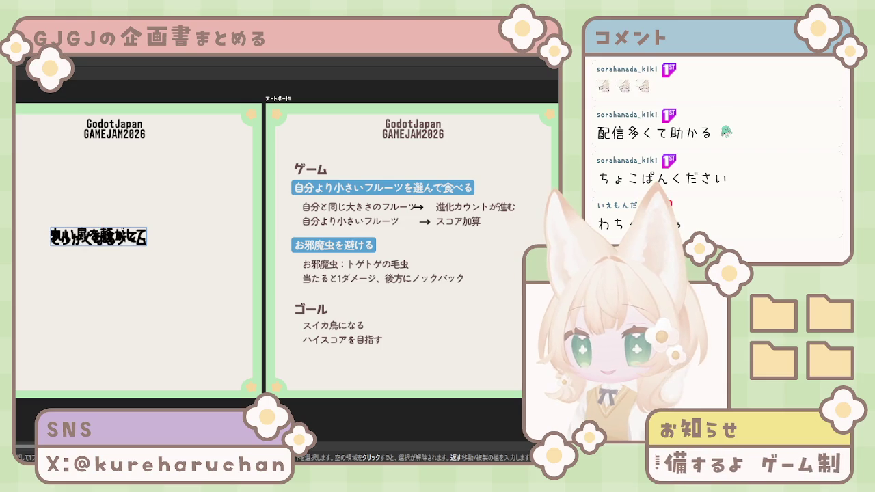
key(alt+Down)
key(alt+Up)
key(alt+Down)
key(alt+Down)
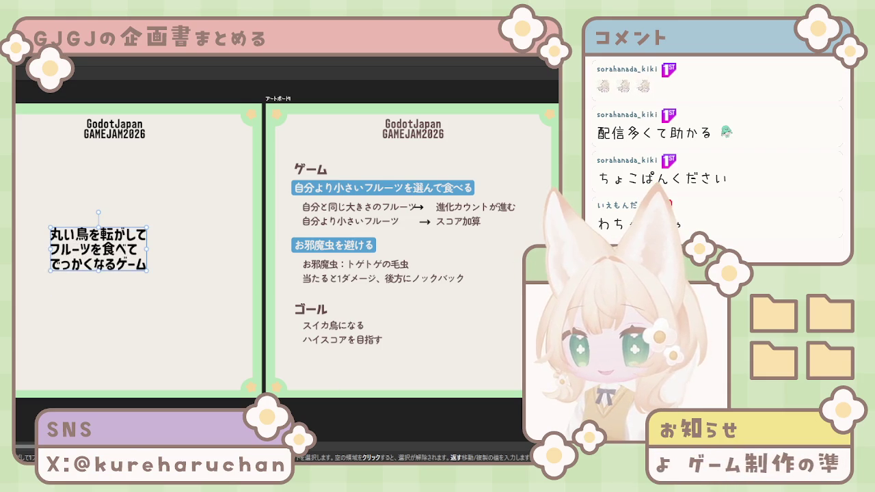
Snap the three-line description to the title slide's horizontal centre guide
drag(113, 253, 130, 255)
click(421, 324)
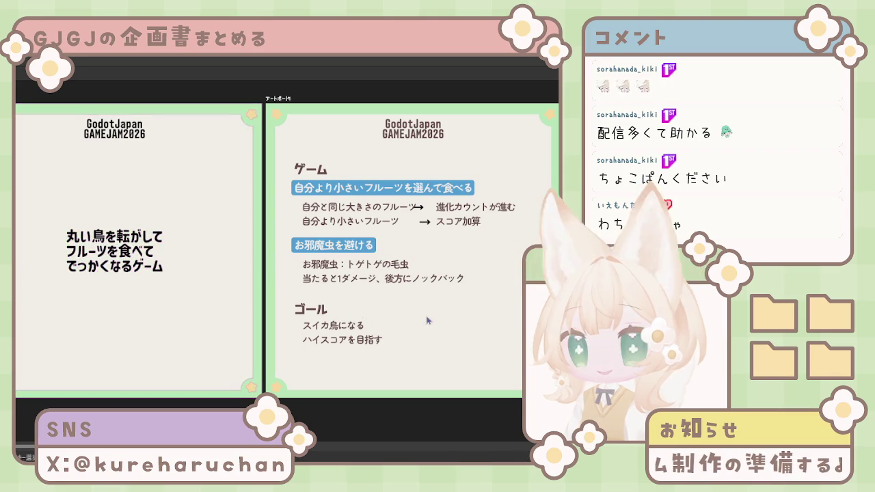
scroll(421, 324, right, 3)
scroll(342, 322, right, 2)
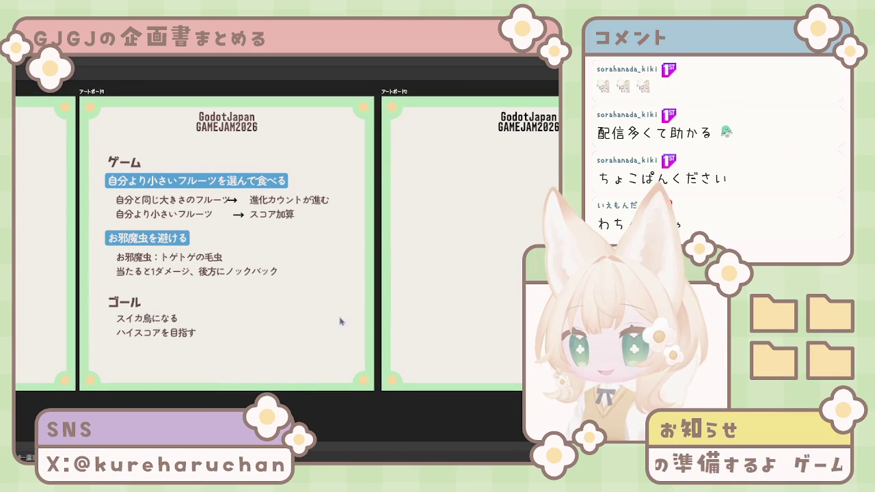
scroll(340, 329, right, 1)
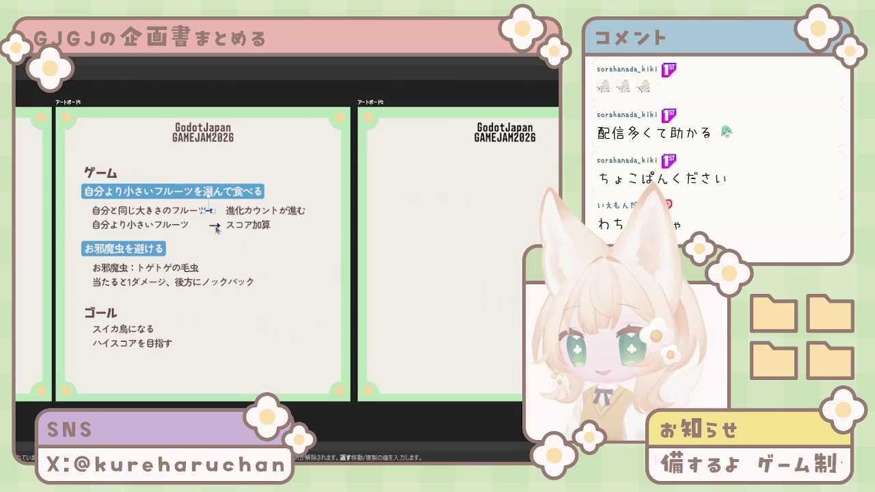
click(216, 227)
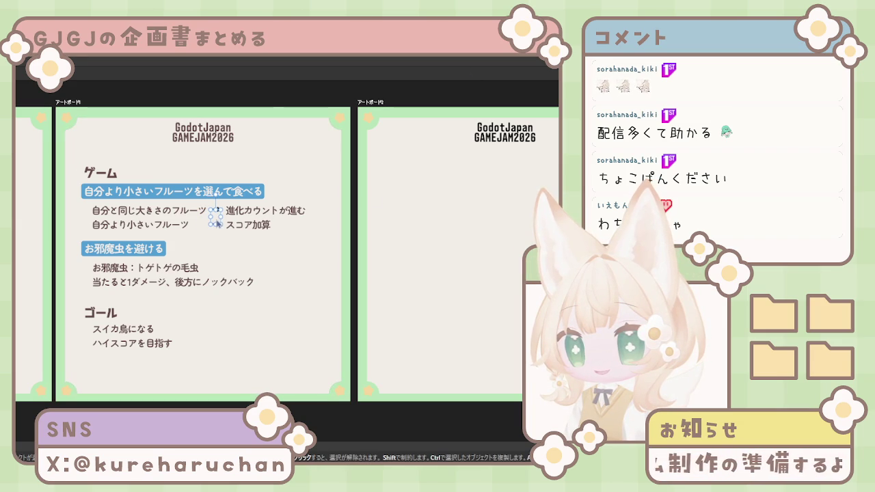
click(236, 244)
scroll(232, 243, up, 1)
scroll(231, 233, up, 1)
scroll(266, 241, down, 1)
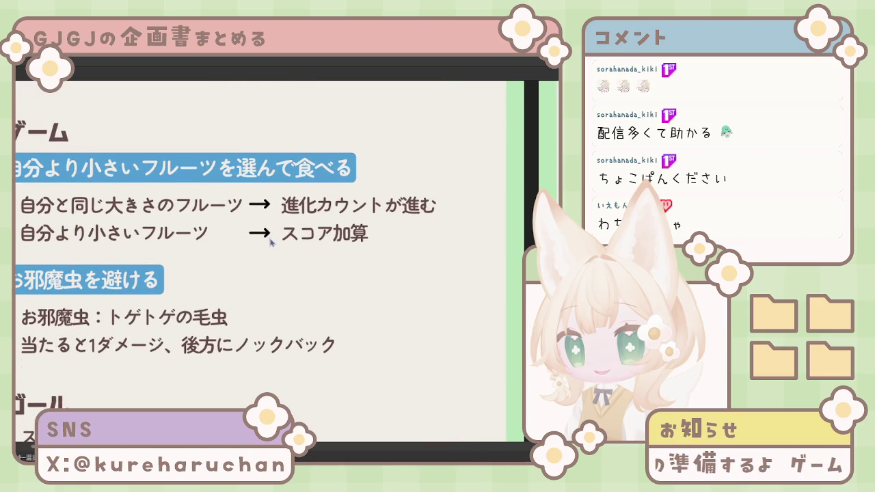
scroll(266, 248, up, 1)
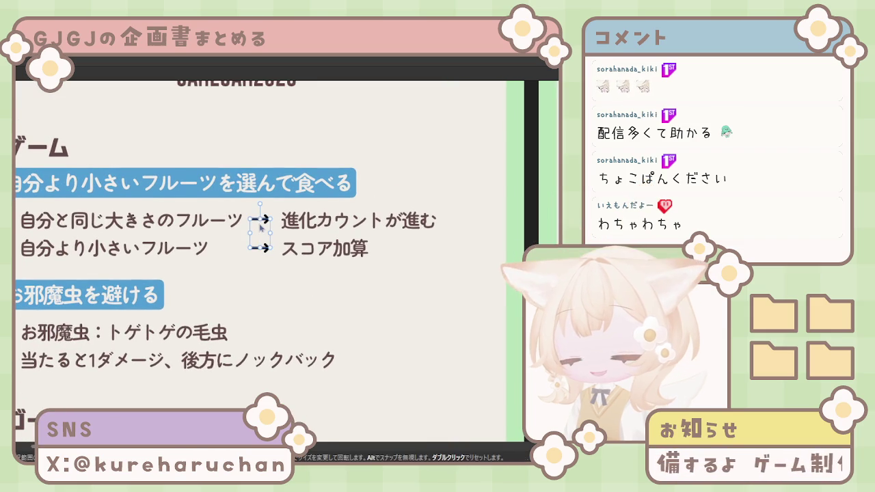
key(alt)
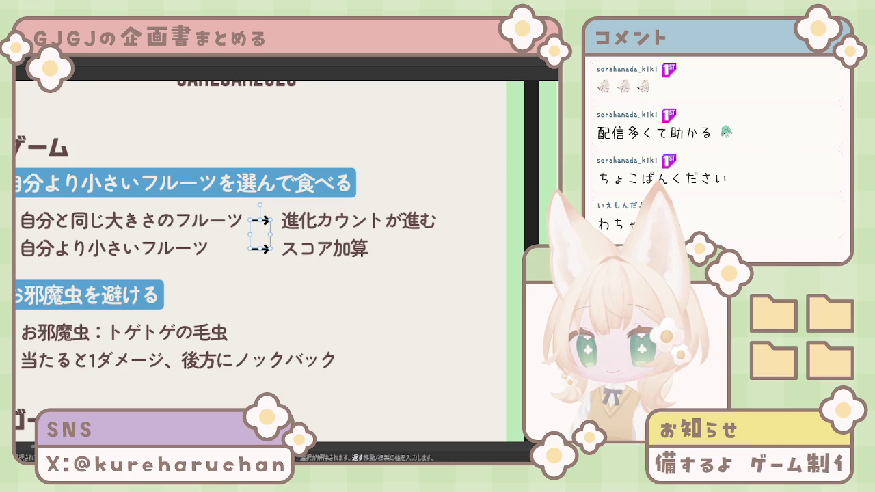
click(102, 140)
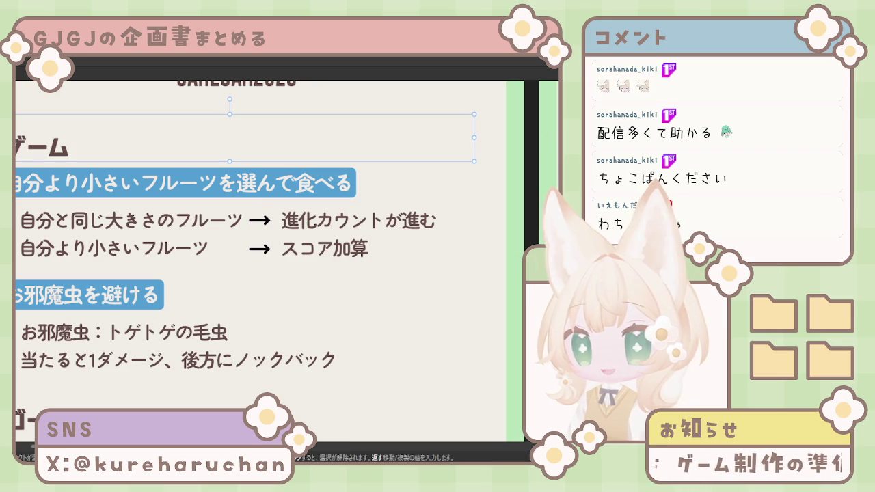
key(ctrl+shift+a)
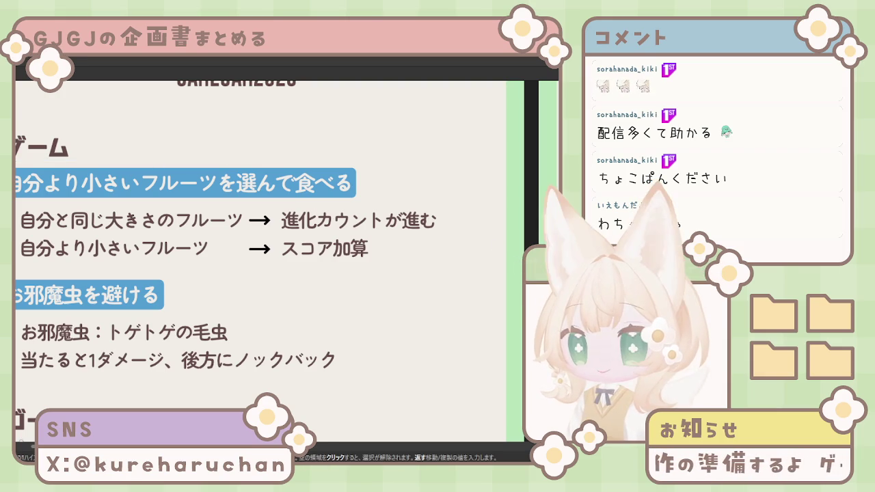
click(184, 182)
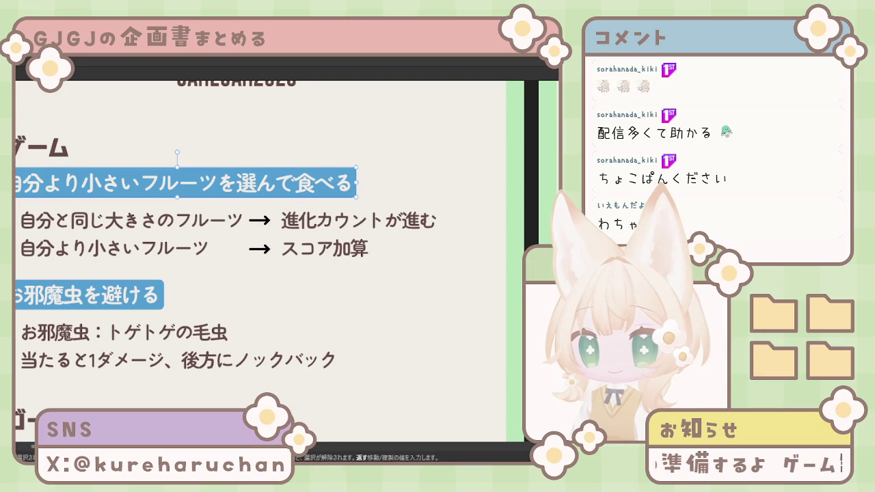
key(Tab)
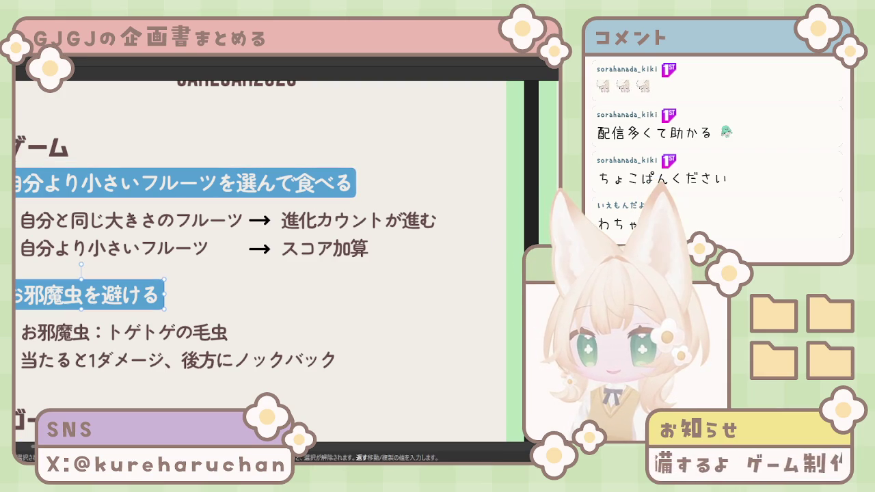
key(Tab)
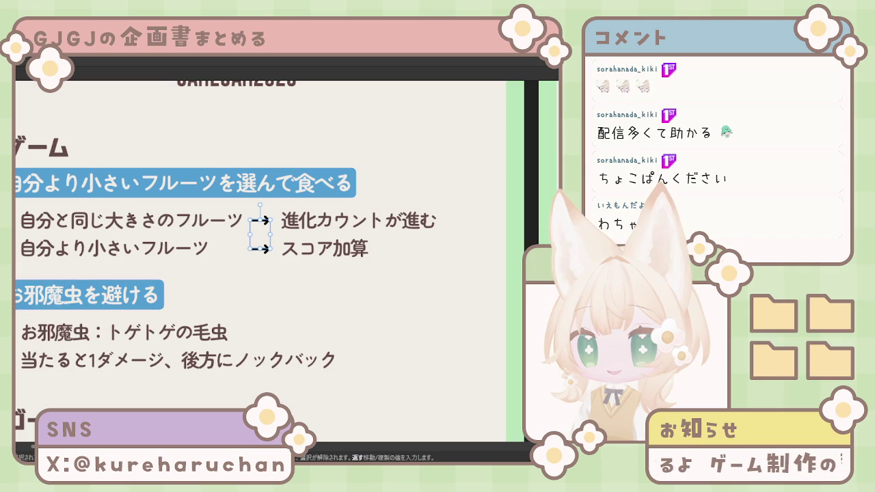
key(Tab)
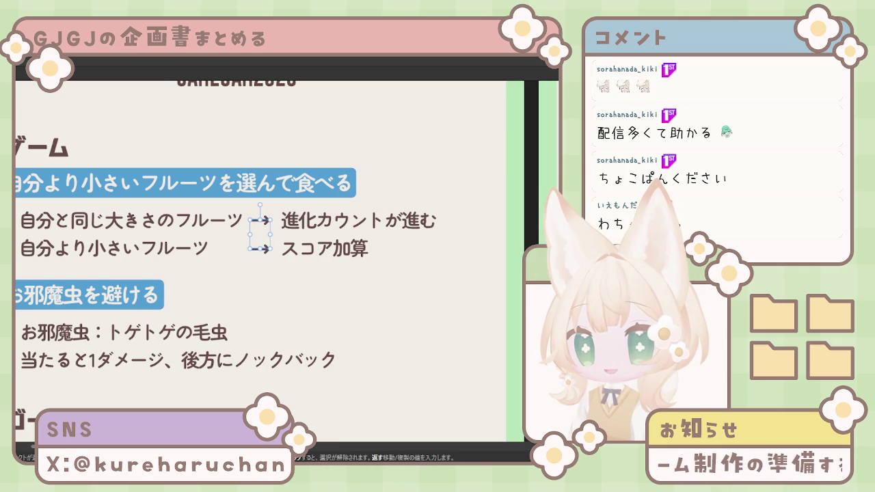
click(383, 234)
scroll(396, 233, down, 3)
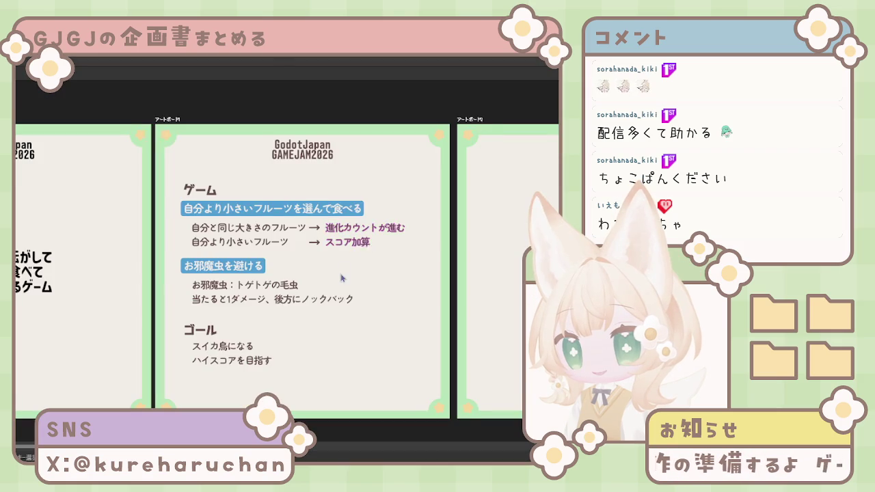
scroll(352, 267, down, 2)
scroll(352, 267, left, 2)
scroll(356, 253, right, 2)
scroll(349, 240, right, 2)
scroll(341, 229, right, 2)
scroll(335, 215, right, 2)
scroll(321, 205, up, 1)
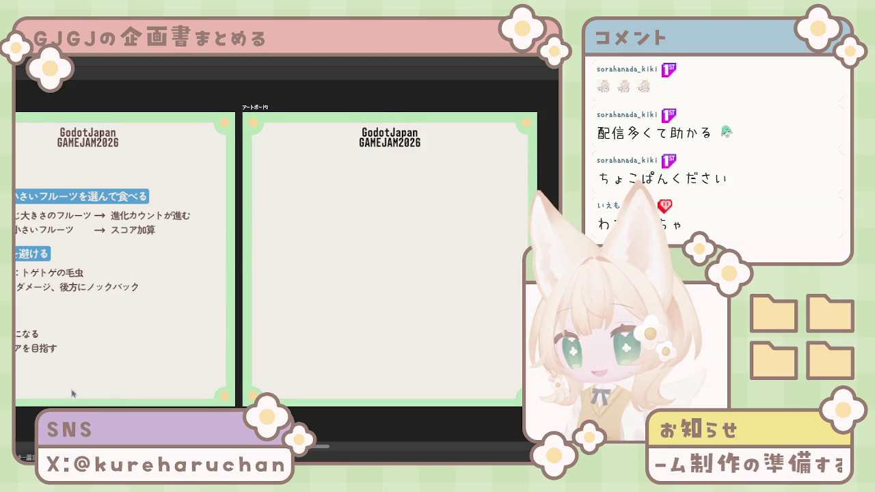
scroll(131, 312, left, 1)
scroll(132, 312, left, 4)
scroll(171, 311, right, 1)
scroll(205, 311, left, 3)
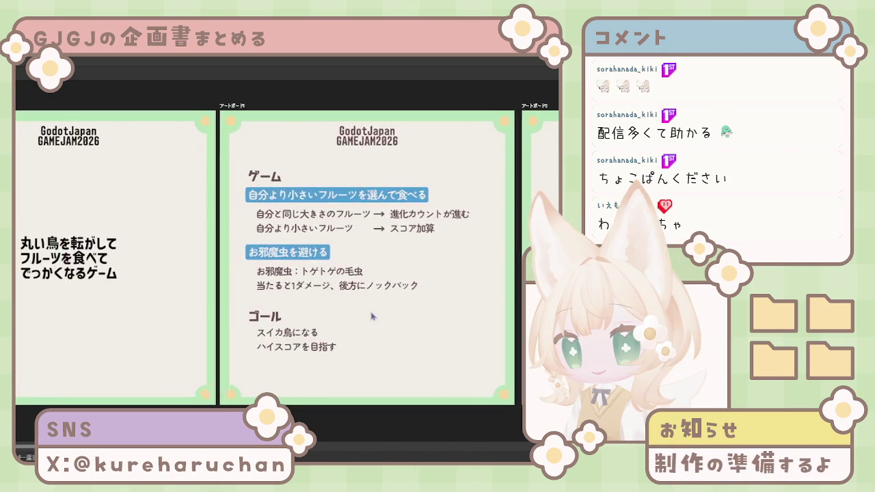
scroll(243, 309, right, 2)
scroll(245, 294, left, 1)
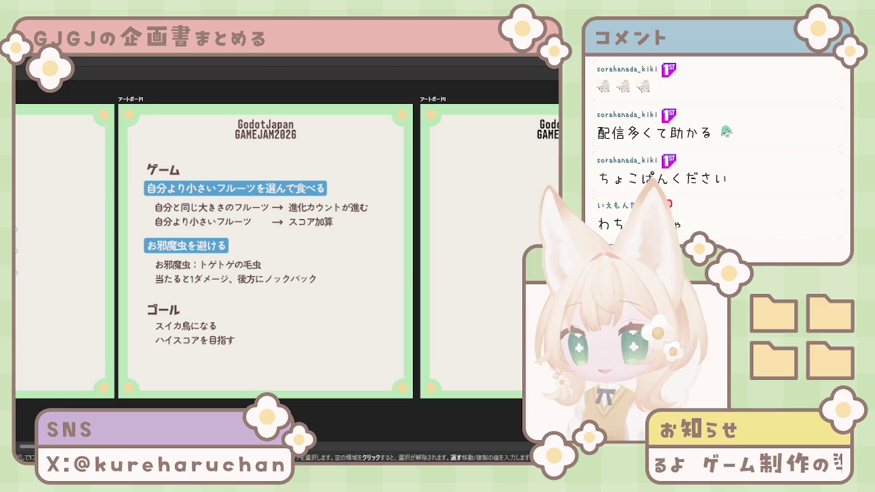
click(284, 262)
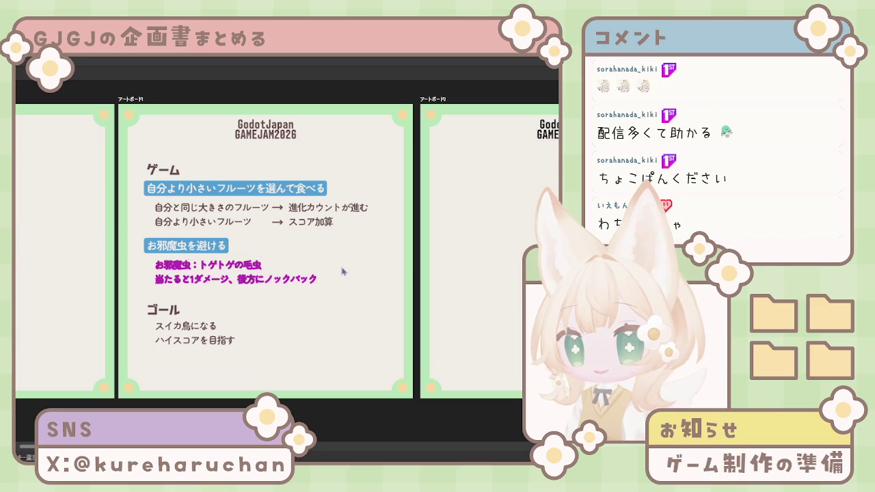
click(342, 272)
scroll(338, 272, right, 5)
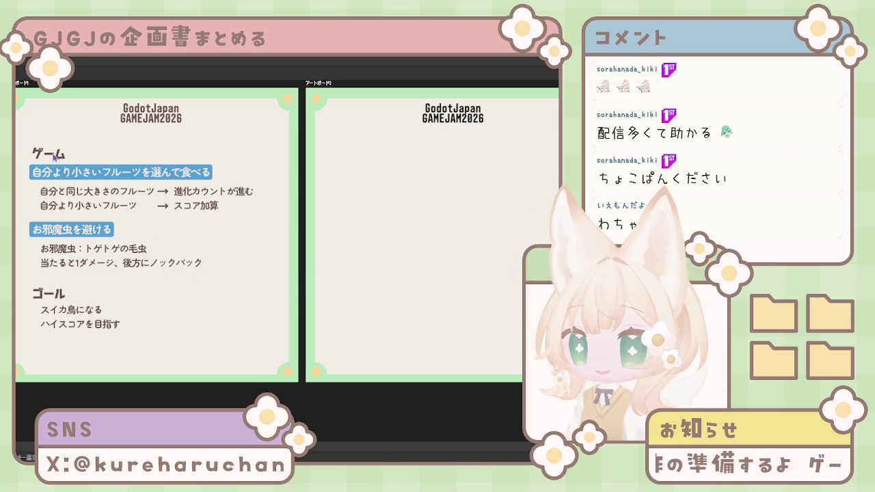
mouse_move(235, 352)
mouse_down()
mouse_move(30, 141)
mouse_move(63, 156)
mouse_up()
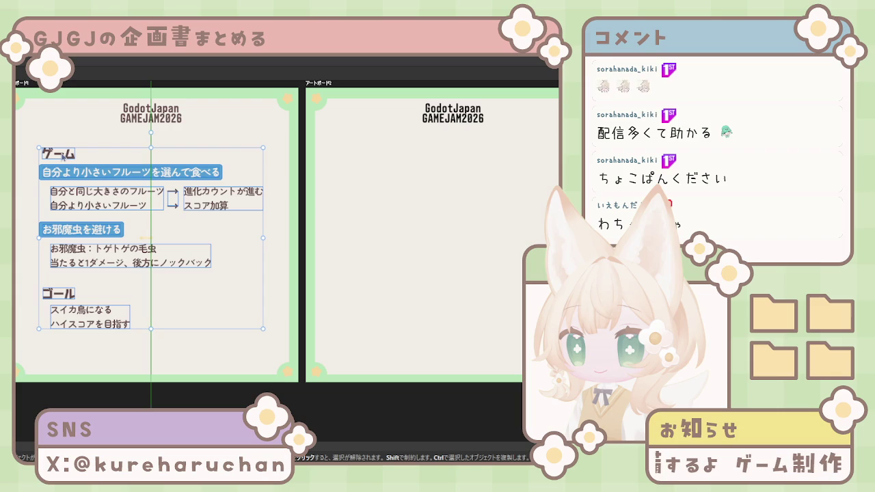
click(167, 349)
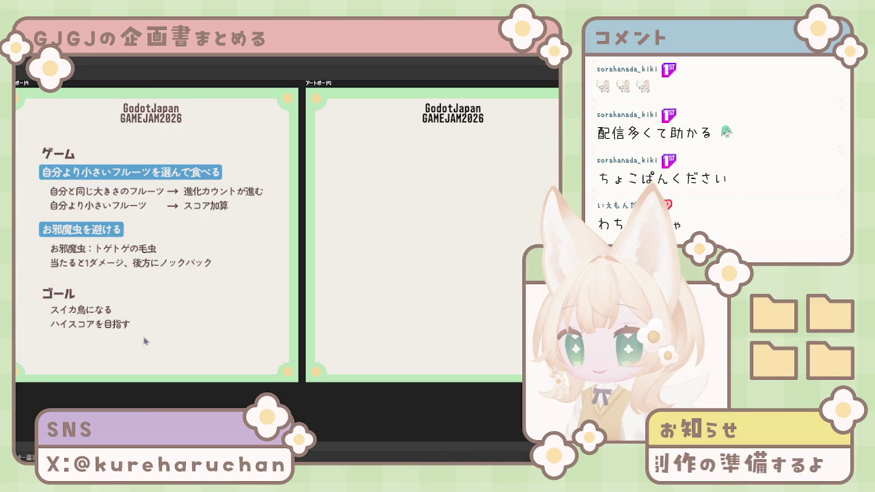
click(95, 206)
click(94, 180)
key(Escape)
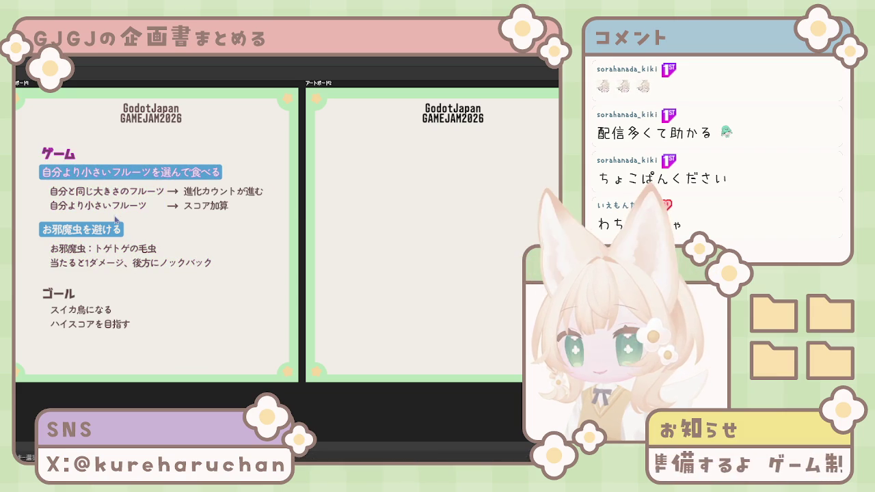
scroll(379, 233, right, 2)
click(405, 120)
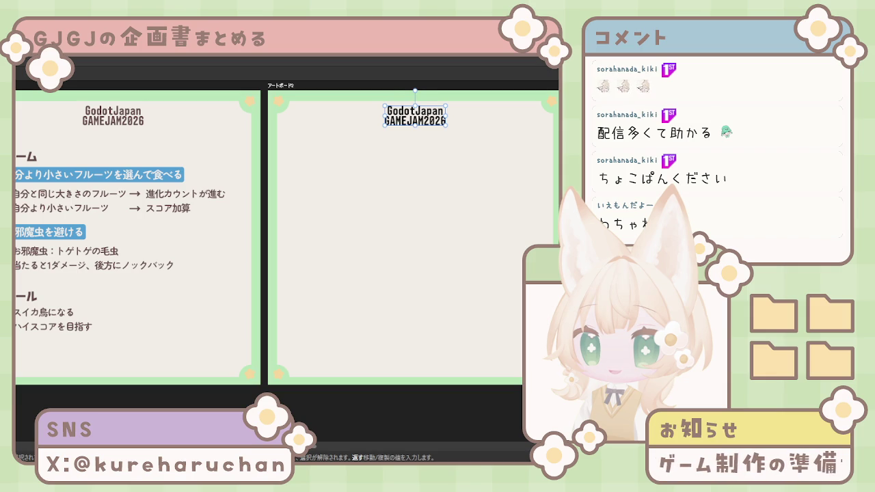
click(445, 198)
Copy the ゲーム heading onto the blank second slide, level with the original
scroll(180, 285, left, 2)
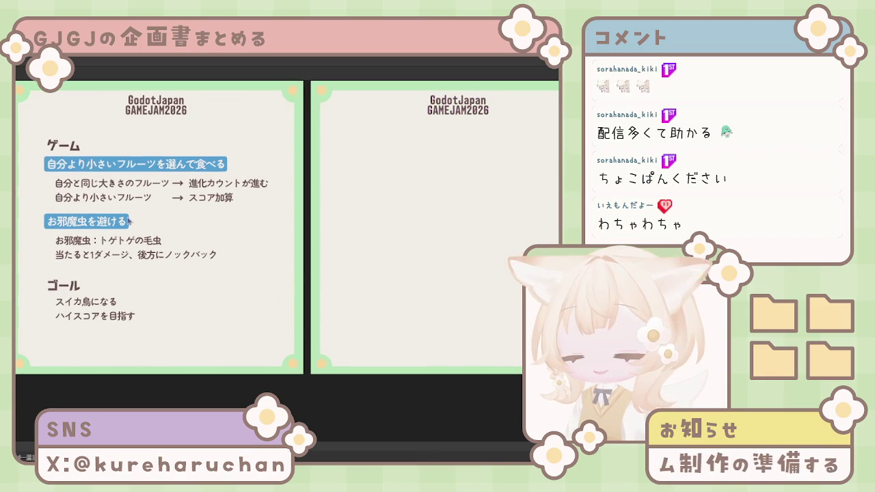
drag(72, 147, 374, 154)
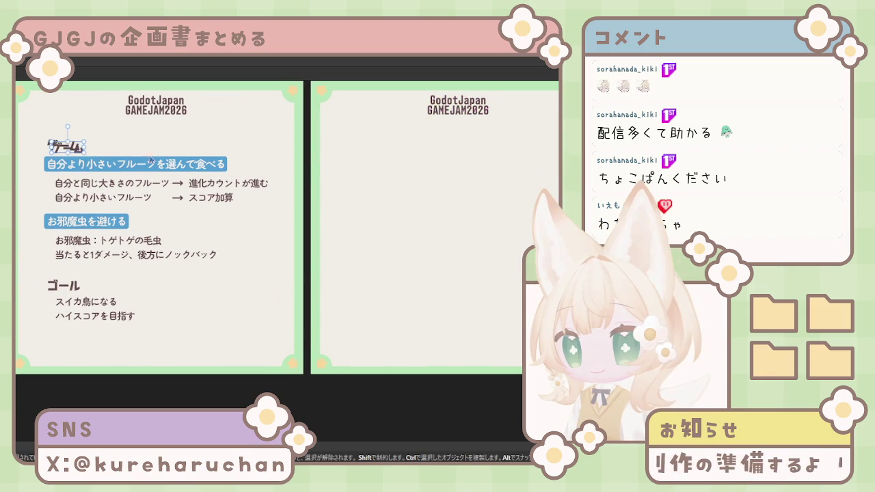
mouse_move(375, 154)
mouse_down()
mouse_move(361, 146)
mouse_move(376, 152)
mouse_up()
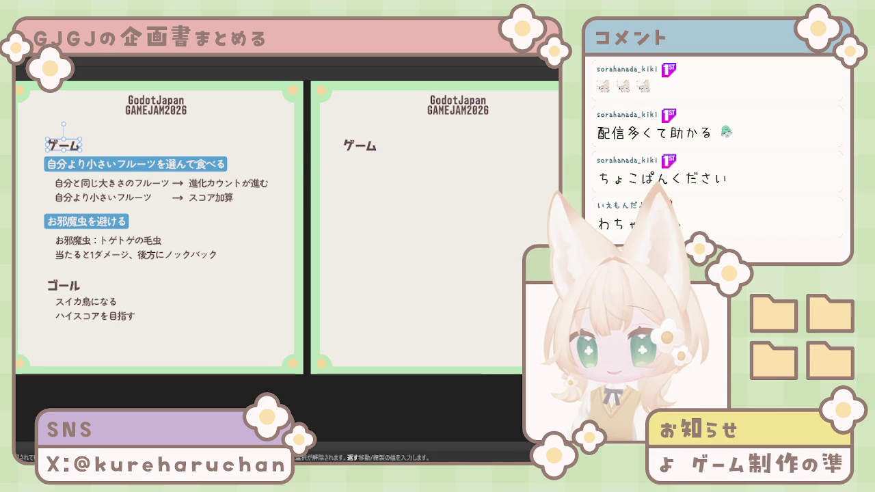
click(360, 145)
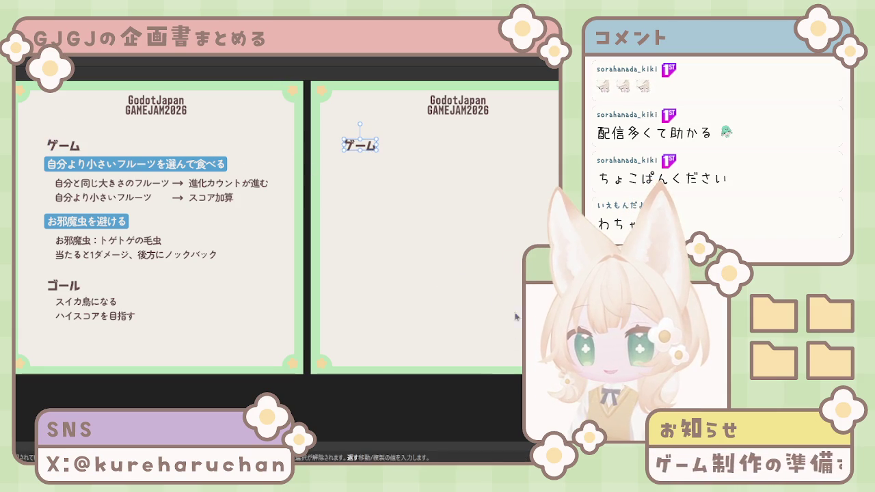
click(66, 148)
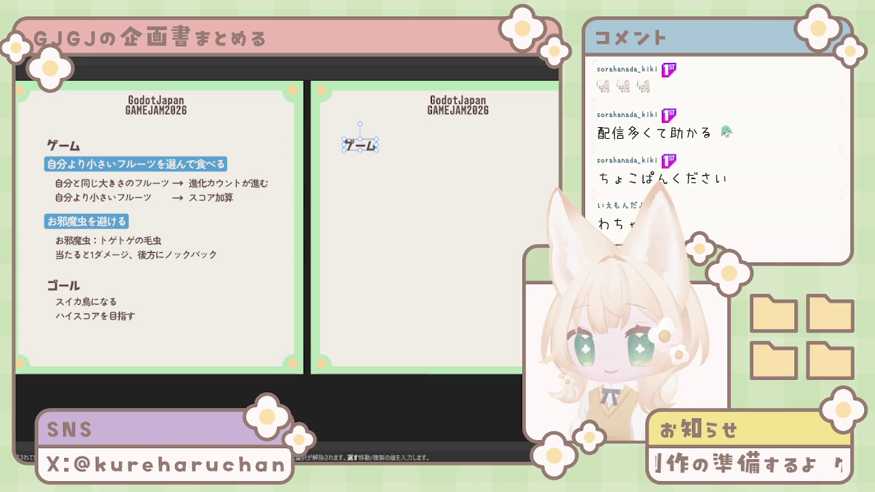
key(shift+Right)
key(shift+Right)
key(shift+Right)
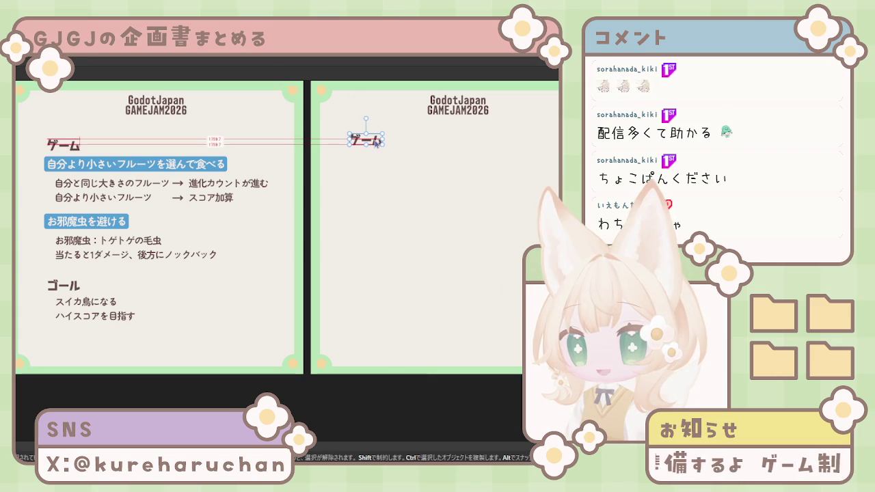
drag(376, 143, 378, 147)
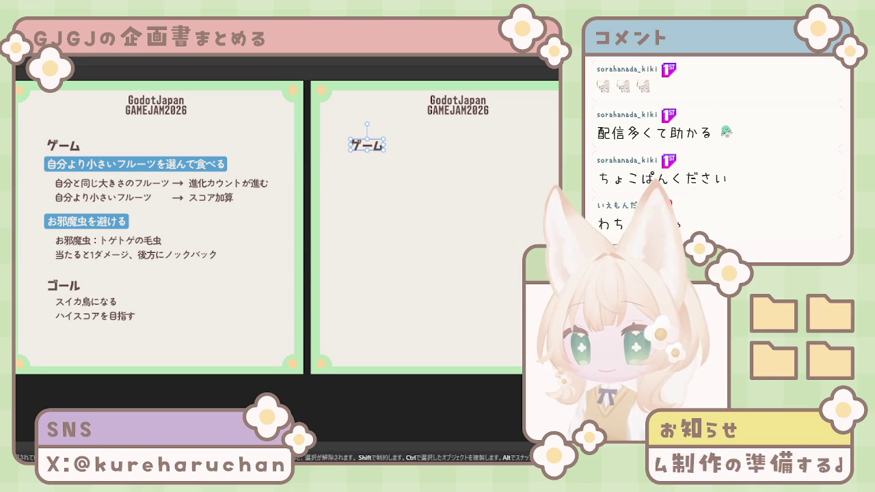
Rewrite the copied heading's text to read そうさほうほう
double_click(369, 145)
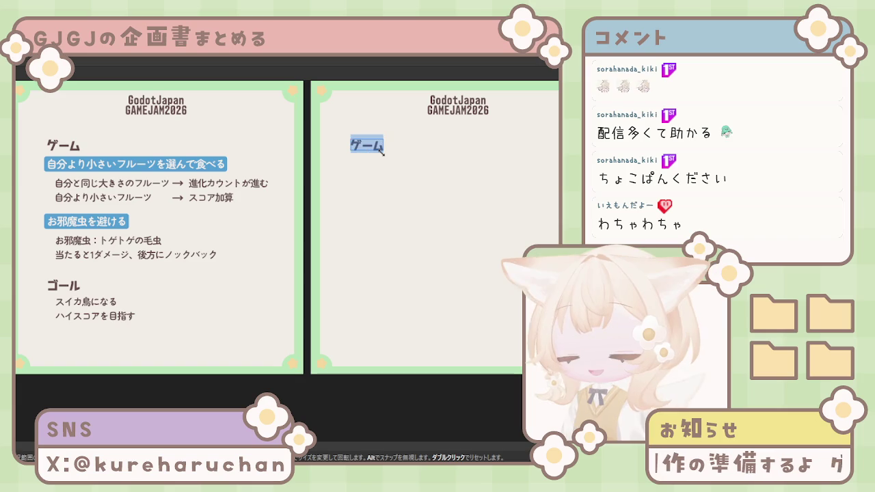
text(そうさ)
key(space)
key(BackSpace)
text(そうさほうほう)
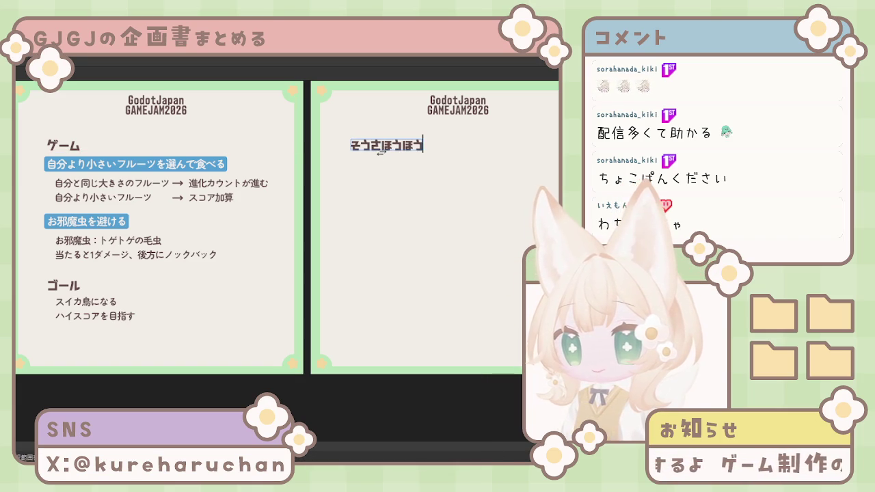
key(Return)
key(Escape)
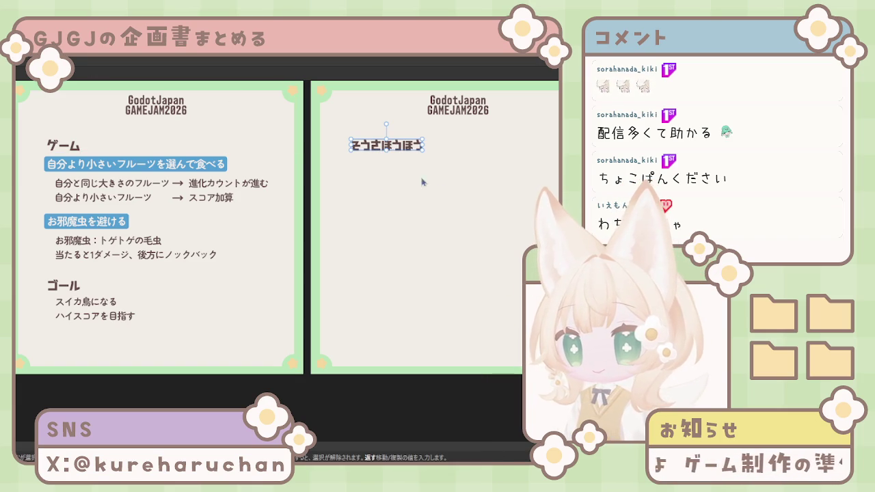
click(137, 164)
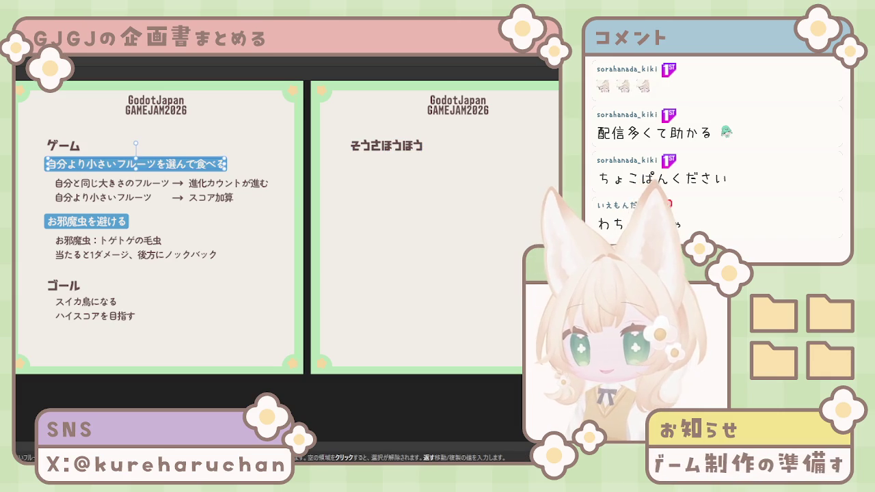
Copy the blue fruit label under the そうさほうほう heading and compare alignment with the first slide
mouse_move(175, 162)
mouse_down()
mouse_move(477, 205)
mouse_move(466, 170)
mouse_up()
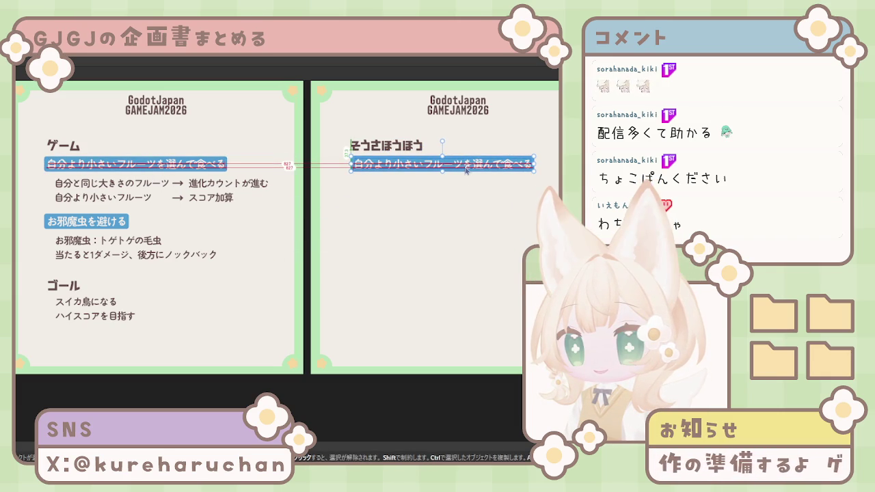
drag(466, 171, 420, 163)
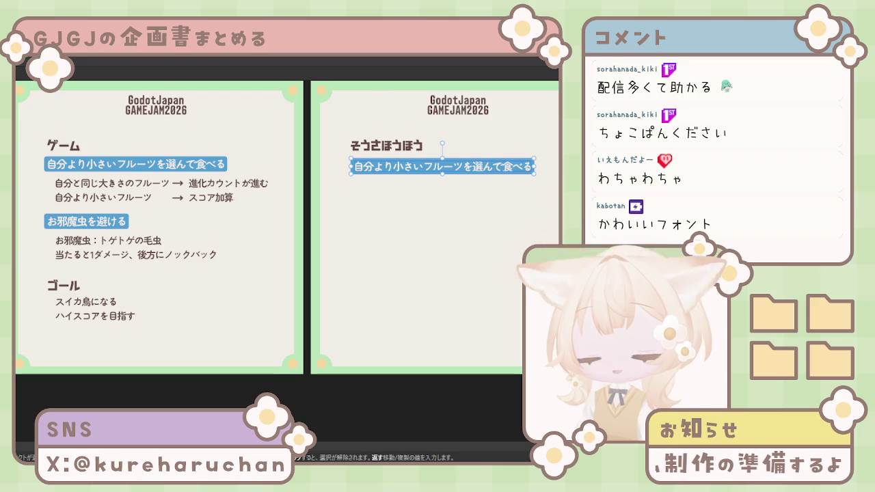
click(391, 148)
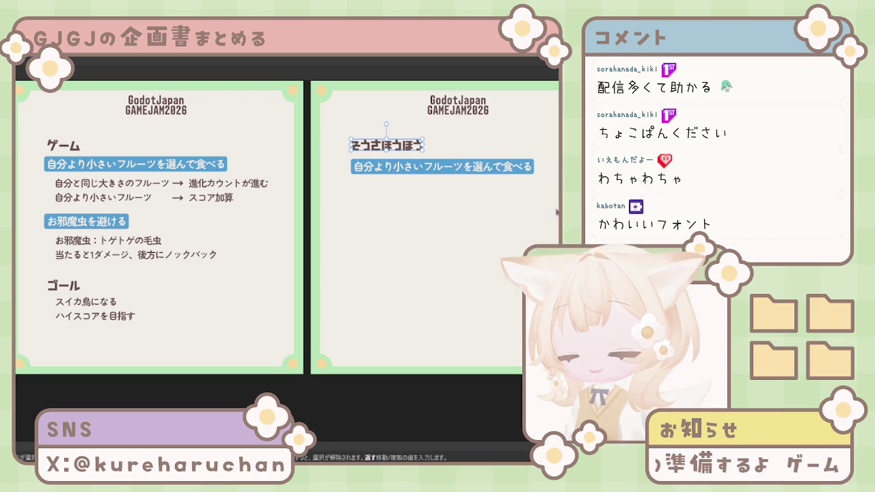
key(Escape)
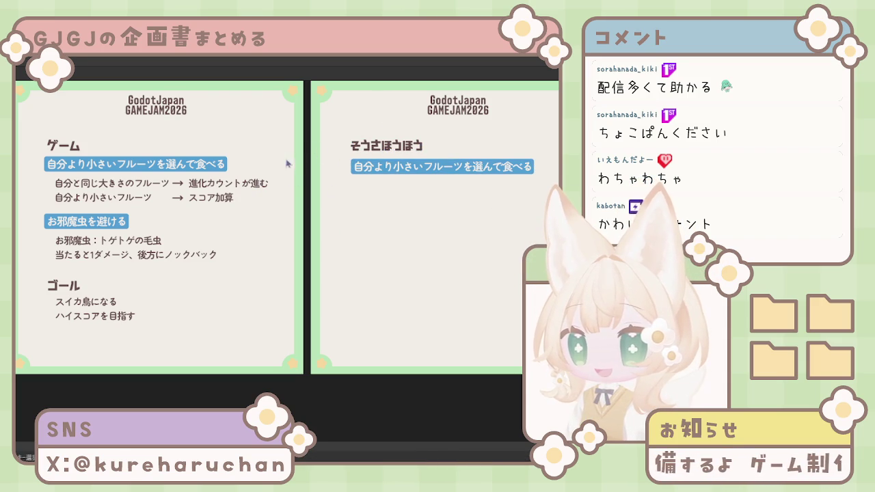
click(74, 146)
shift+click(390, 145)
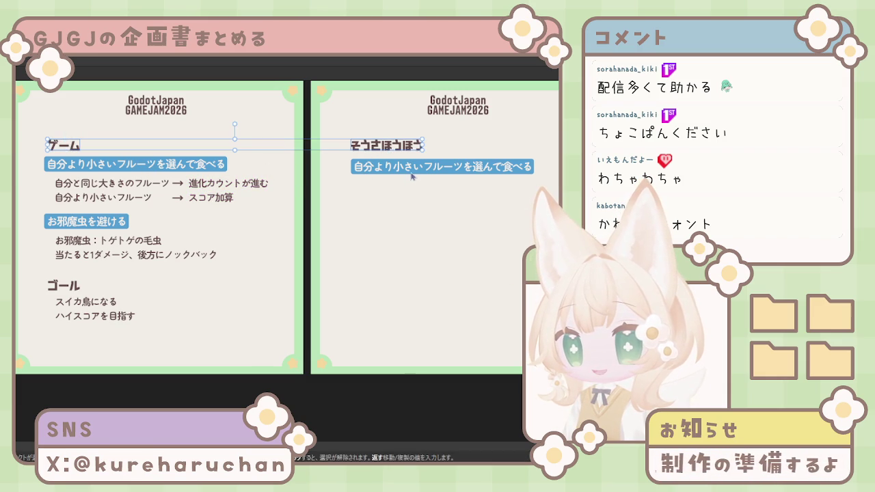
click(107, 168)
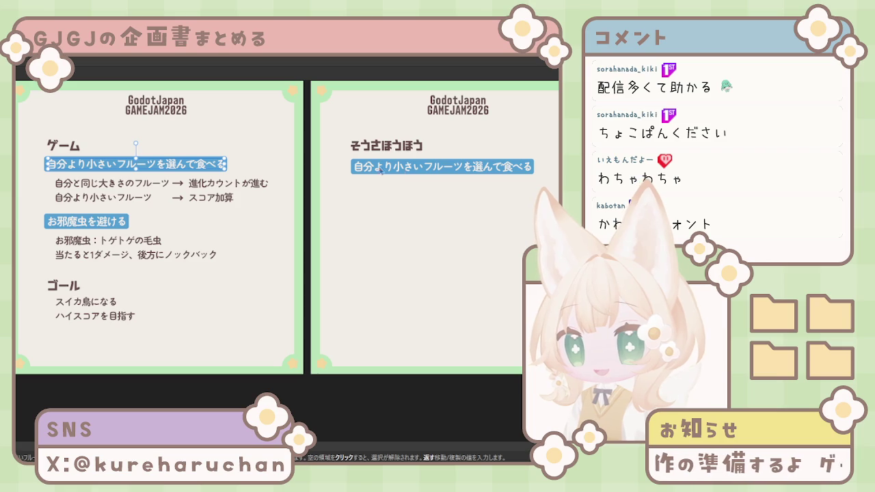
shift+click(404, 169)
key(Escape)
Align the copied label, then replace it with a copy of both fruit lines
click(441, 164)
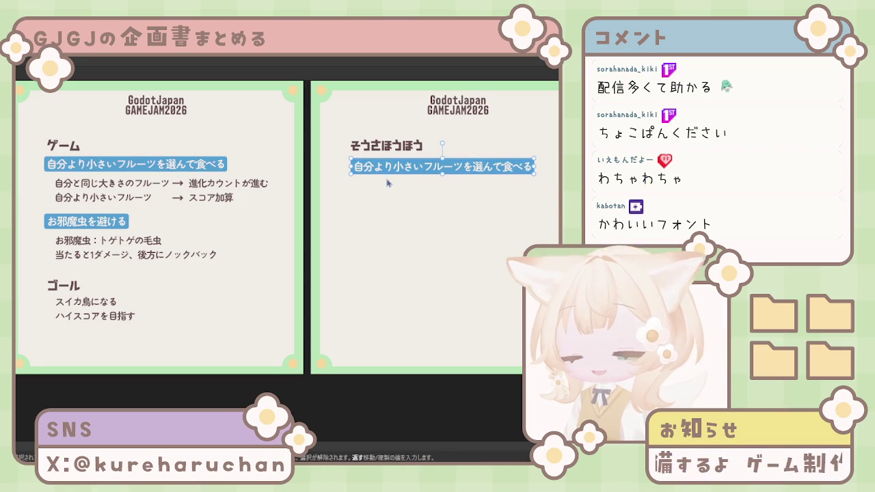
drag(387, 167, 388, 165)
key(Return)
key(BackSpace)
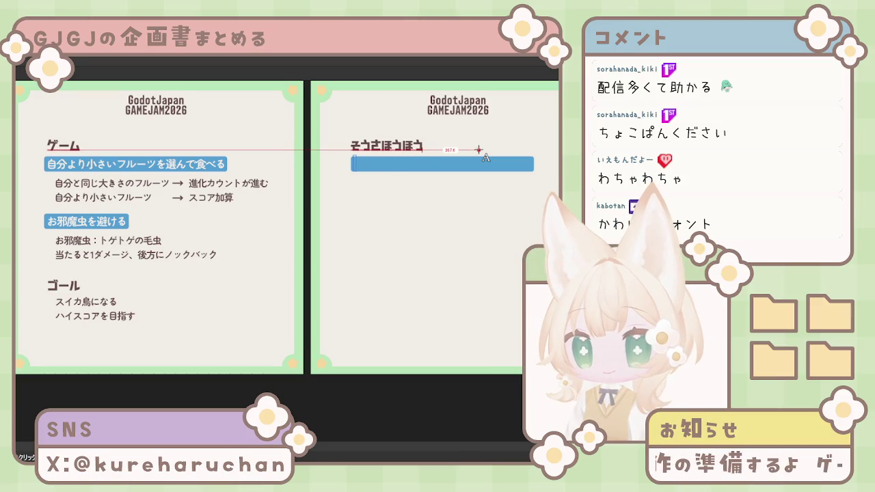
text(自分より小さいフルーツを選んで食べる)
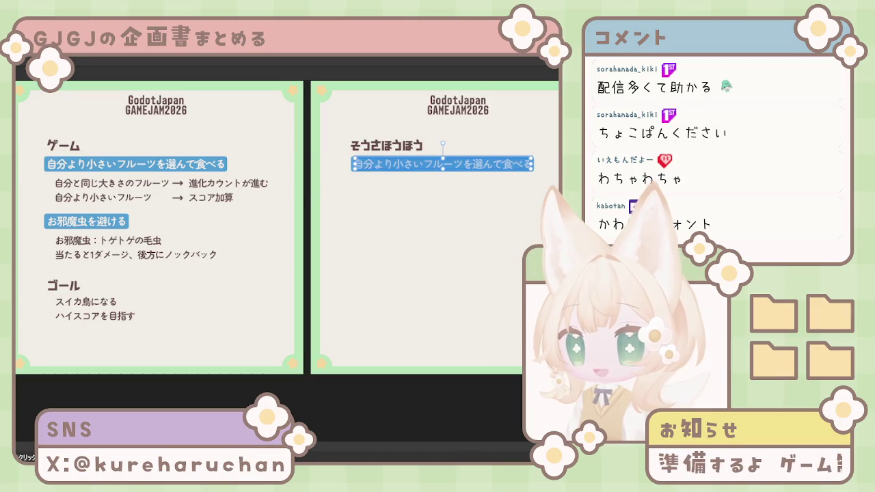
key(Escape)
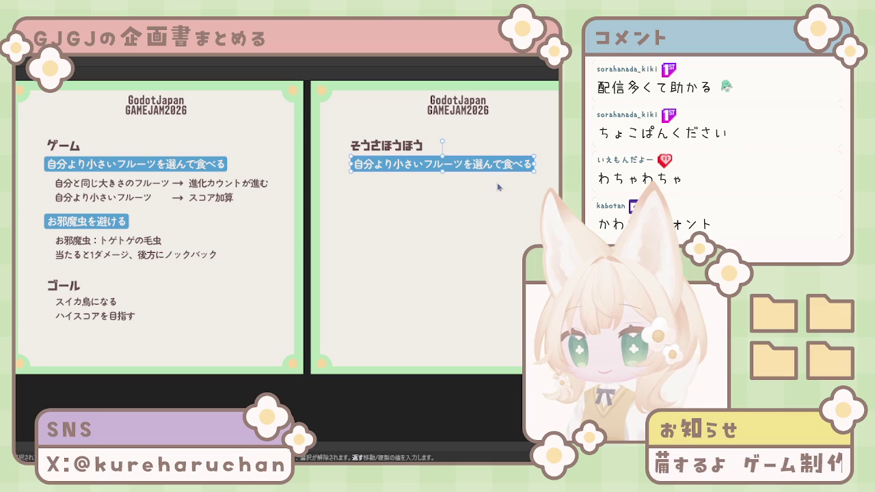
key(Delete)
mouse_move(146, 195)
mouse_down()
mouse_move(325, 230)
mouse_move(397, 177)
mouse_move(380, 165)
mouse_up()
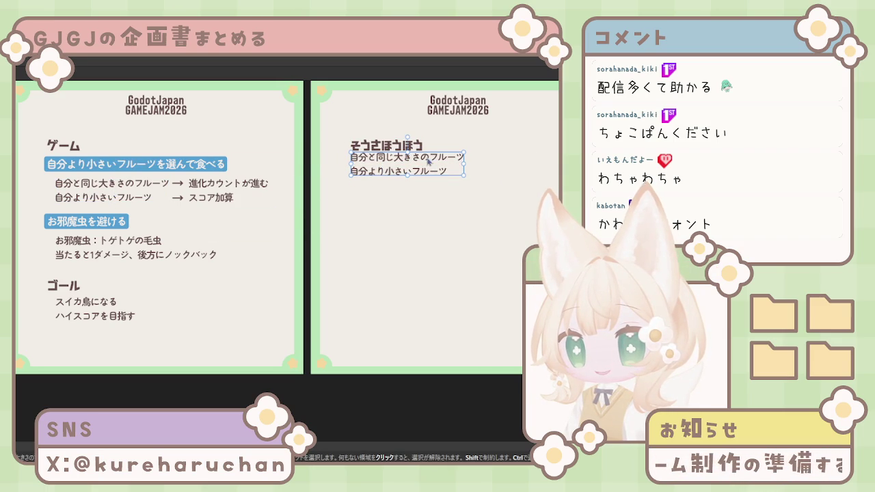
Nudge the copied fruit lines down and right to indent them under the heading
key(Down)
key(Down)
key(Down)
key(Down)
key(Right)
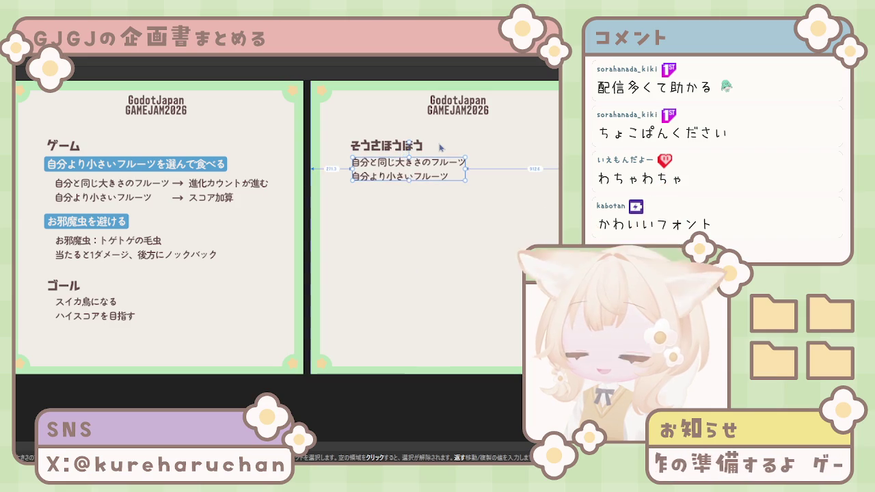
key(Right)
key(Right)
key(Right)
key(Right)
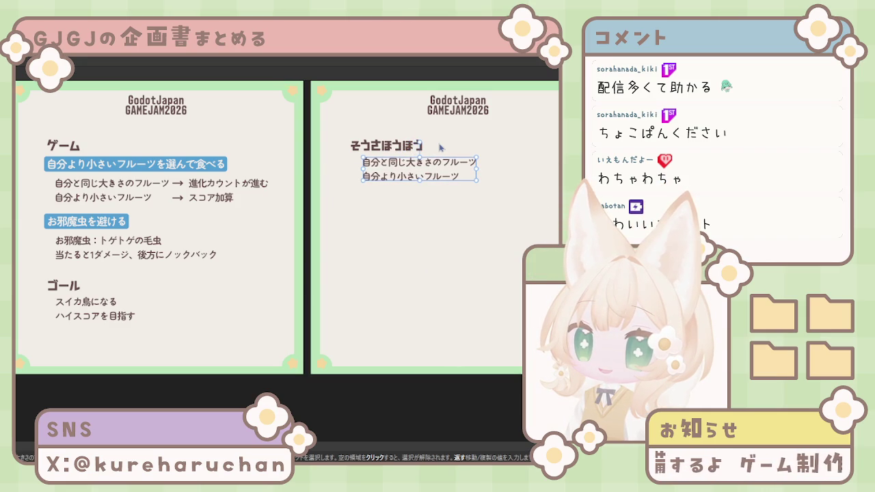
key(Left)
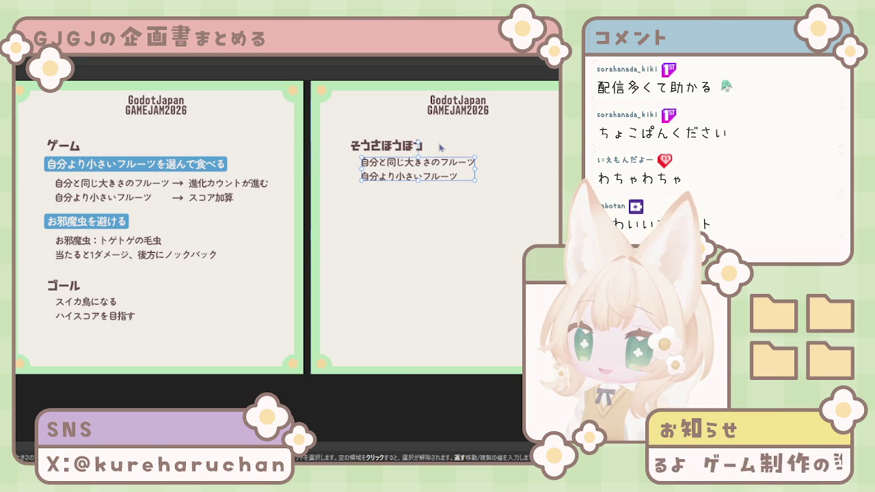
click(315, 230)
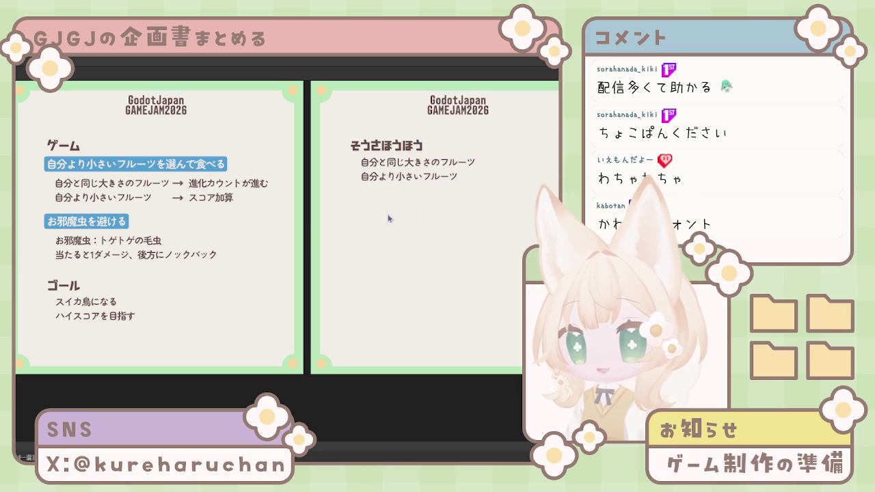
Check the indent of the first slide's お邪魔虫 lines, undo the move, and reselect the copied lines
click(55, 238)
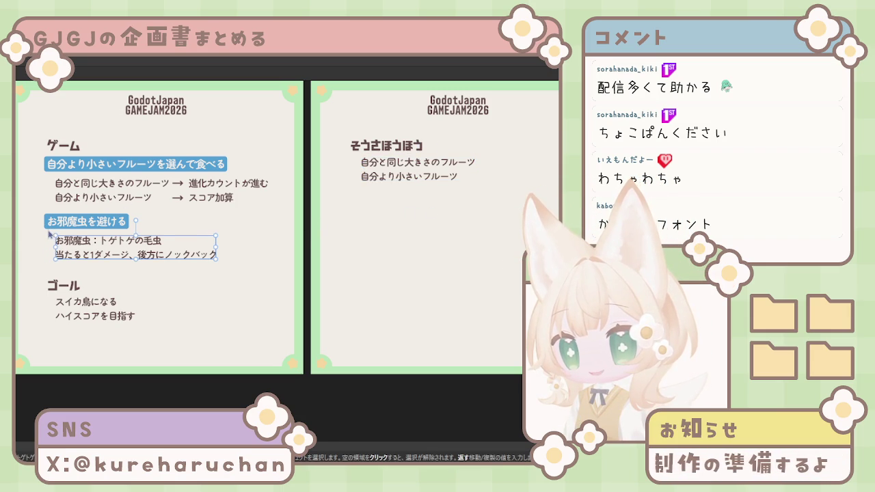
drag(50, 234, 60, 242)
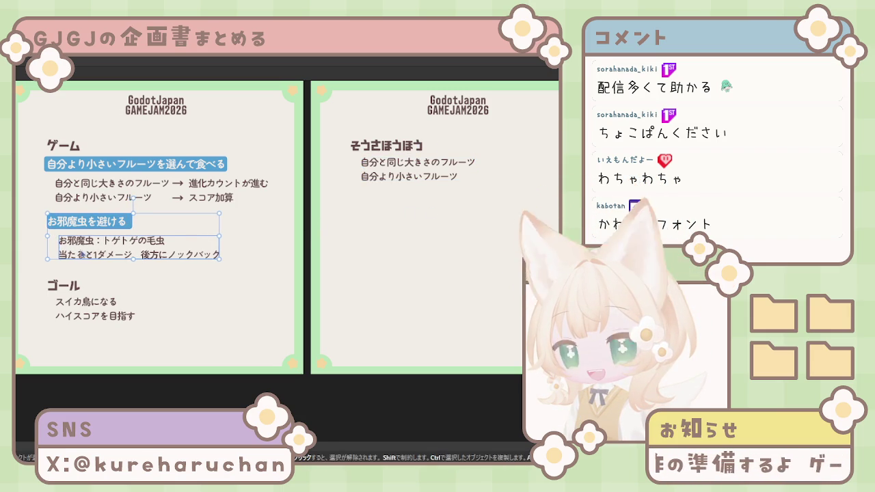
click(135, 259)
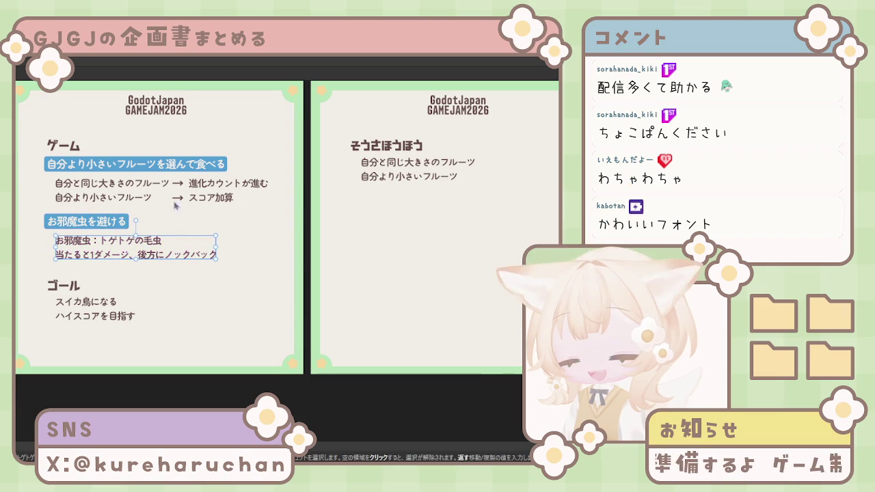
drag(135, 260, 126, 259)
key(ctrl+z)
click(441, 176)
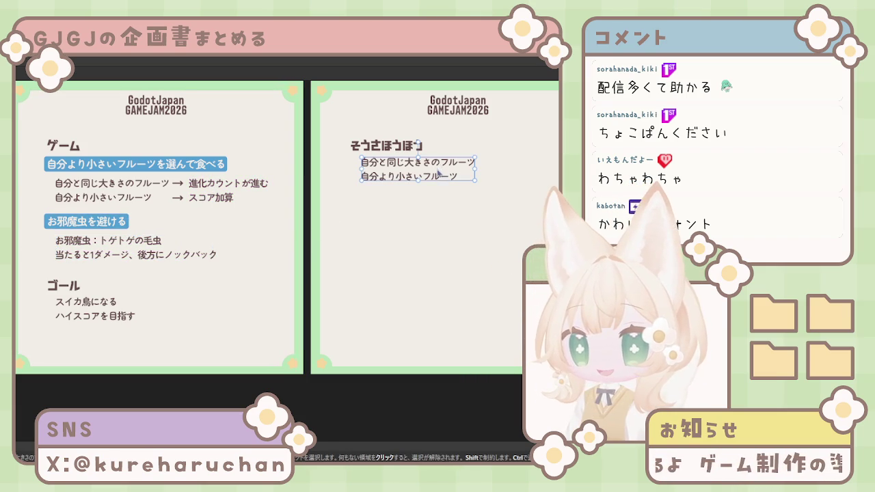
click(365, 245)
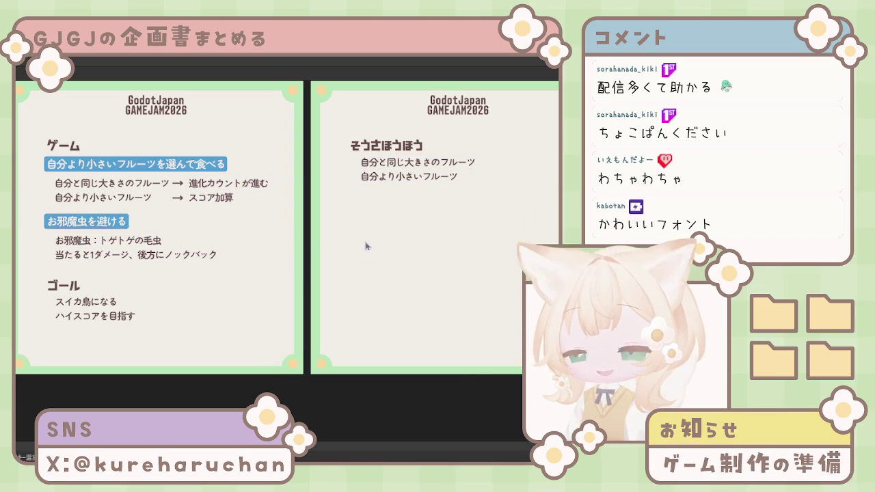
click(428, 171)
Replace the copied fruit lines with the line 移動：WASD
click(376, 202)
click(386, 179)
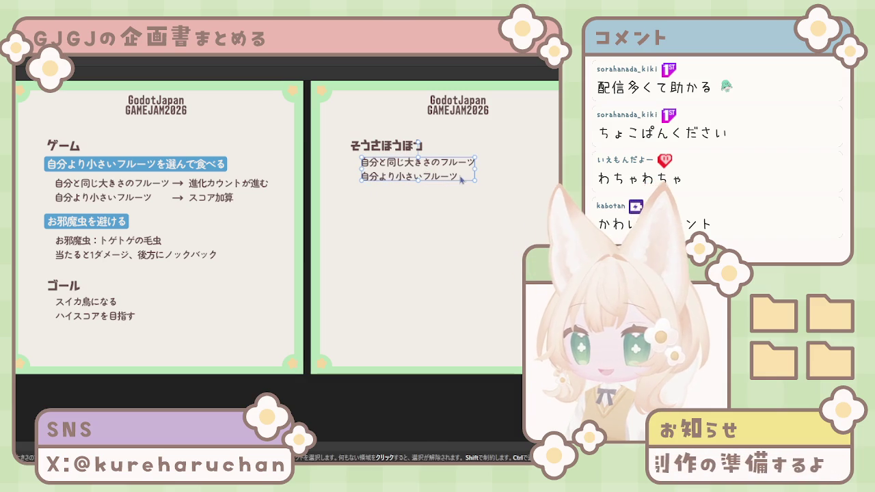
drag(460, 176, 364, 162)
key(Delete)
text(WASD)
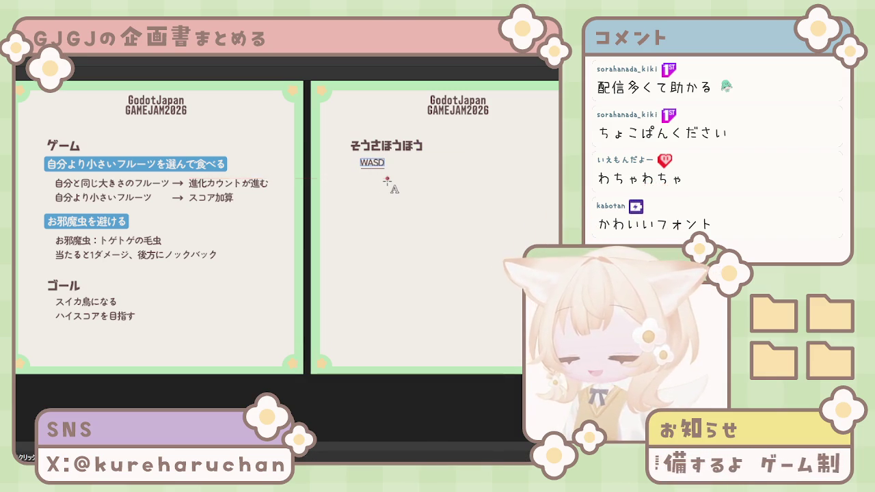
key(Return)
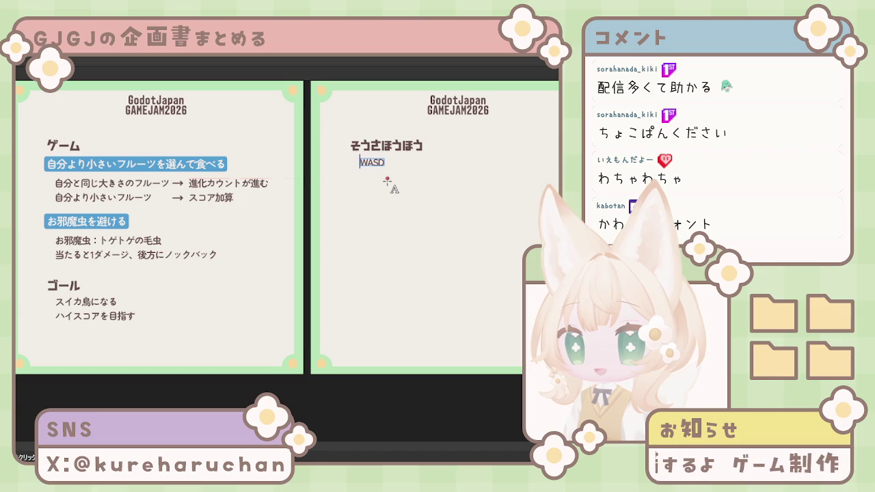
text(いどう)
key(space)
text(：)
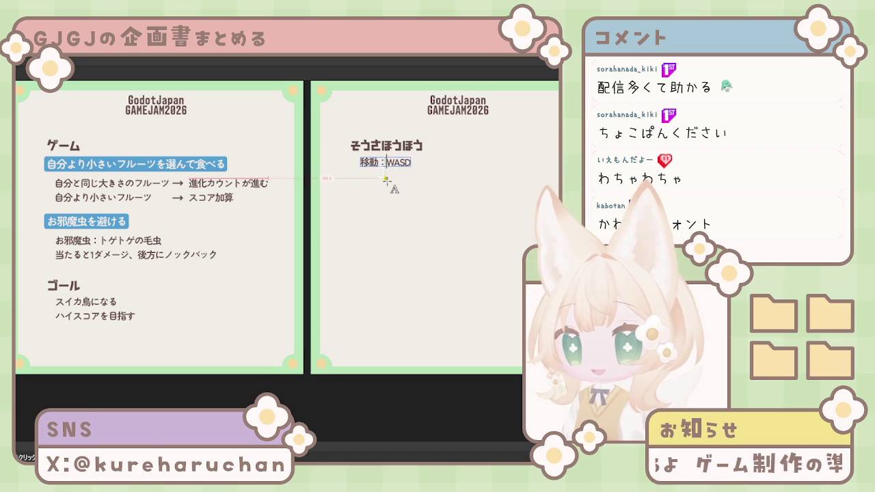
key(Right)
key(Right)
key(Right)
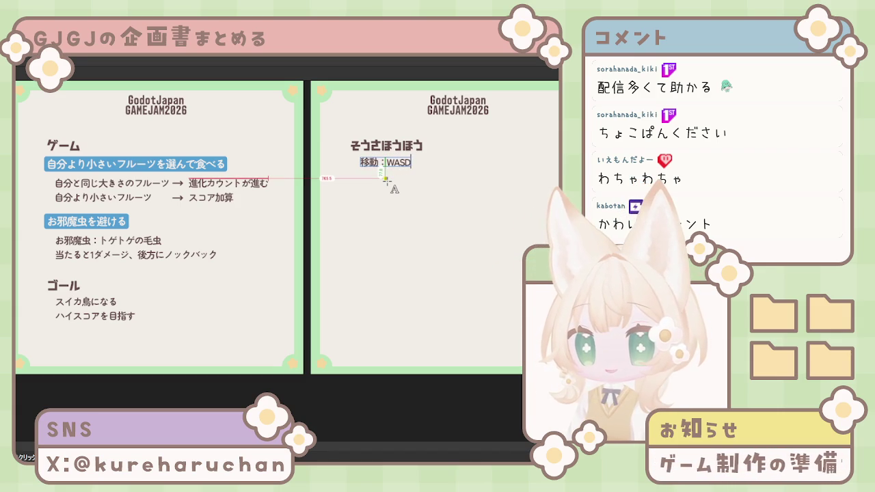
Add a second line 急ブレーキ：SPACE to the controls text and deselect it
key(Return)
text(k)
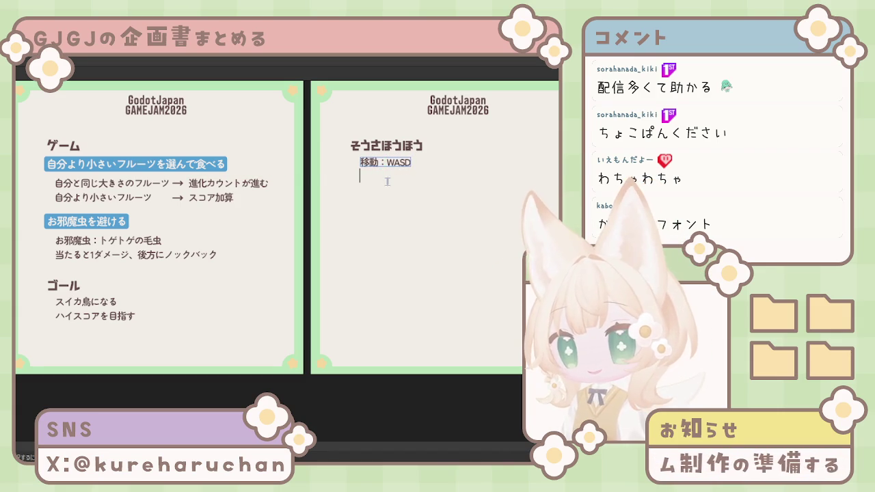
text(yuu)
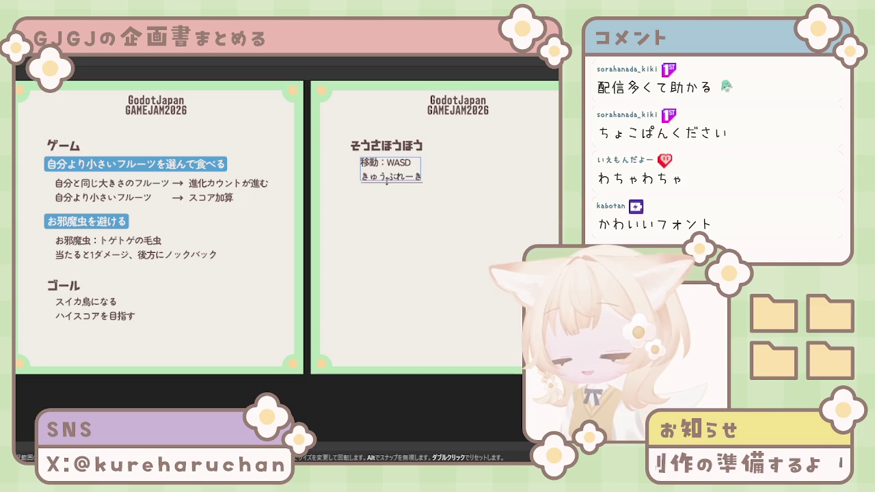
text(i)
key(space)
text(：)
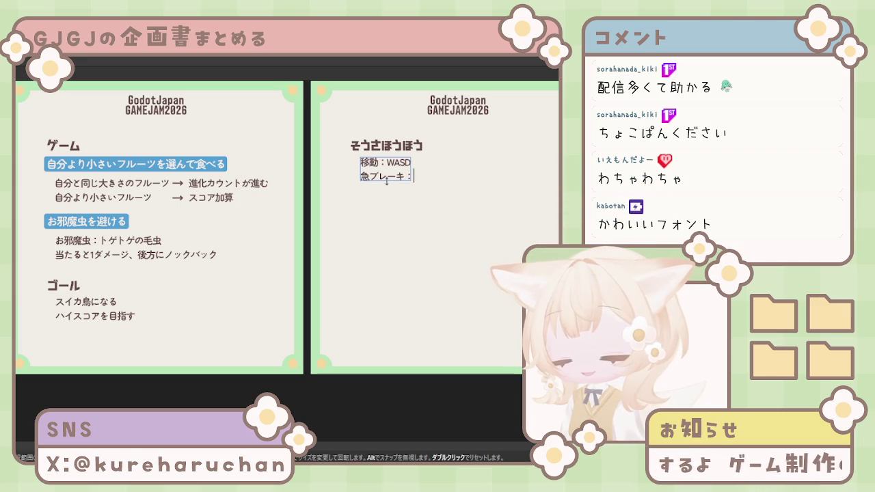
text(SPACE)
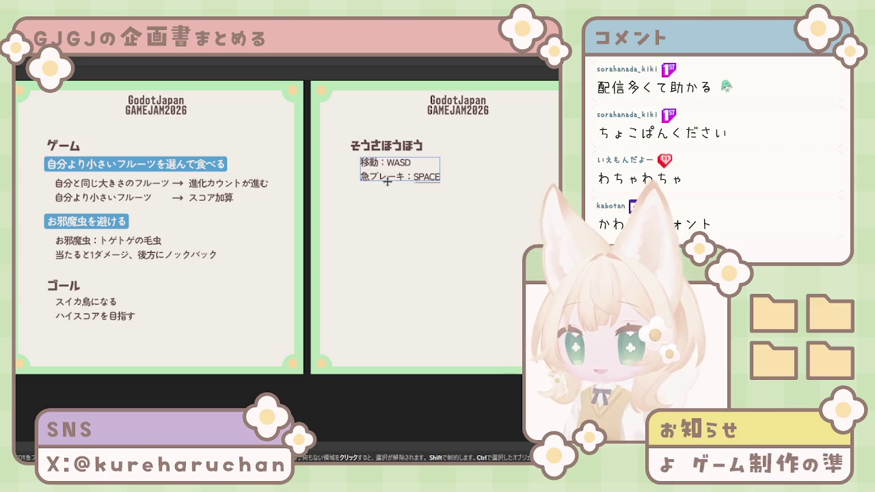
key(Return)
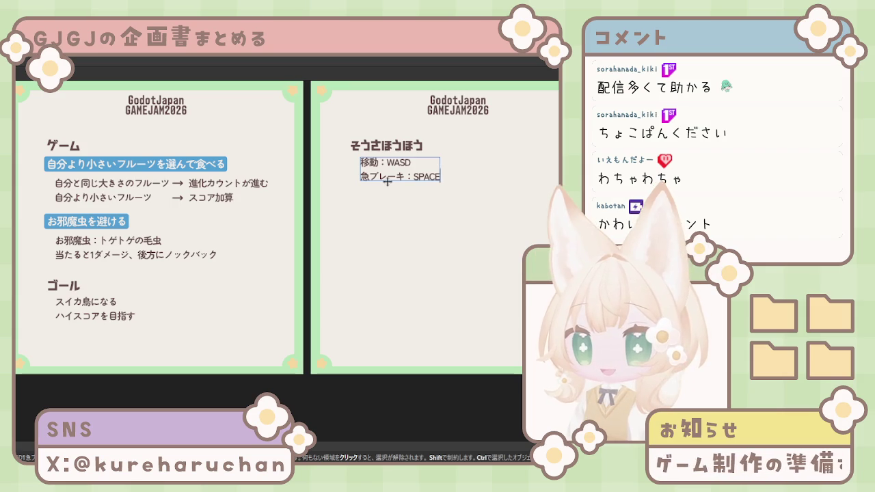
key(Escape)
click(382, 210)
click(387, 179)
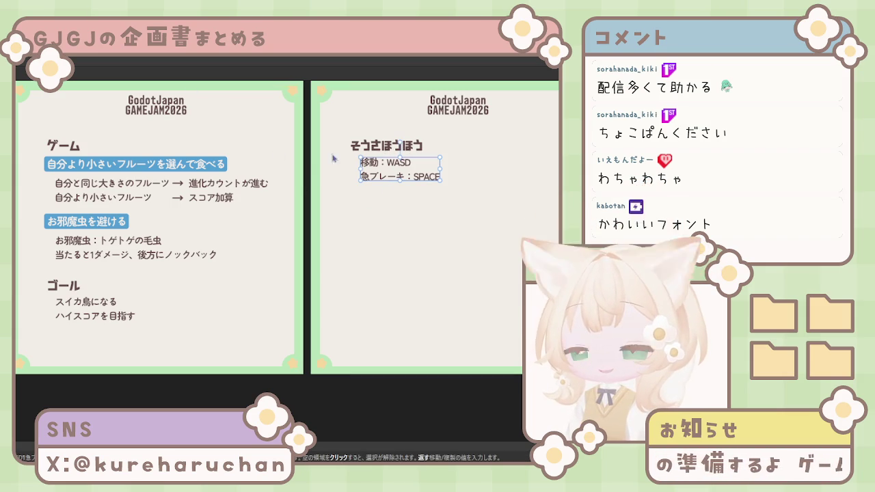
click(406, 212)
click(387, 180)
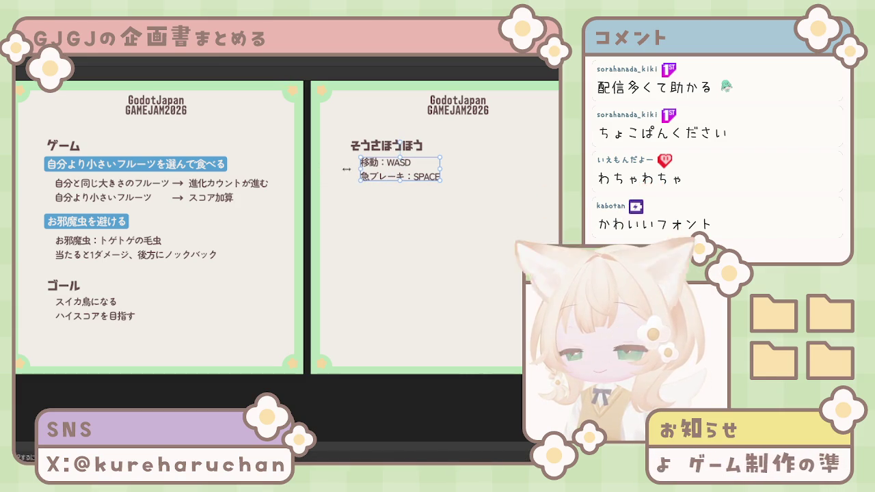
click(384, 240)
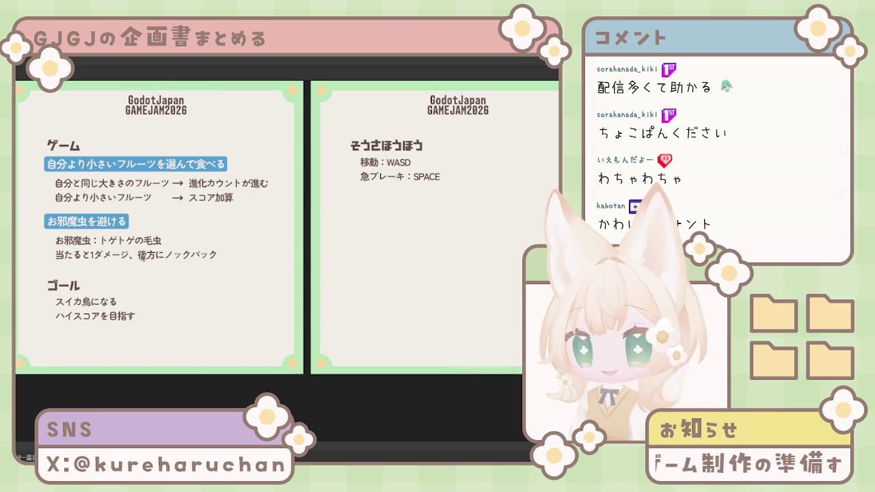
click(118, 199)
shift+click(279, 205)
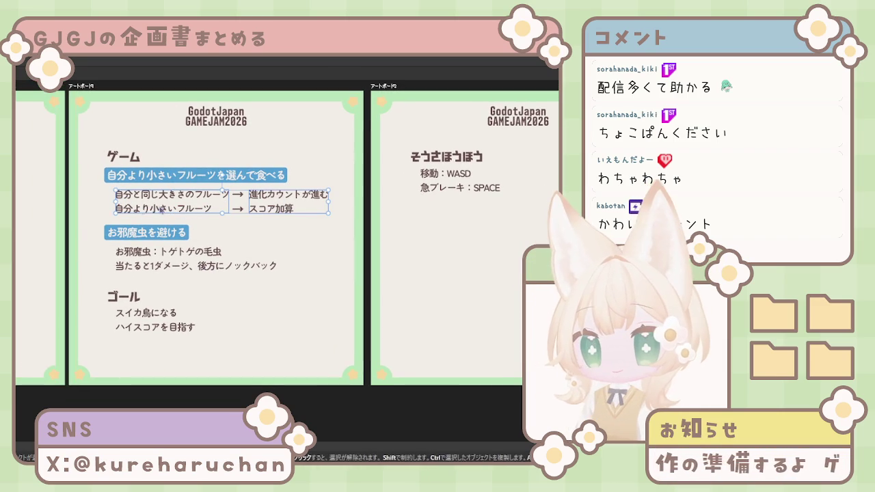
click(181, 233)
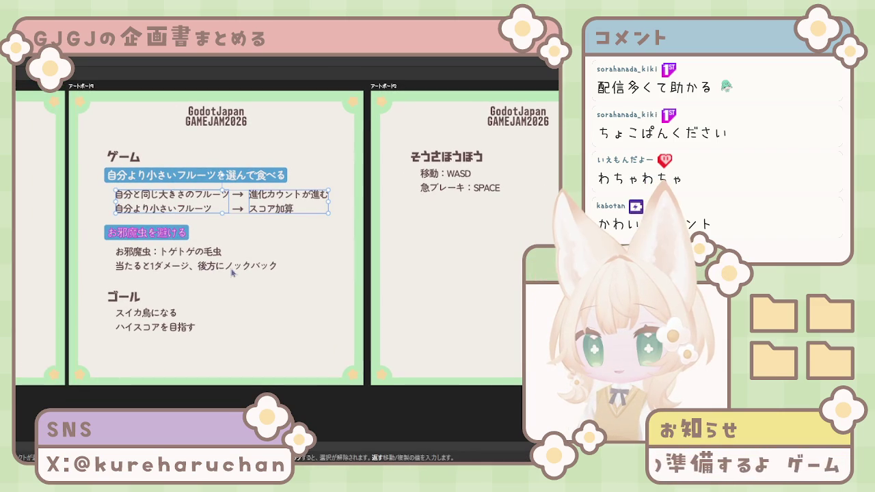
click(276, 231)
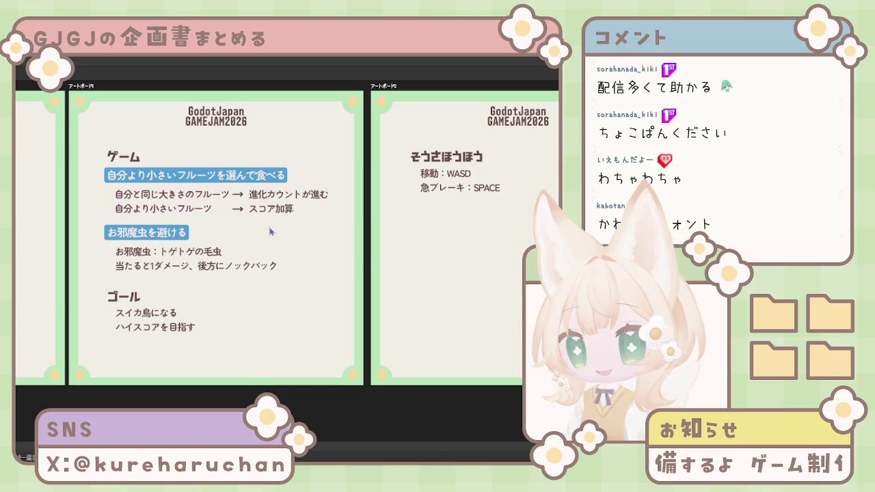
scroll(472, 229, right, 1)
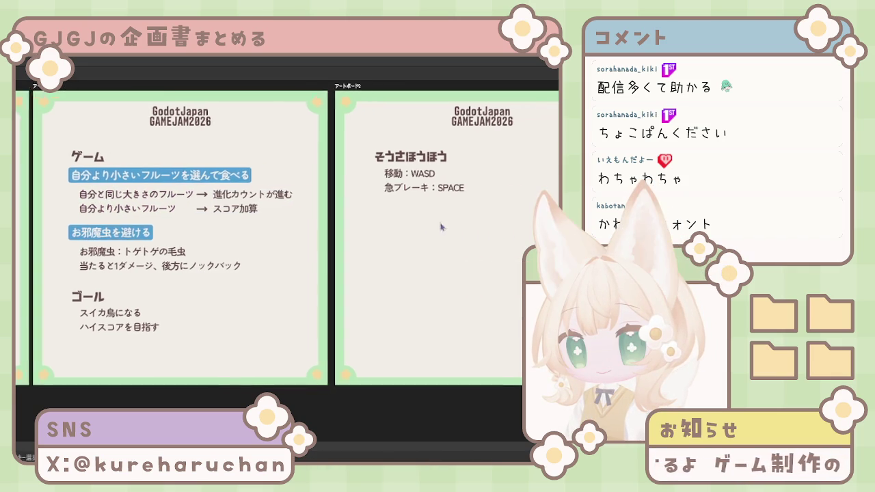
scroll(451, 232, right, 3)
scroll(441, 250, right, 1)
scroll(435, 252, up, 1)
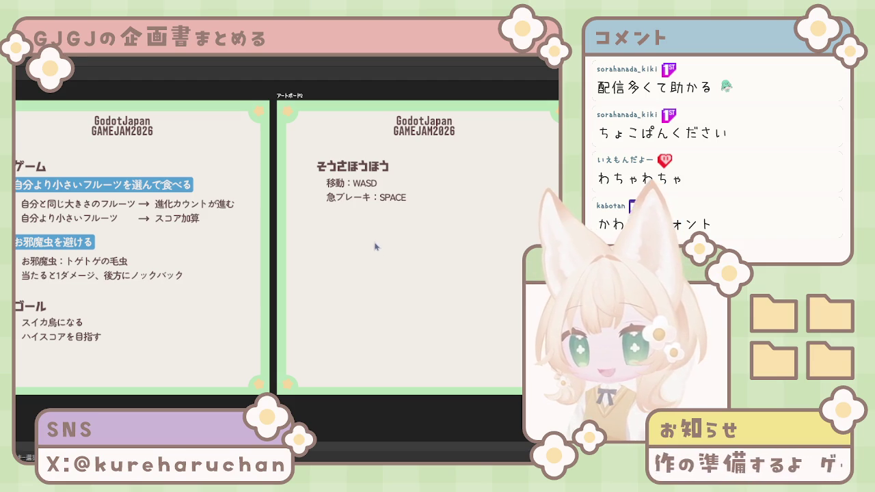
click(356, 196)
Add a ※ mark after 急ブレーキ：SPACE on the controls slide
double_click(352, 196)
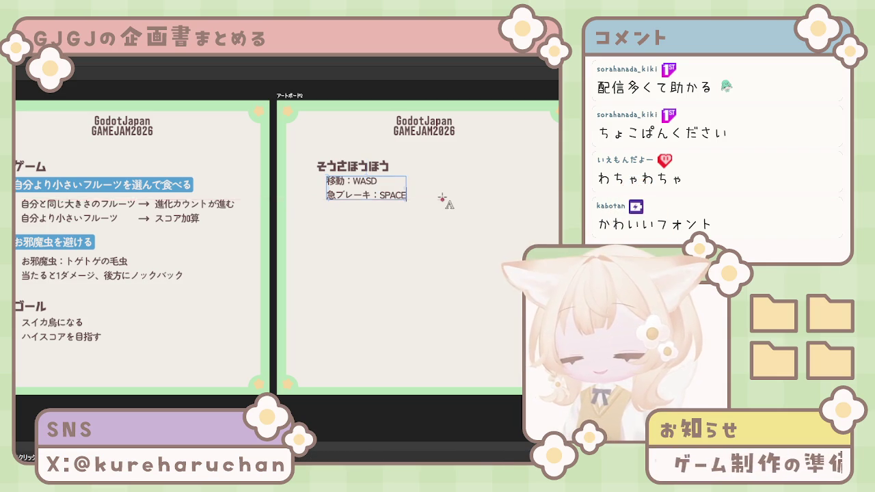
text(())
key(Return)
key(Left)
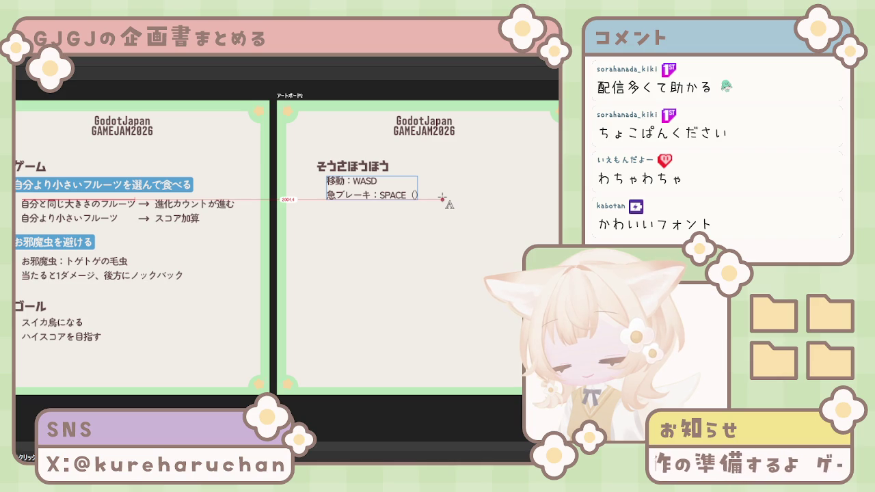
key(BackSpace)
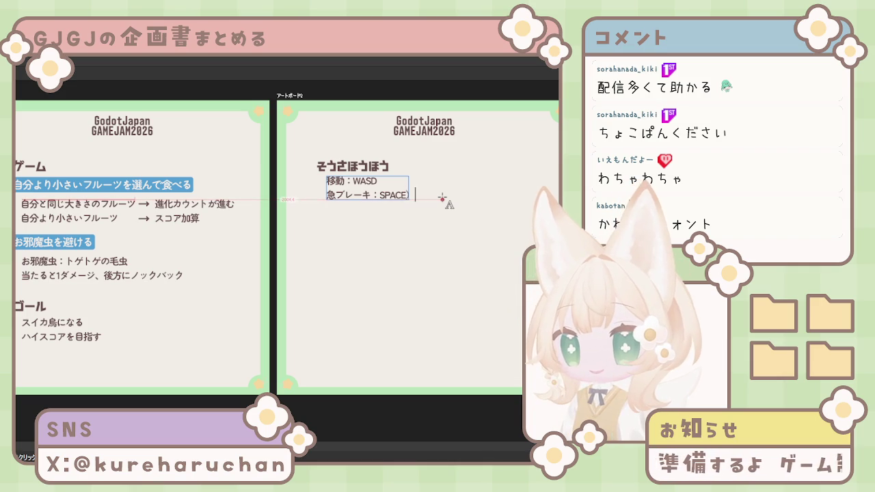
key(Delete)
text(こめ)
key(space)
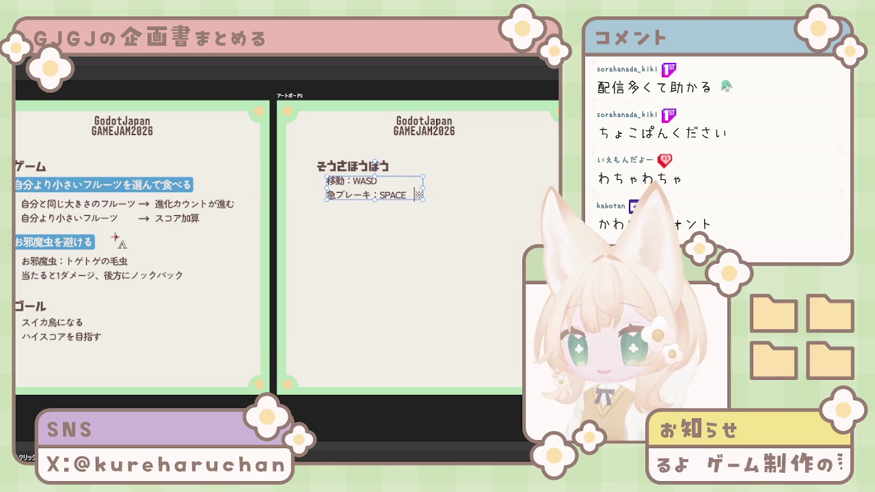
key(Escape)
Add ※ marks after スコア加算 and after ハイスコアを目指す
click(258, 213)
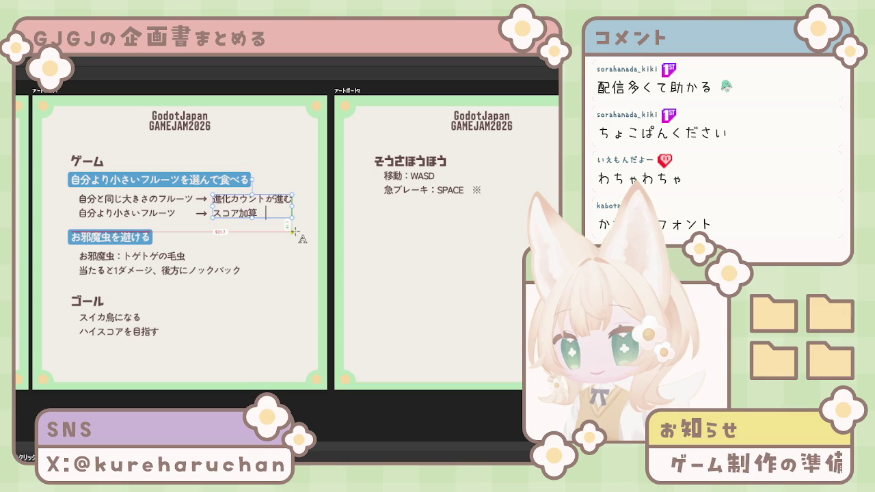
text(こめ)
key(space)
key(Return)
scroll(189, 348, left, 2)
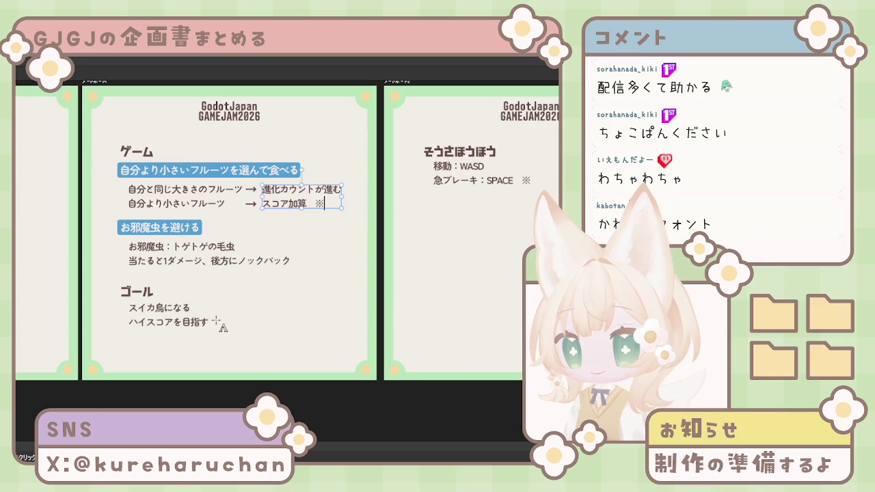
click(211, 321)
text(こめ)
key(space)
key(Return)
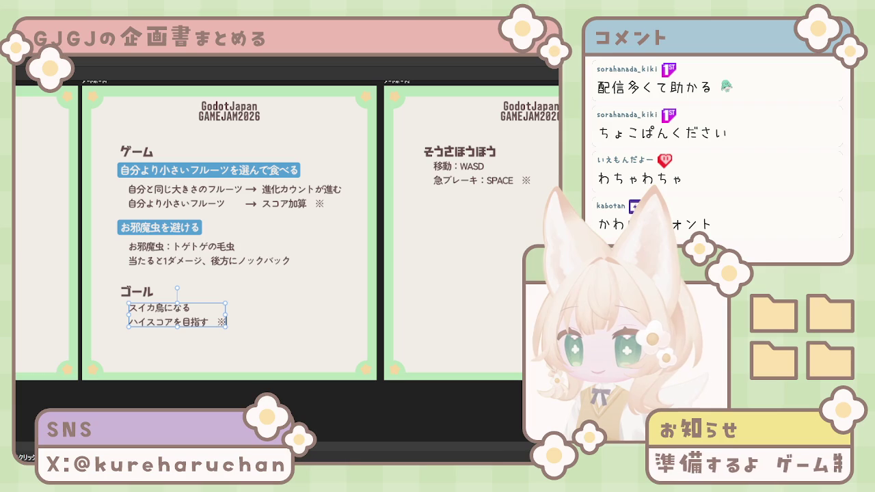
key(Escape)
Break the お邪魔虫 line after 当たると1ダメージ and add a ※ mark there
click(232, 285)
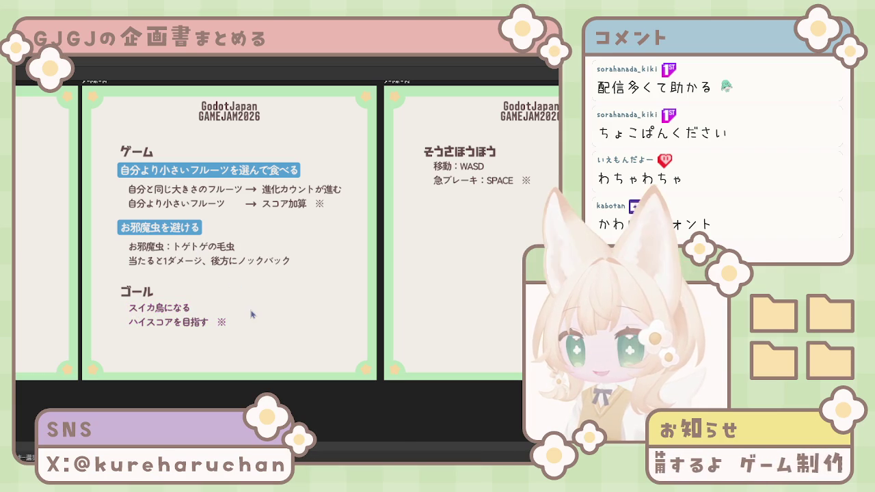
click(284, 266)
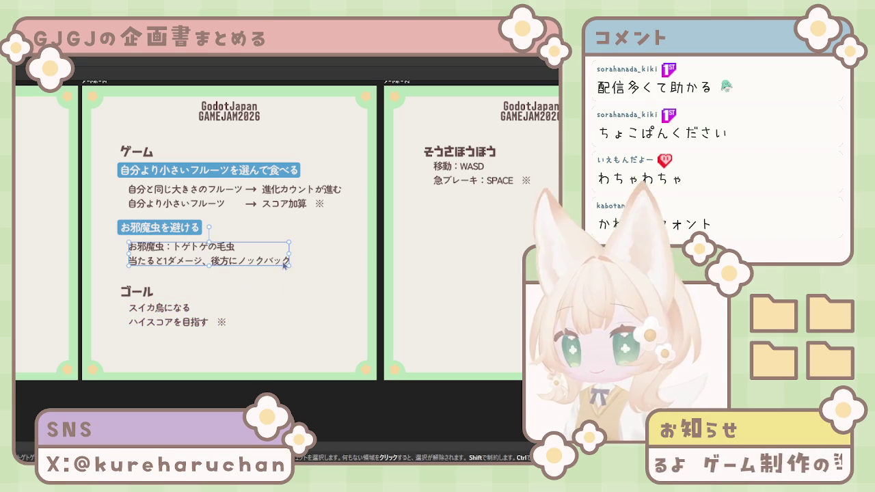
double_click(204, 261)
key(Return)
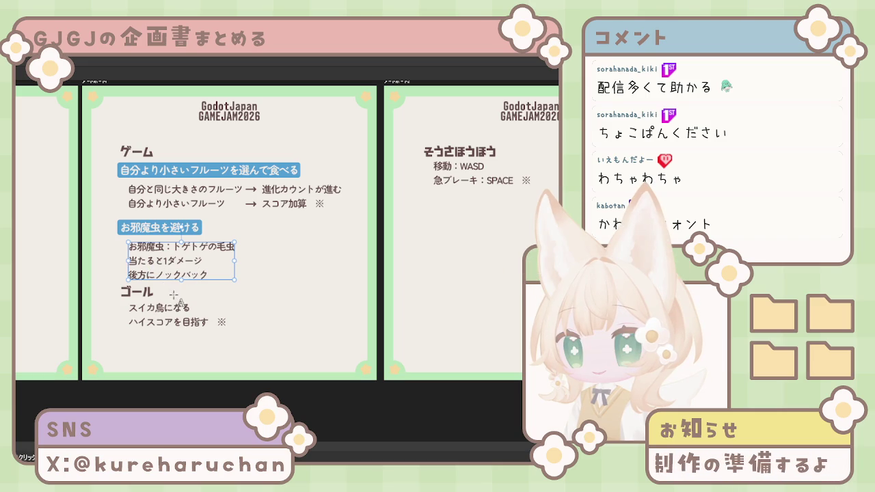
click(216, 262)
text(コ)
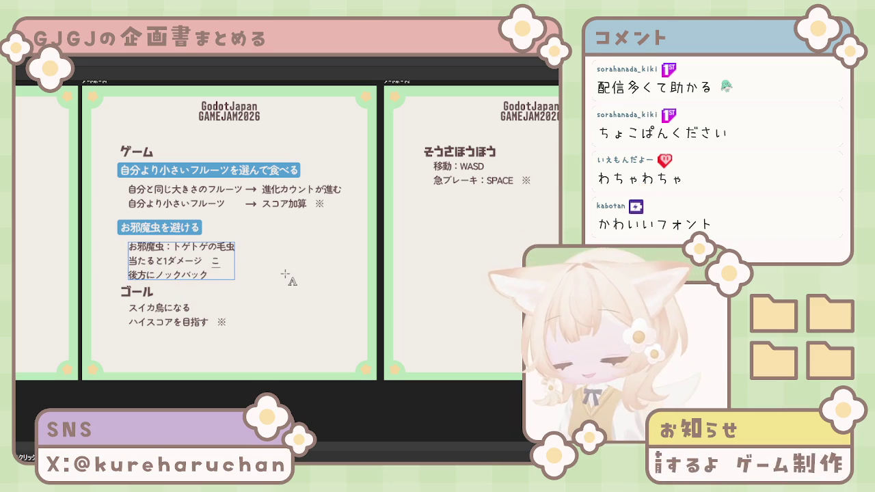
text(メ)
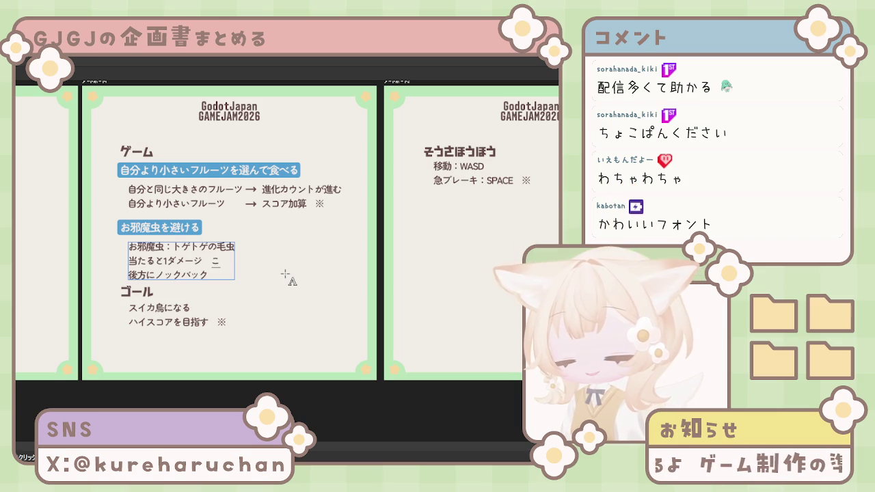
key(space)
key(space)
key(space)
key(space)
key(Return)
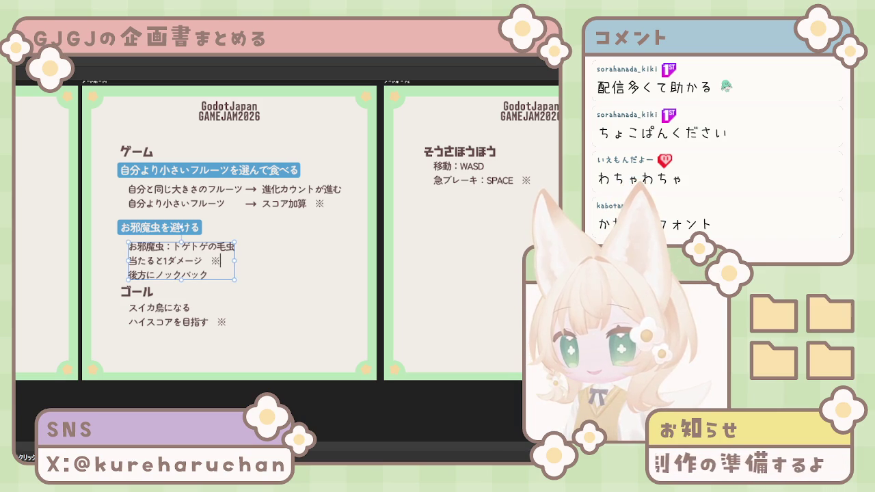
Move the ゴール heading and its lines down slightly
click(152, 295)
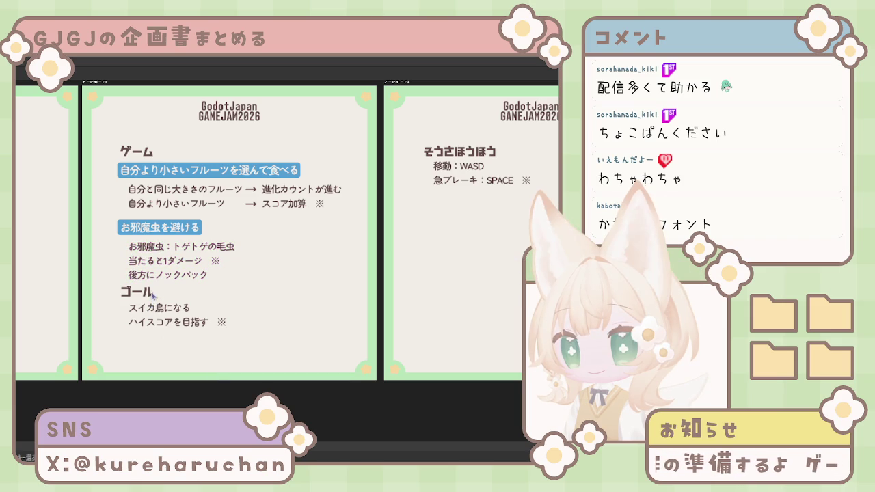
drag(120, 283, 229, 336)
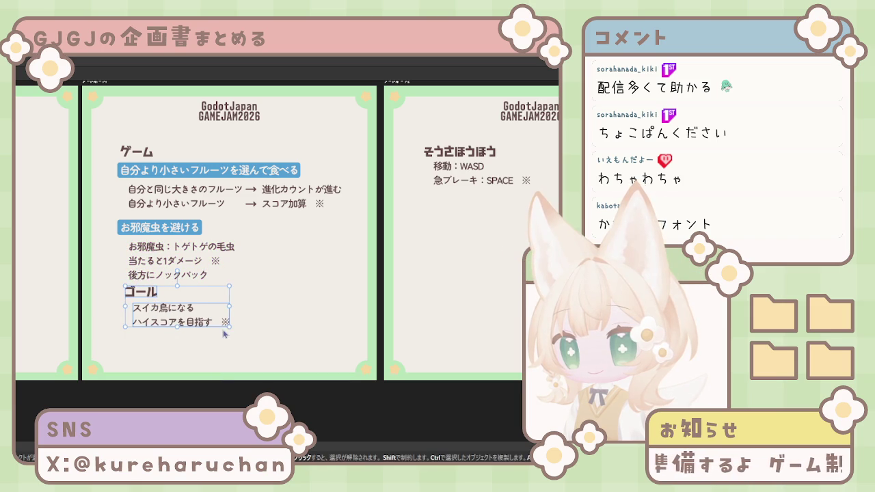
key(Down)
key(Down)
key(Down)
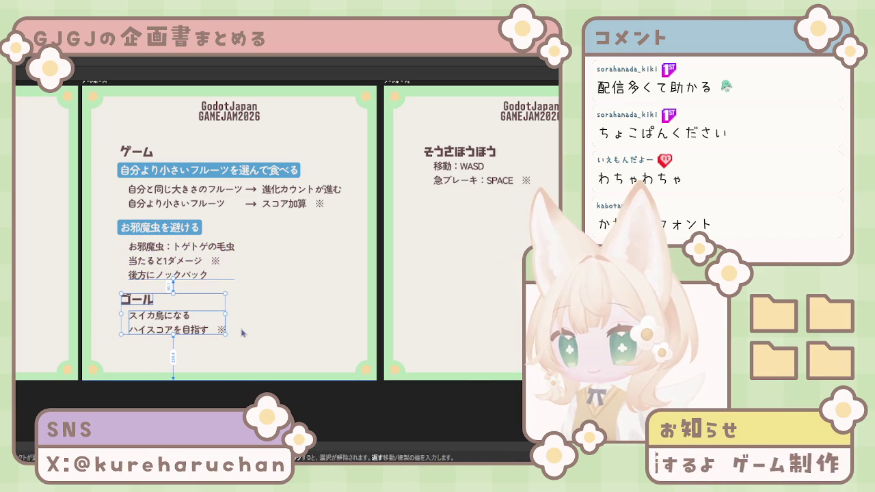
key(Up)
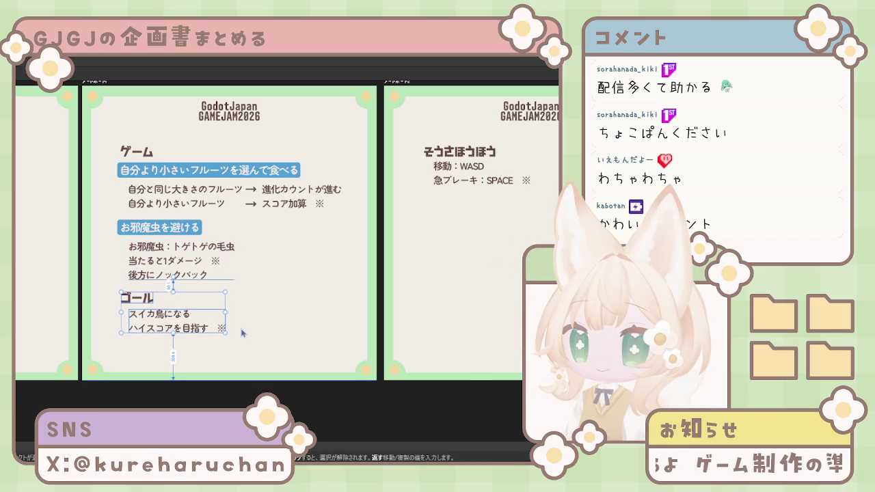
click(360, 420)
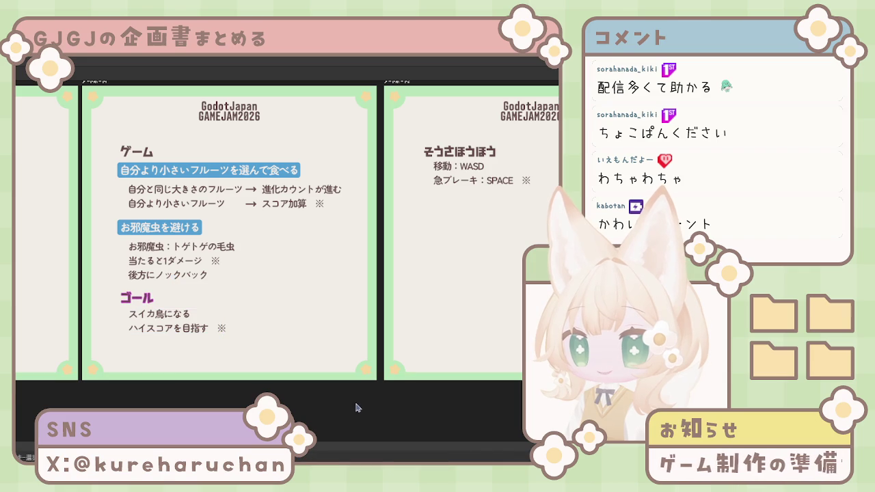
scroll(274, 356, right, 2)
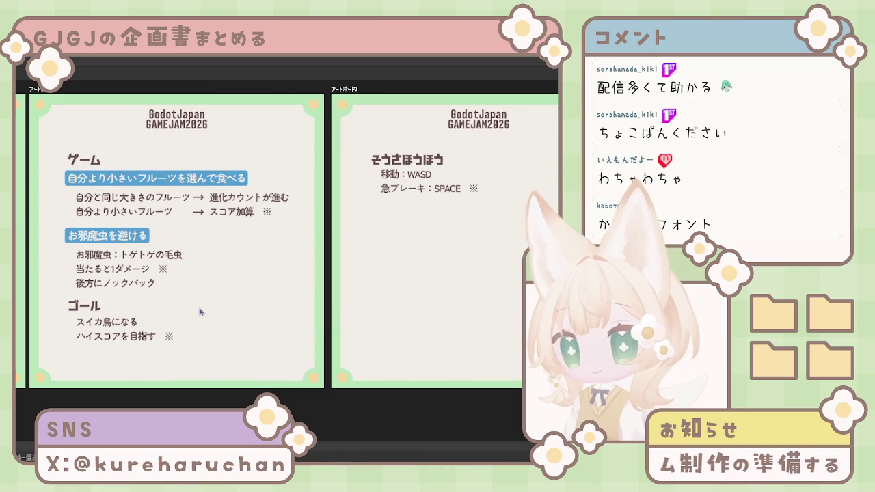
scroll(205, 294, left, 2)
scroll(217, 271, right, 2)
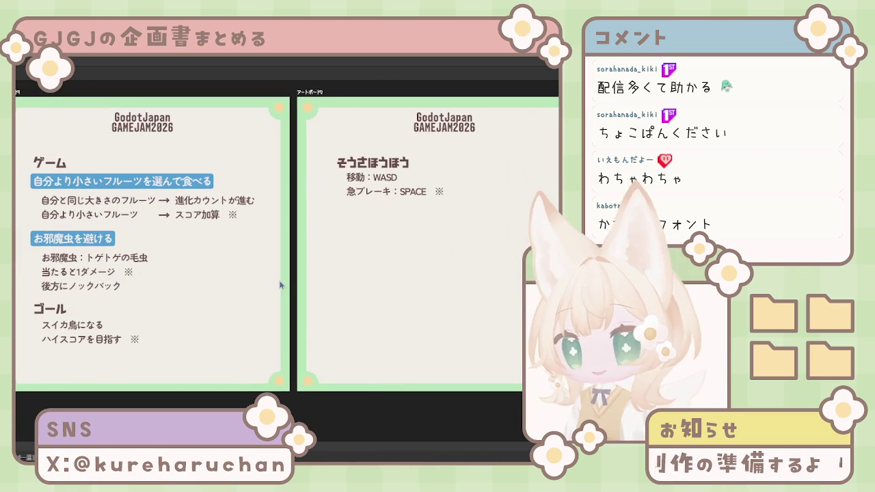
scroll(251, 285, right, 1)
scroll(335, 308, left, 1)
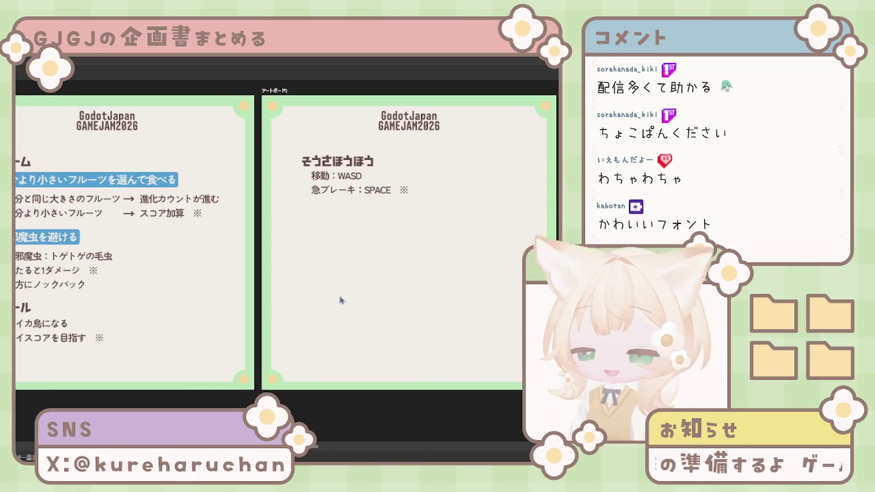
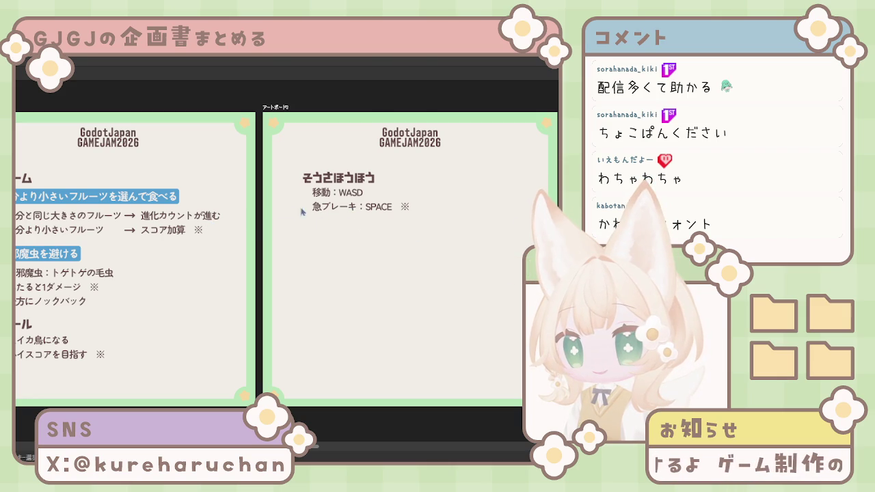
Nudge the 移動：WASD controls text block slightly lower on the right page
click(330, 208)
drag(331, 205, 331, 204)
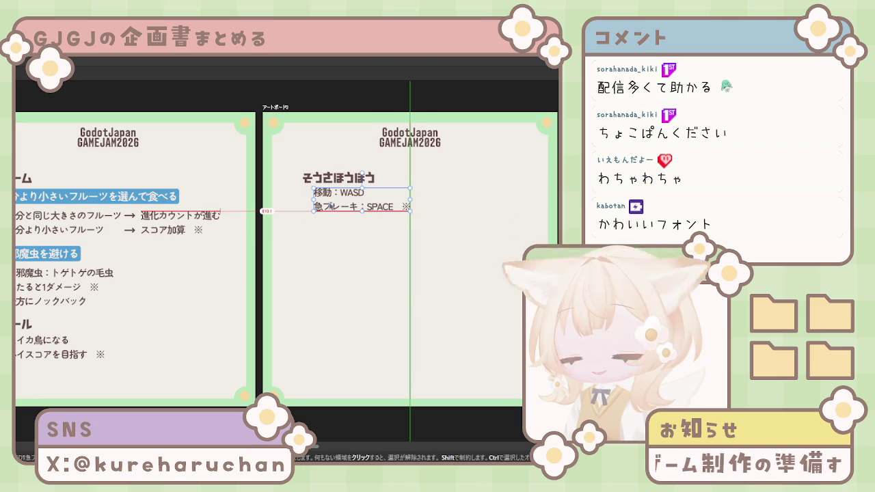
drag(331, 205, 333, 214)
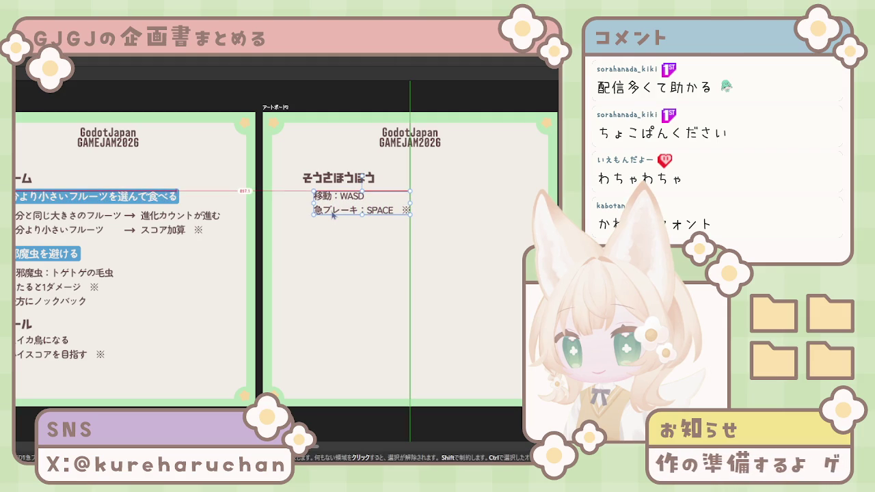
click(345, 219)
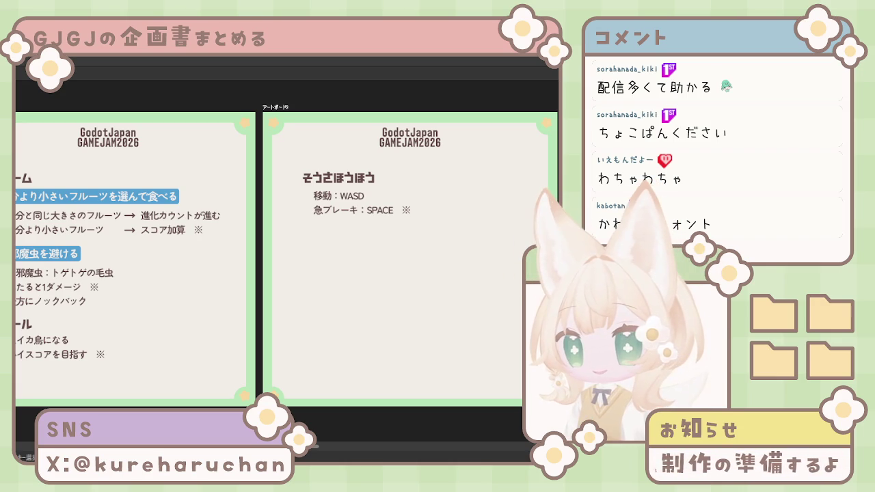
Move the ゴール section from the left artboard to below the controls text
drag(52, 351, 350, 272)
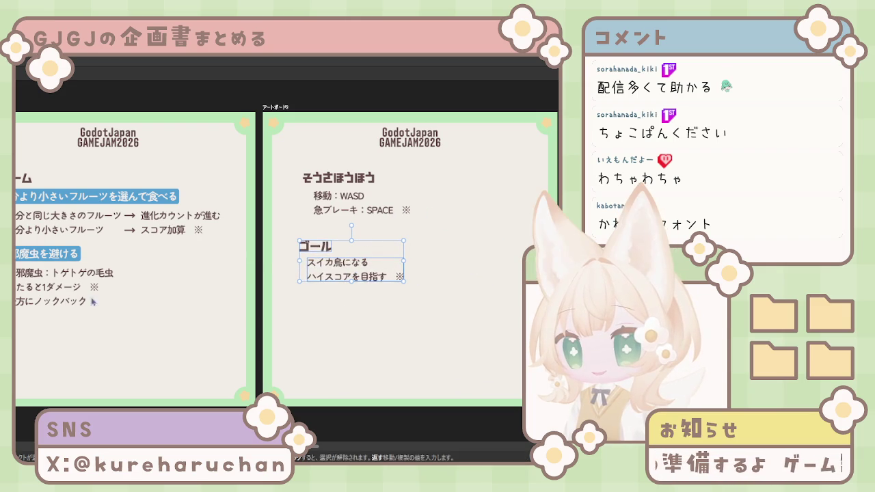
click(127, 335)
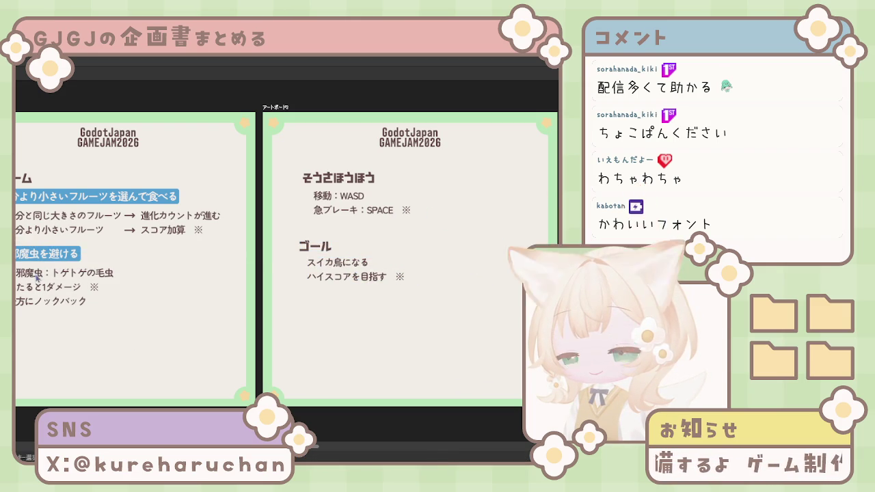
click(73, 288)
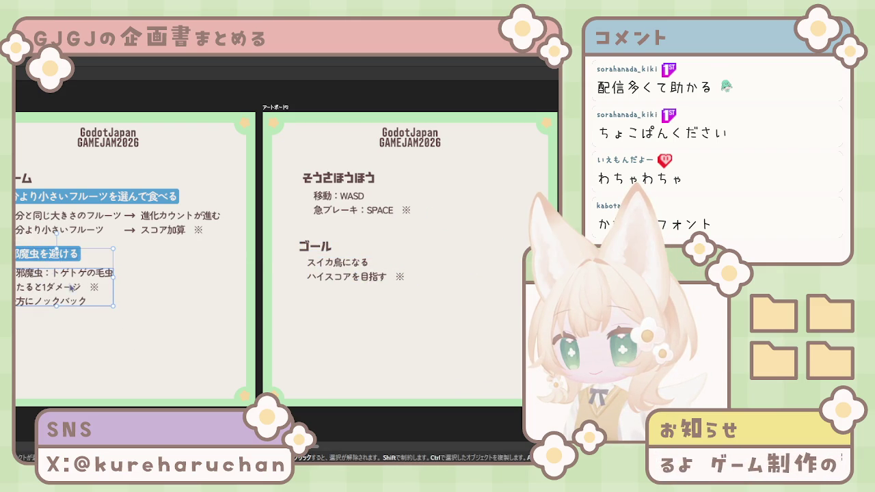
Lower the 邪魔虫を避ける section and type the フルーツは…される line under the fruit rules
drag(73, 287, 74, 289)
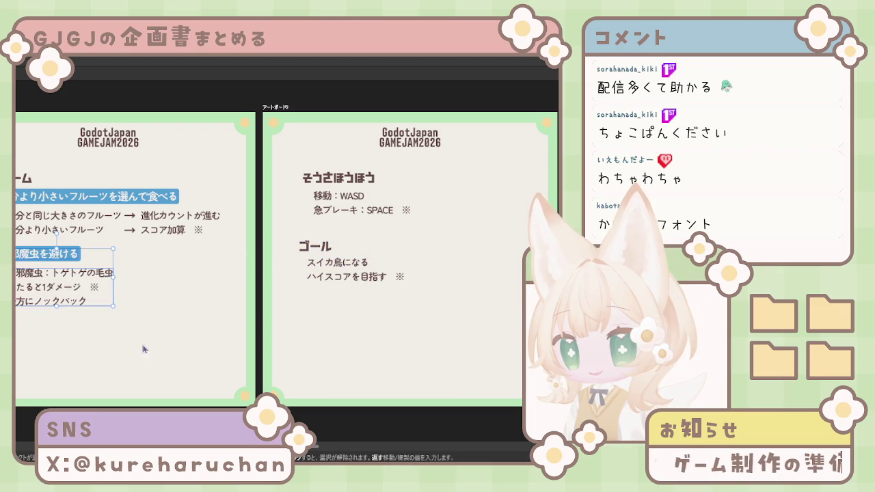
drag(69, 285, 68, 320)
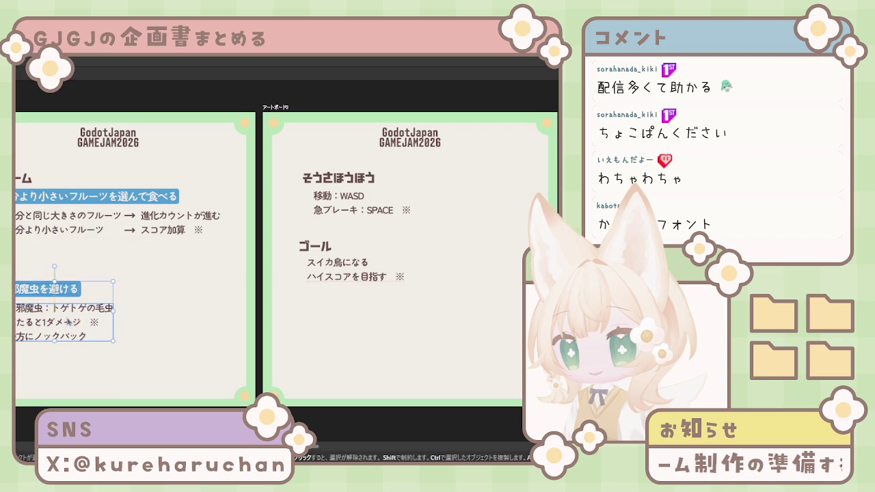
click(84, 233)
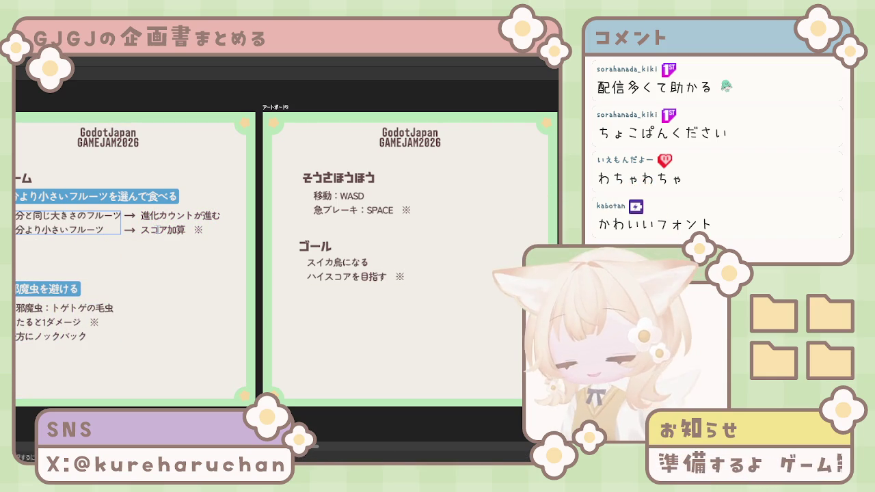
text(べられるふufuru)
key(space)
text(ha)
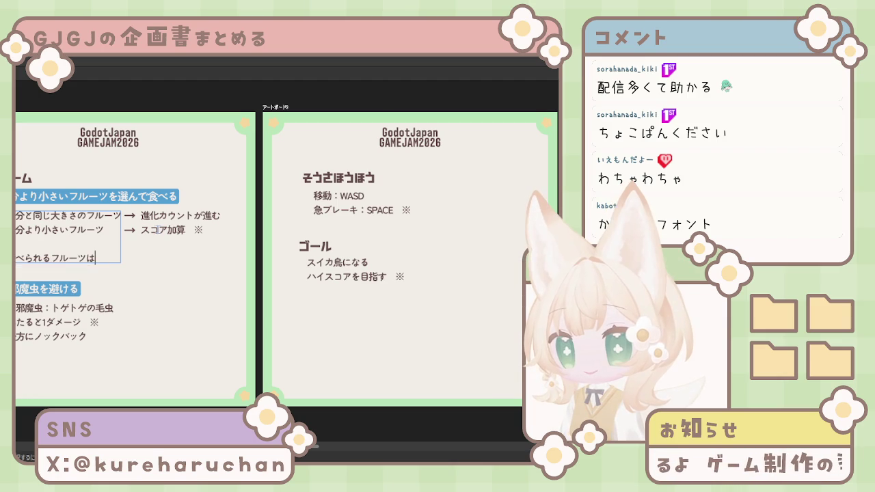
text(sareru)
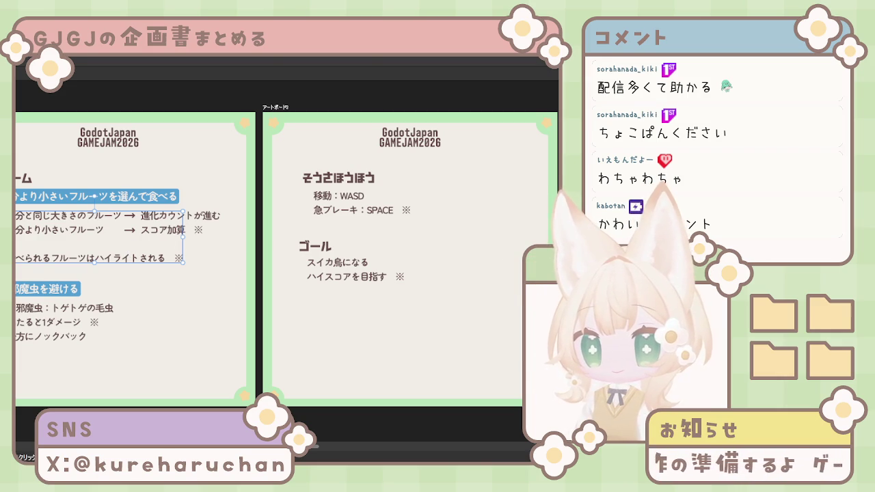
Add a new controls line reading 慣性あり（滑る） below the SPACE line
click(407, 210)
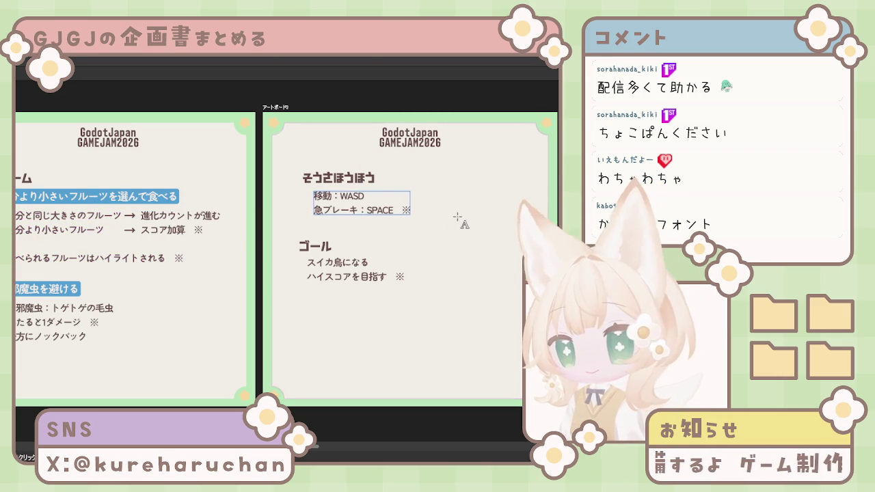
key(Return)
text(いd)
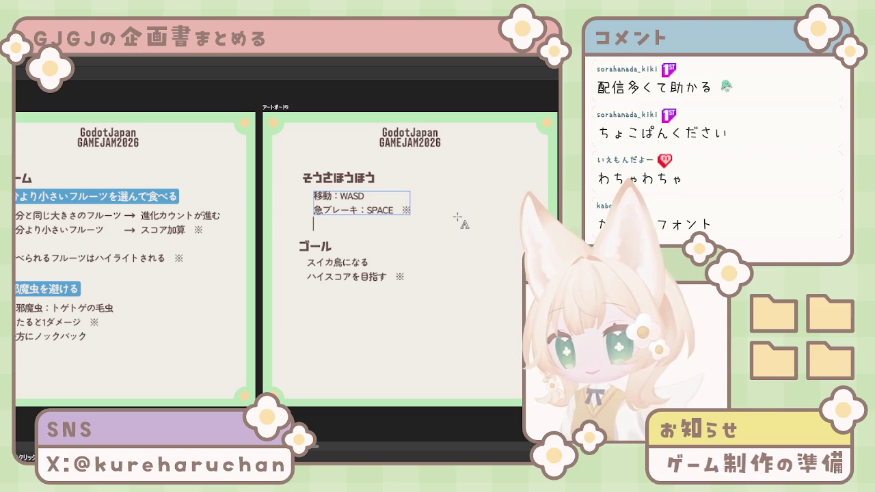
text(いあり)
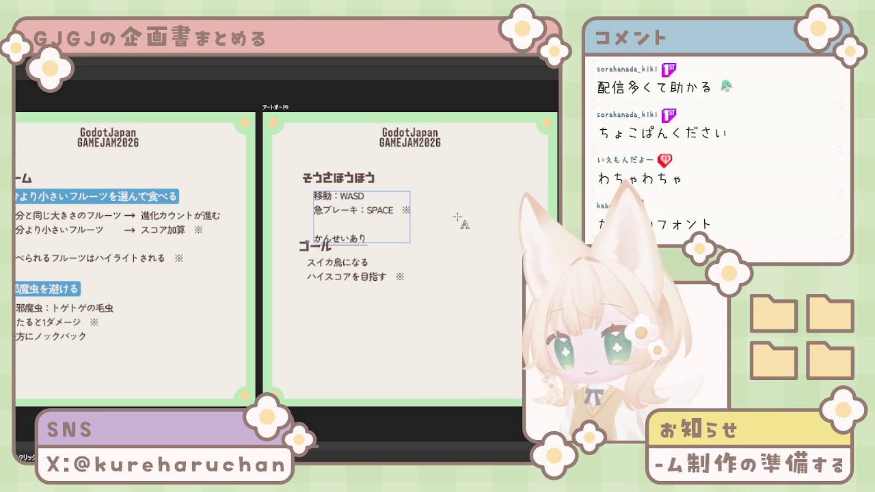
text(慣性あり（すべ)
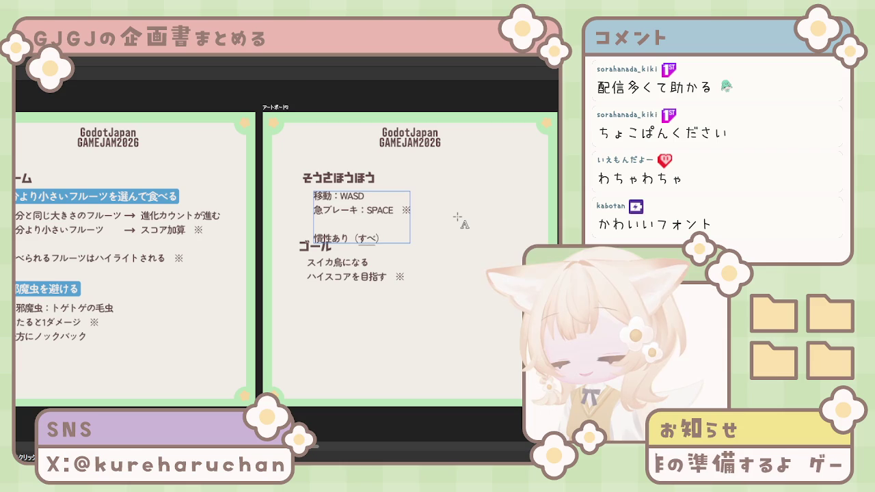
text(る)
key(space)
key(Return)
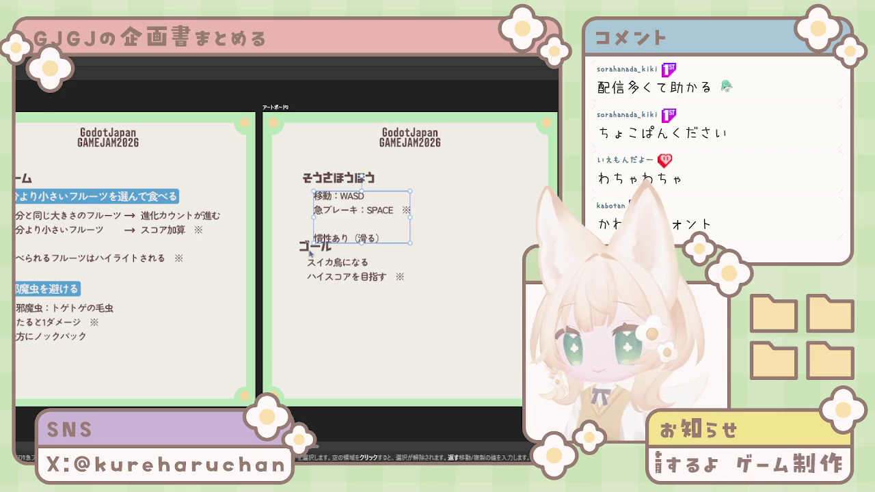
key(Escape)
Move the ゴール section down below the 慣性 line
click(335, 269)
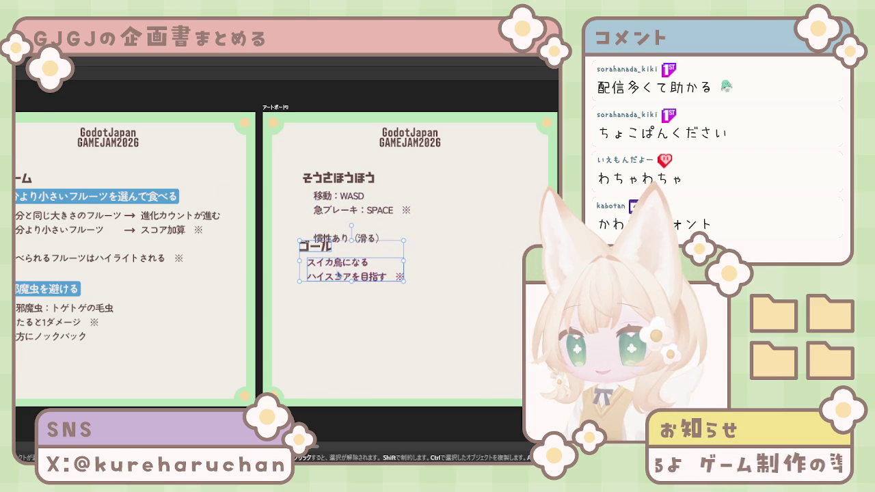
drag(337, 275, 344, 313)
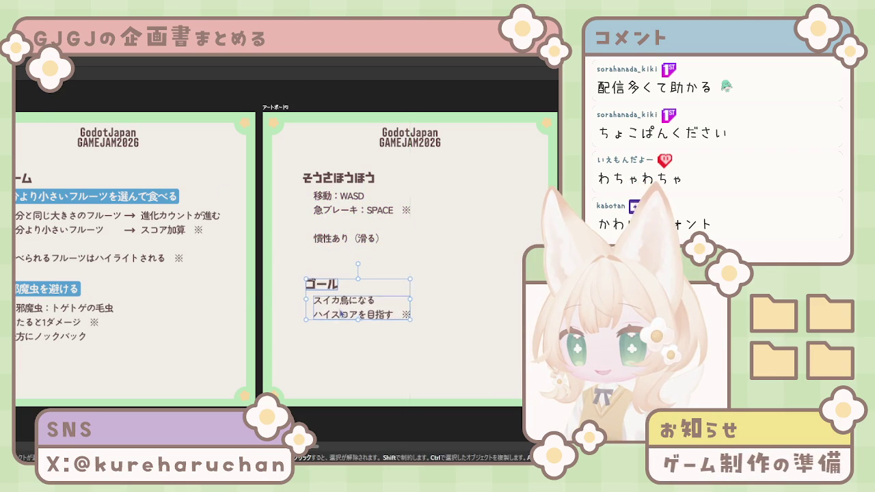
click(344, 196)
Move the ゴール section up under the page title, aligned with the left page's heading
shift+click(340, 179)
drag(341, 179, 457, 234)
click(324, 287)
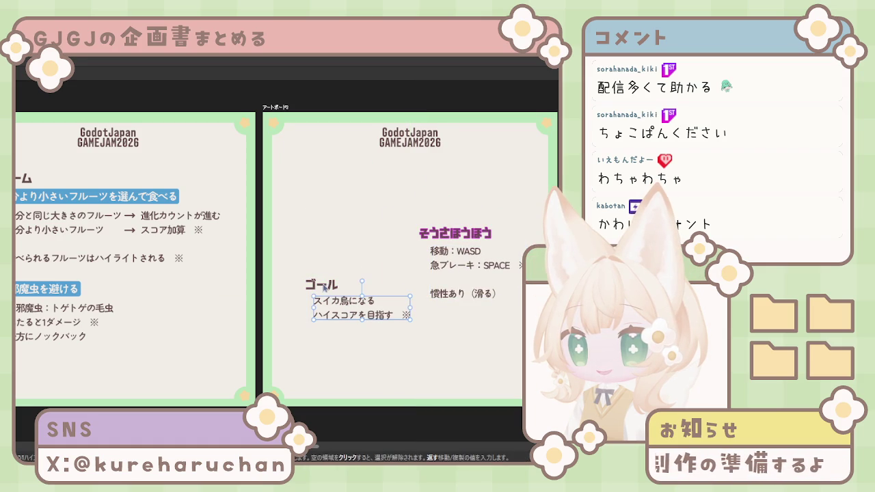
drag(324, 287, 329, 198)
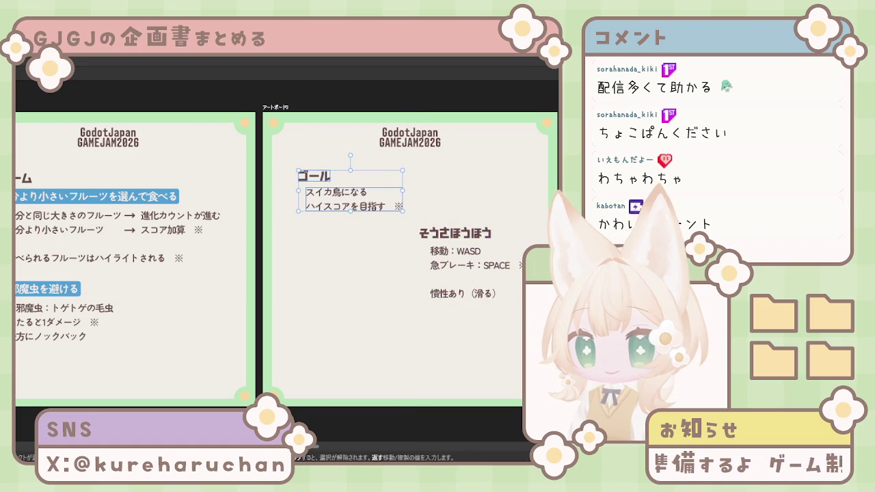
key(Right)
key(Right)
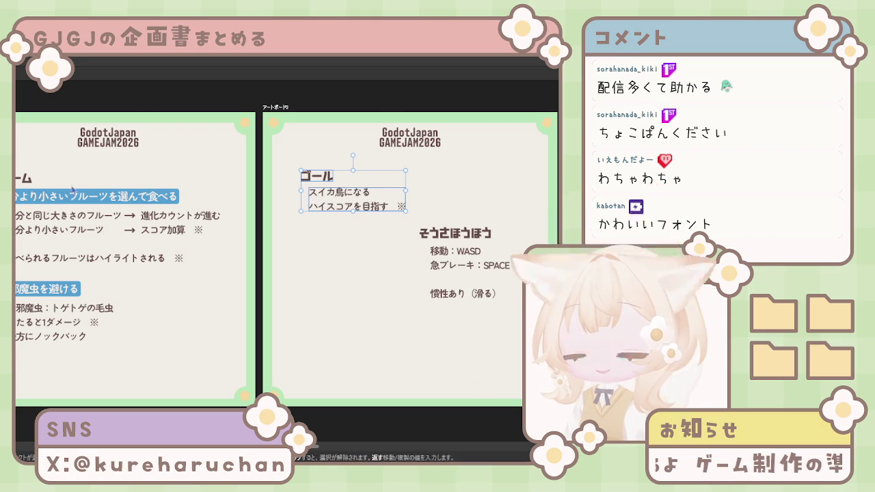
click(347, 199)
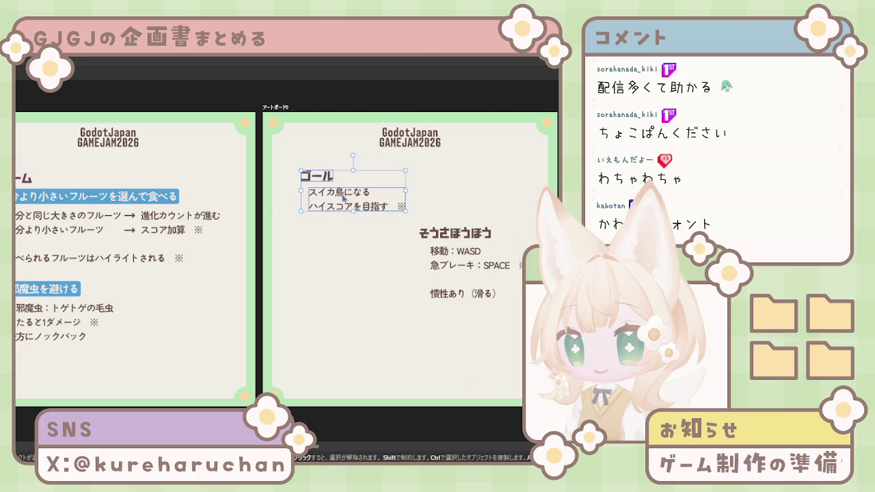
drag(344, 200, 344, 202)
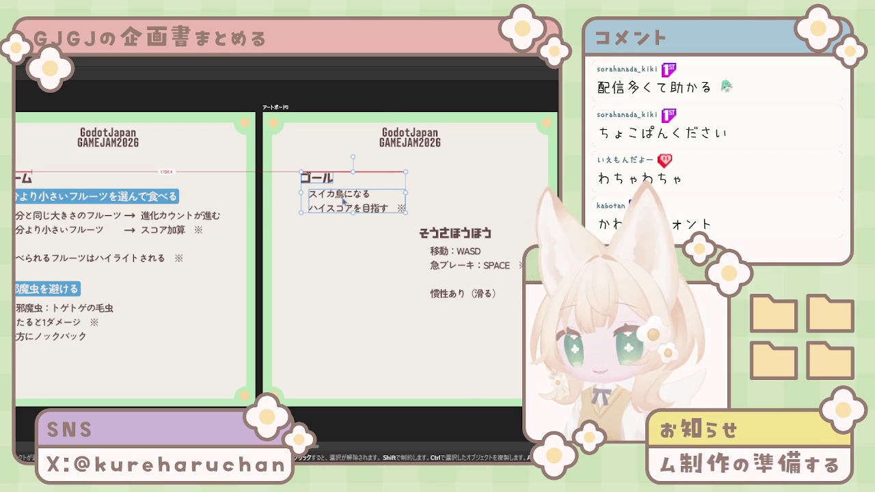
Place the そうさほうほう section directly beneath the ゴール section
click(453, 252)
mouse_move(453, 253)
mouse_down()
mouse_move(327, 253)
mouse_move(347, 256)
mouse_up()
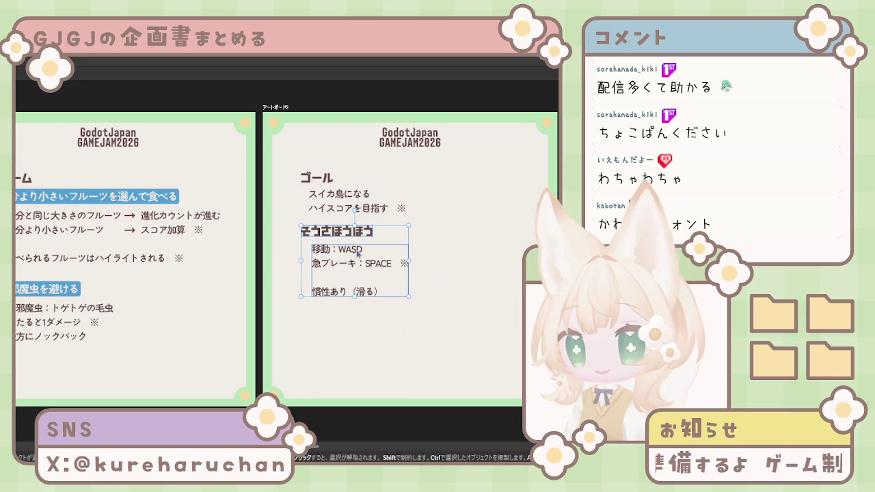
drag(342, 234, 342, 224)
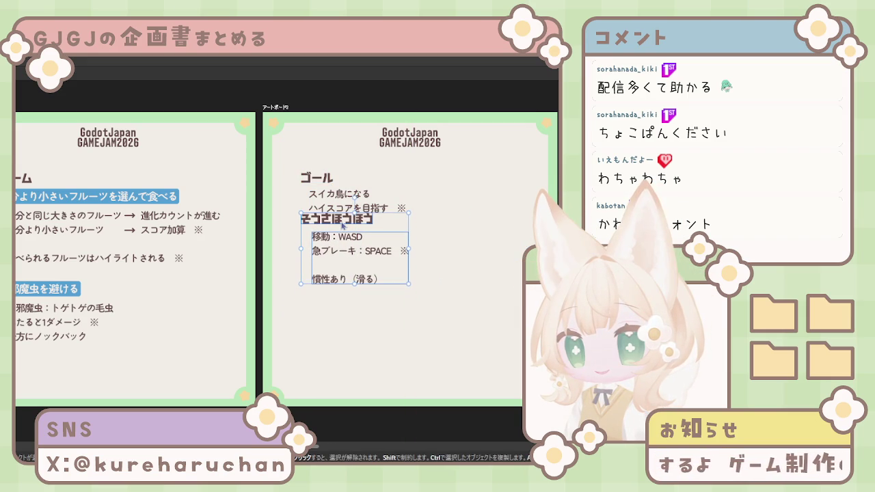
key(Down)
key(Down)
key(Down)
key(Down)
key(Down)
key(Down)
key(Down)
key(Down)
key(Down)
scroll(335, 318, left, 5)
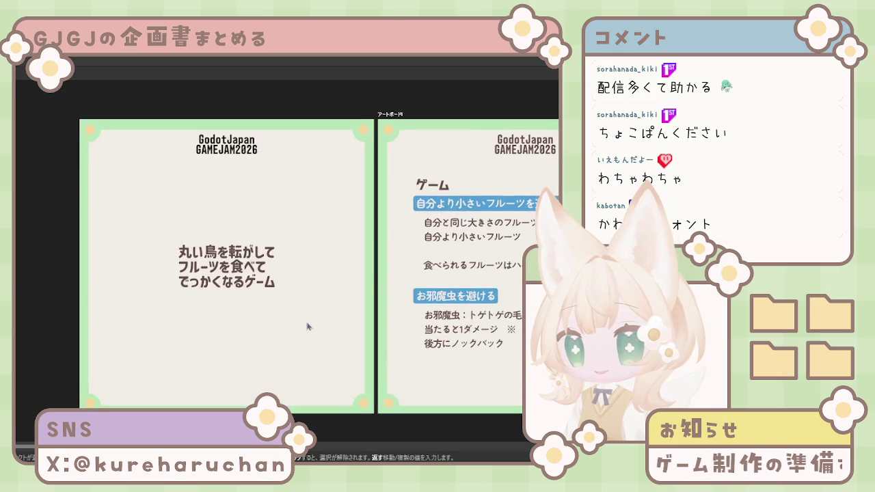
Duplicate the 丸い鳥を転がして tagline and place the copy just below the original
scroll(234, 201, down, 3)
click(231, 184)
mouse_move(231, 183)
mouse_down()
mouse_move(231, 232)
mouse_move(224, 218)
mouse_up()
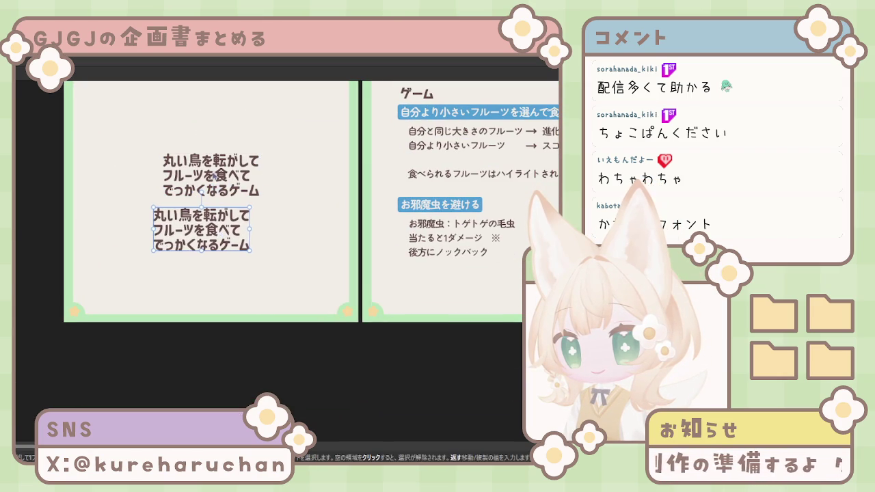
scroll(224, 219, up, 3)
drag(229, 256, 229, 224)
click(231, 312)
drag(231, 312, 241, 283)
Replace the duplicate's text with お題：丸と成長 and nudge it into place
drag(170, 261, 269, 292)
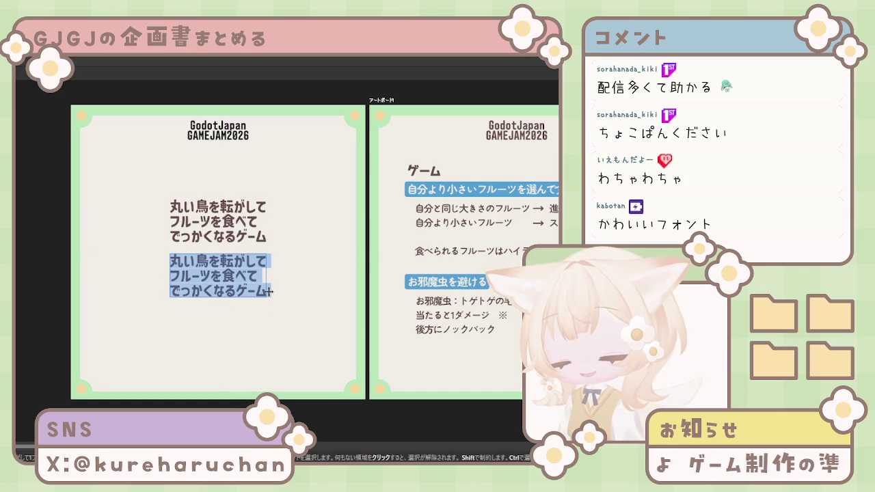
text(お題：)
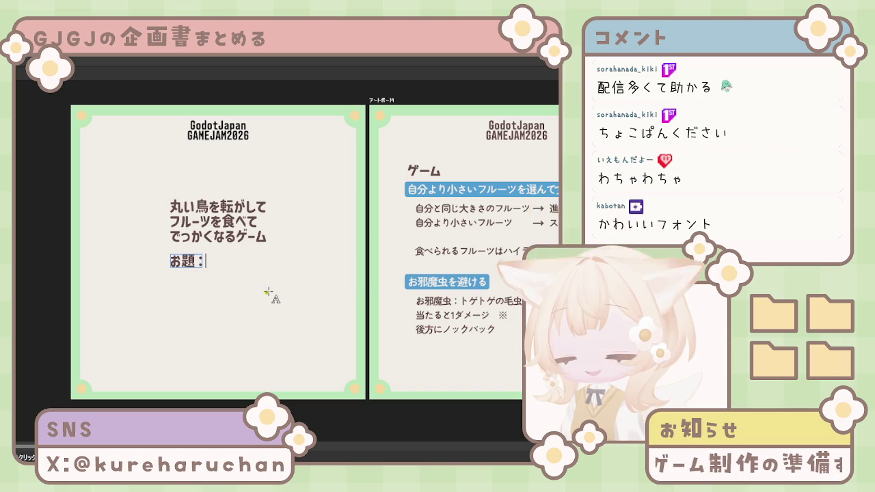
text(m)
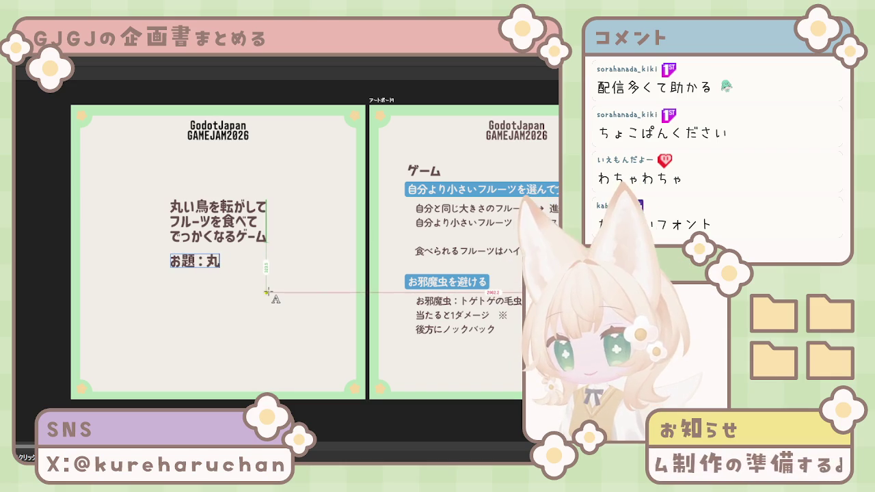
text(と)
text(せいちょ)
key(space)
key(Return)
key(Escape)
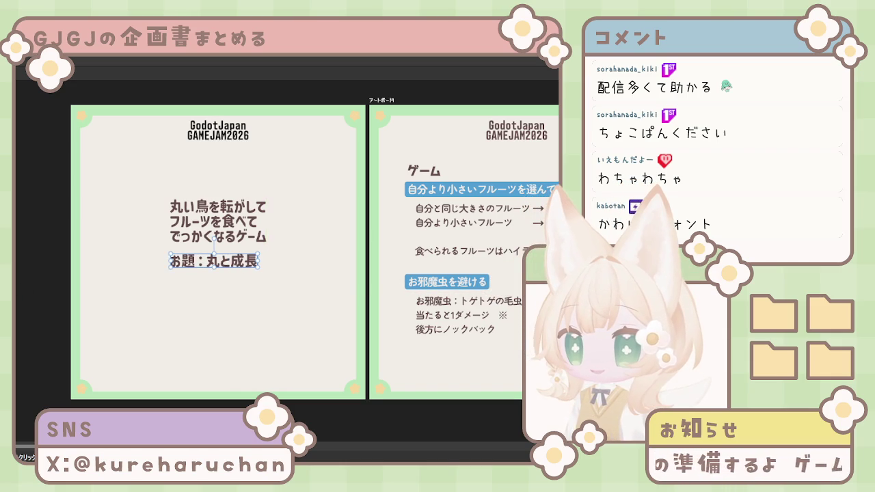
drag(200, 267, 204, 273)
click(203, 205)
scroll(225, 290, right, 3)
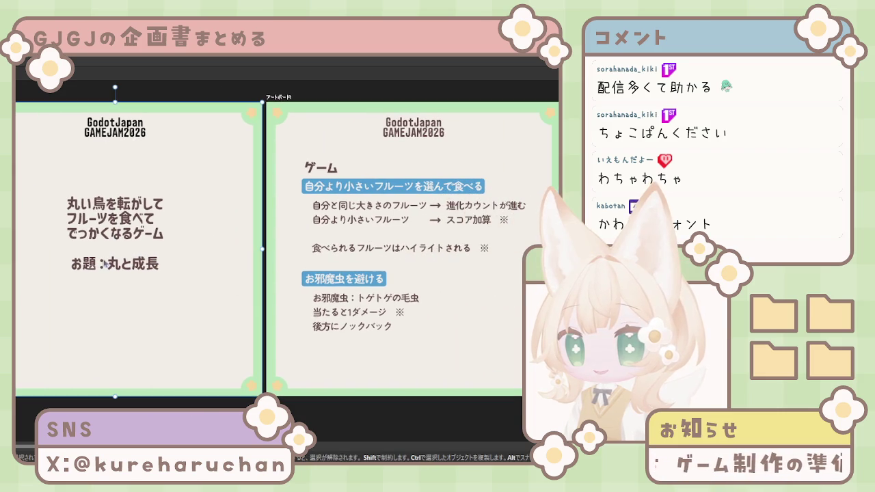
Move お題：丸と成長 above the 丸い鳥を転がして tagline, pushing the tagline lower
click(143, 269)
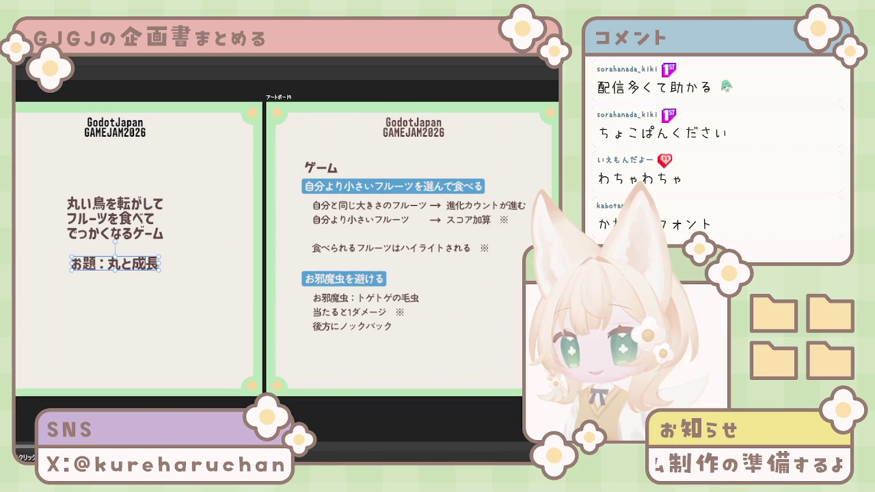
drag(113, 250, 127, 183)
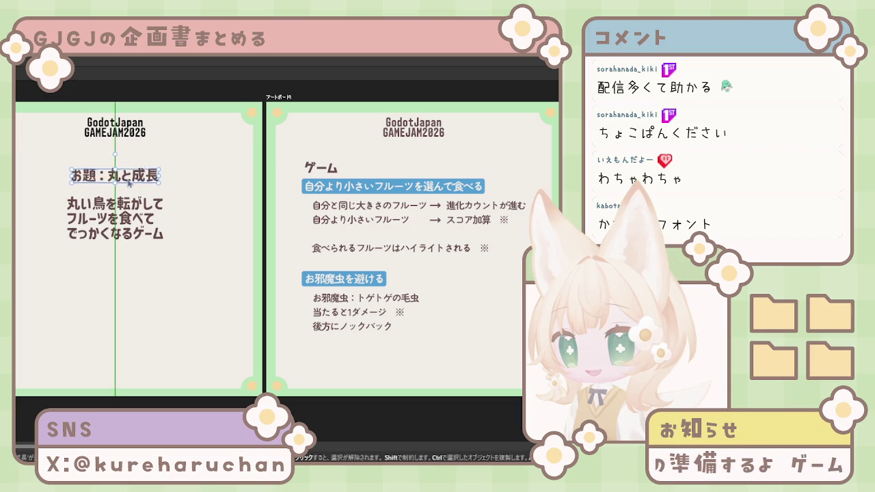
drag(126, 219, 126, 251)
click(128, 180)
mouse_move(141, 179)
mouse_down()
mouse_move(135, 203)
mouse_move(115, 205)
mouse_up()
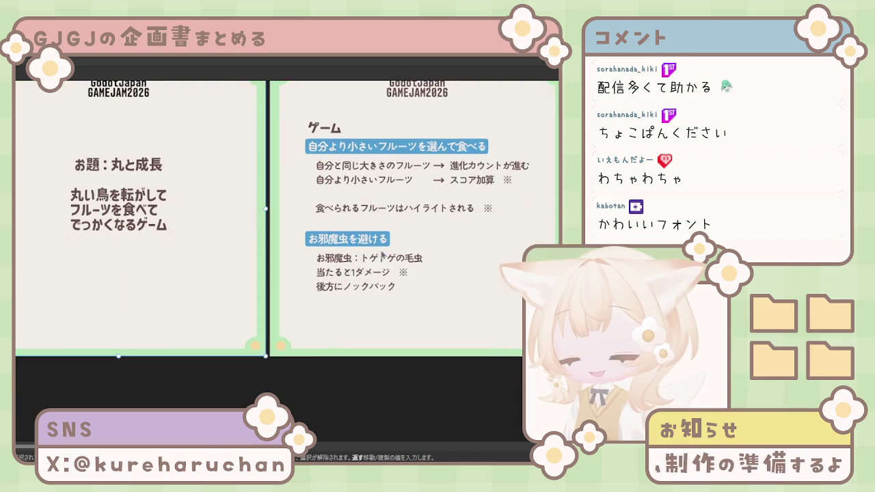
drag(379, 284, 324, 278)
scroll(324, 277, right, 3)
scroll(323, 279, up, 2)
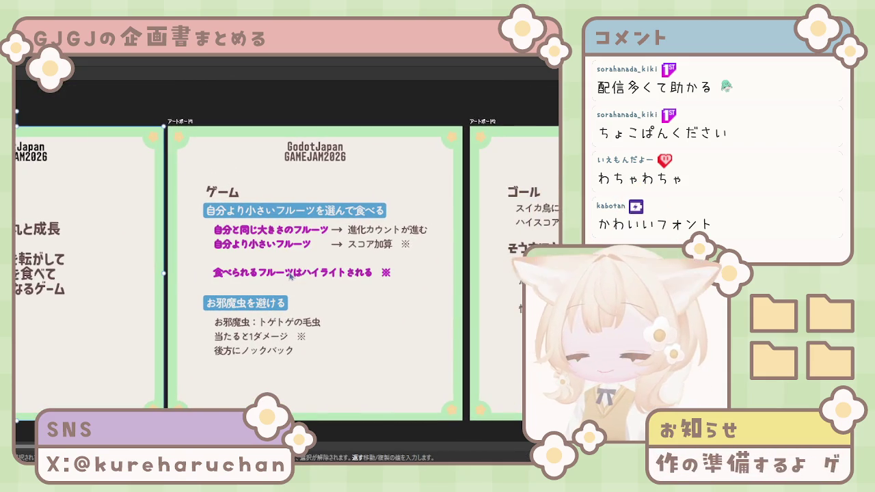
scroll(328, 287, right, 1)
scroll(348, 308, right, 8)
scroll(366, 328, right, 2)
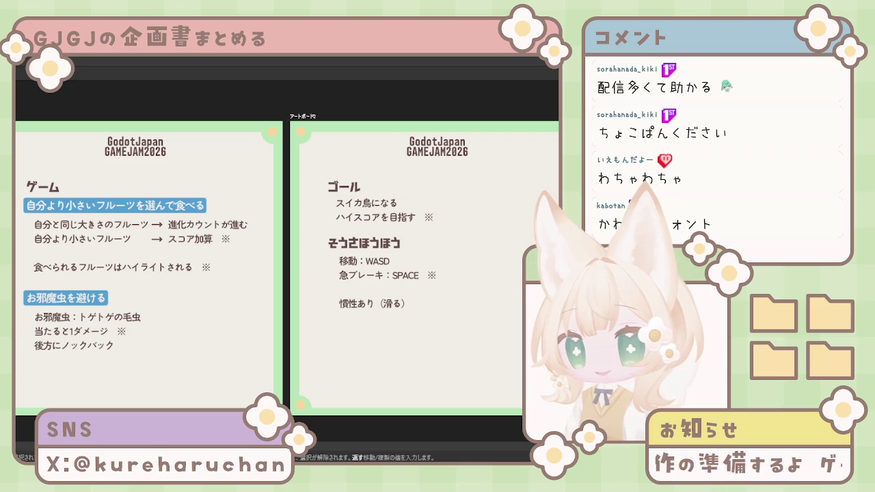
mouse_move(191, 295)
mouse_down()
mouse_move(280, 289)
mouse_move(231, 291)
mouse_up()
drag(432, 283, 394, 280)
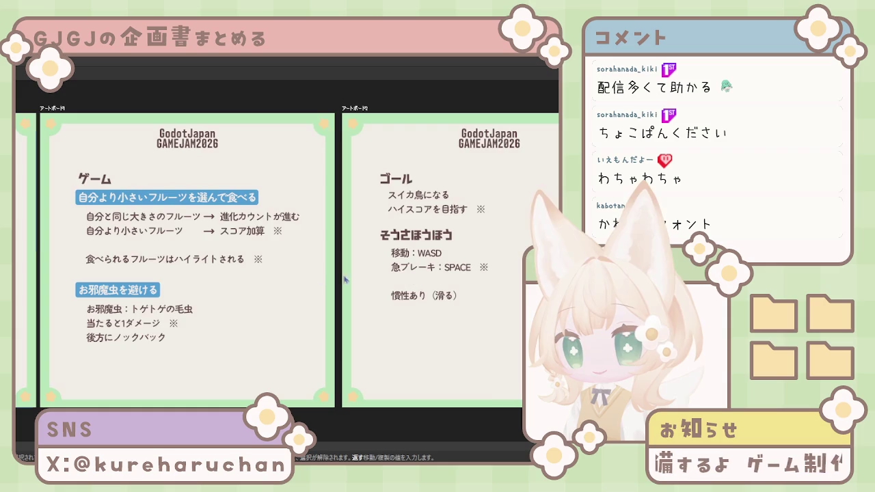
drag(230, 284, 316, 273)
mouse_move(263, 231)
mouse_down()
mouse_move(332, 232)
mouse_move(283, 244)
mouse_up()
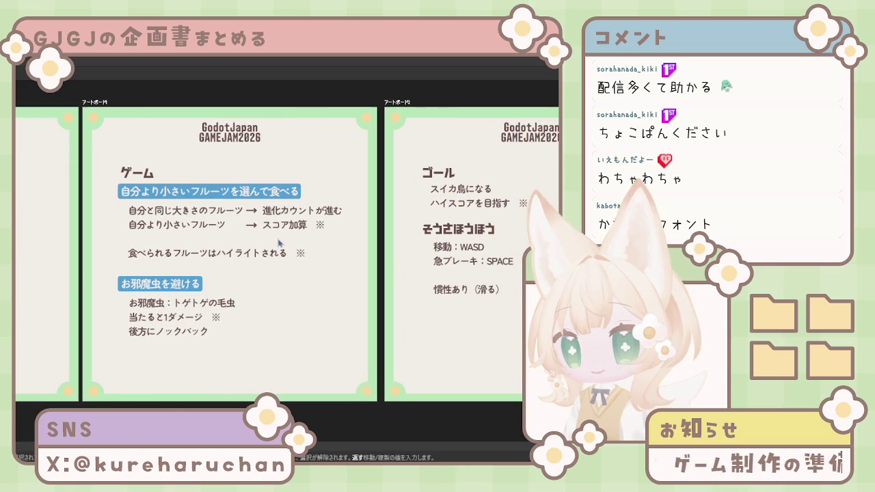
mouse_move(307, 284)
mouse_down()
mouse_move(239, 294)
mouse_move(321, 285)
mouse_move(264, 282)
mouse_up()
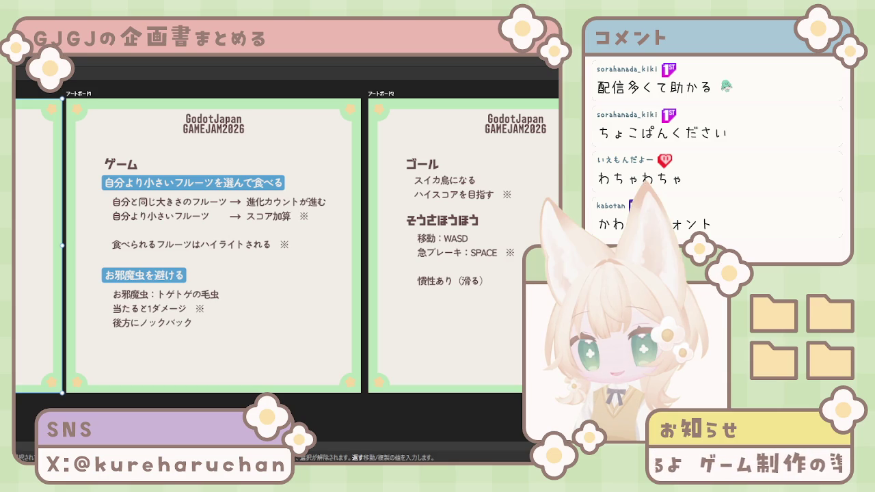
drag(430, 279, 342, 255)
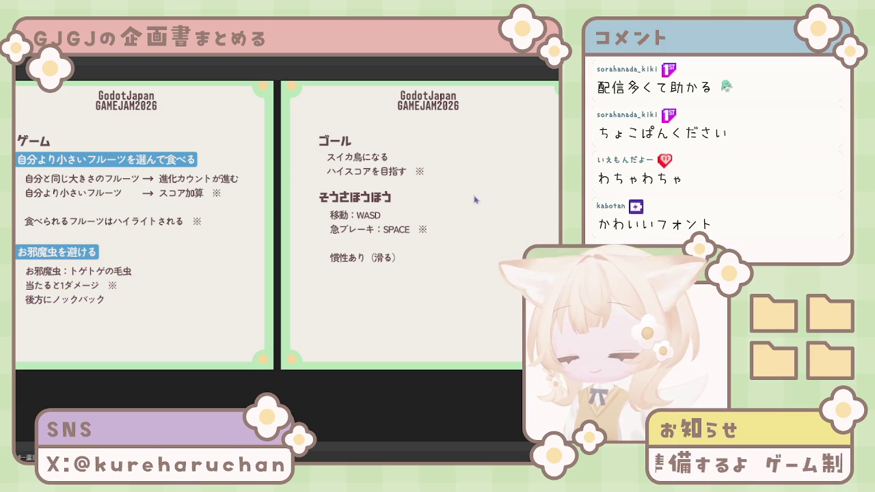
scroll(148, 260, down, 1)
drag(147, 260, 183, 298)
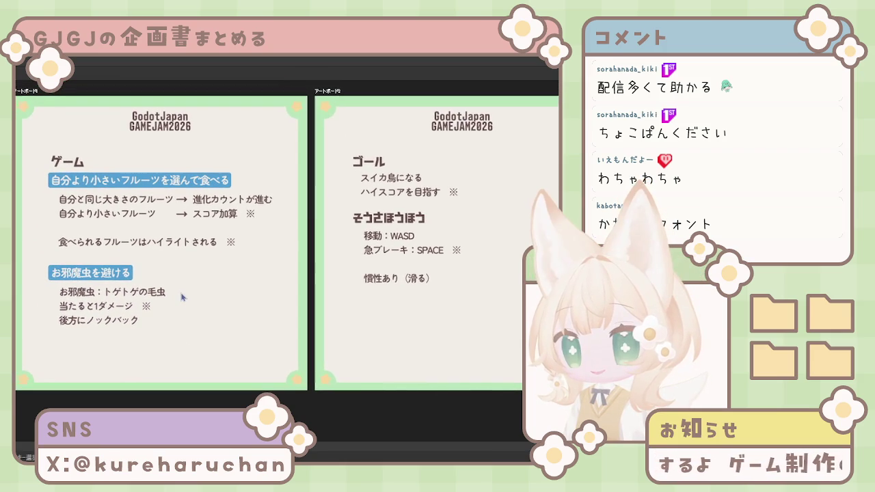
scroll(202, 251, down, 2)
scroll(212, 253, up, 1)
scroll(239, 259, right, 2)
scroll(260, 263, left, 5)
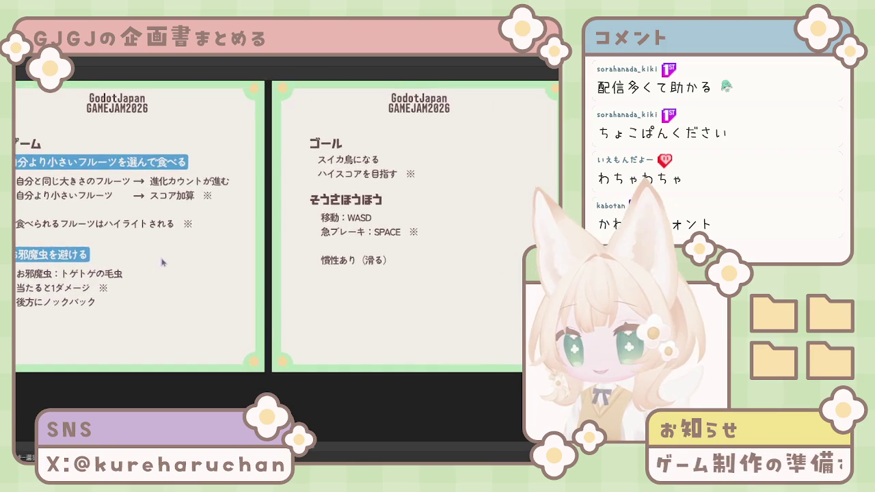
scroll(274, 266, right, 2)
scroll(280, 269, left, 3)
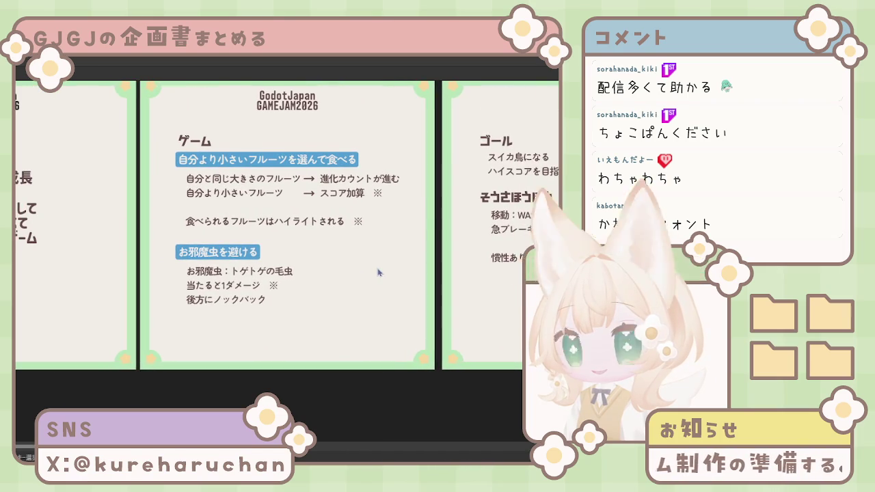
scroll(350, 272, right, 1)
scroll(356, 273, right, 3)
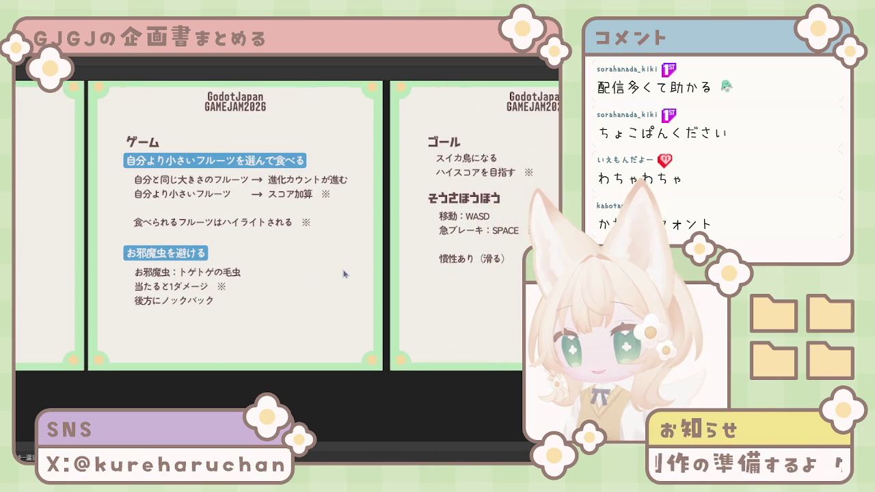
scroll(367, 273, right, 2)
scroll(367, 277, right, 3)
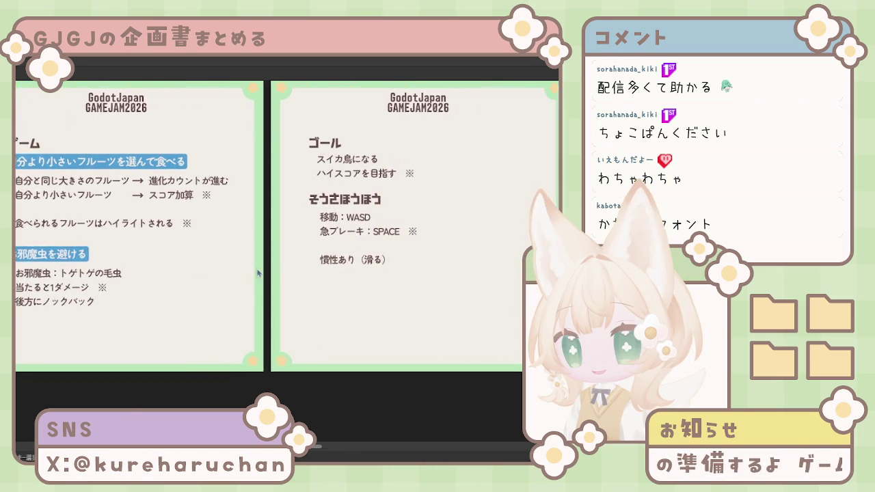
scroll(366, 284, right, 2)
scroll(366, 292, right, 1)
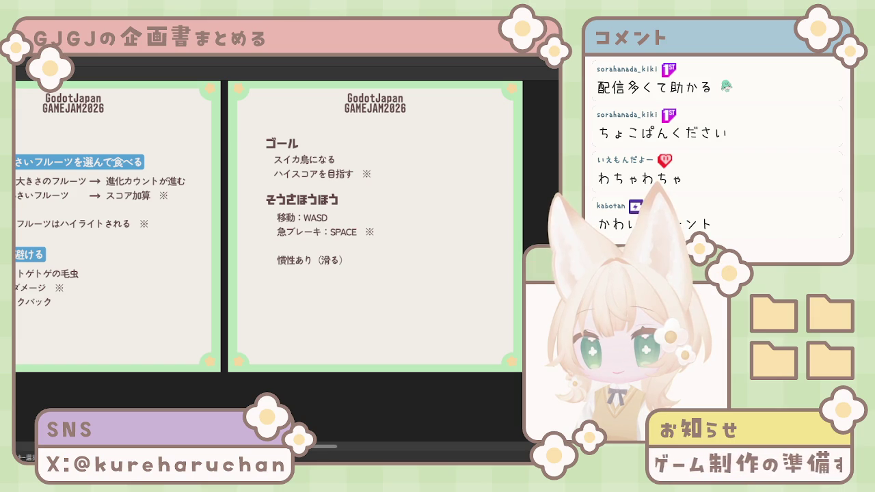
scroll(274, 225, right, 3)
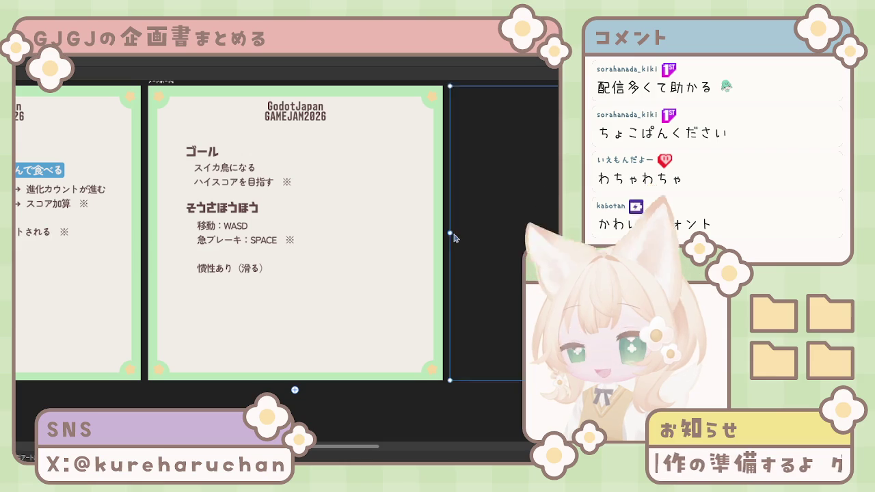
Create a third artboard beside the goal page
click(452, 236)
drag(488, 235, 326, 248)
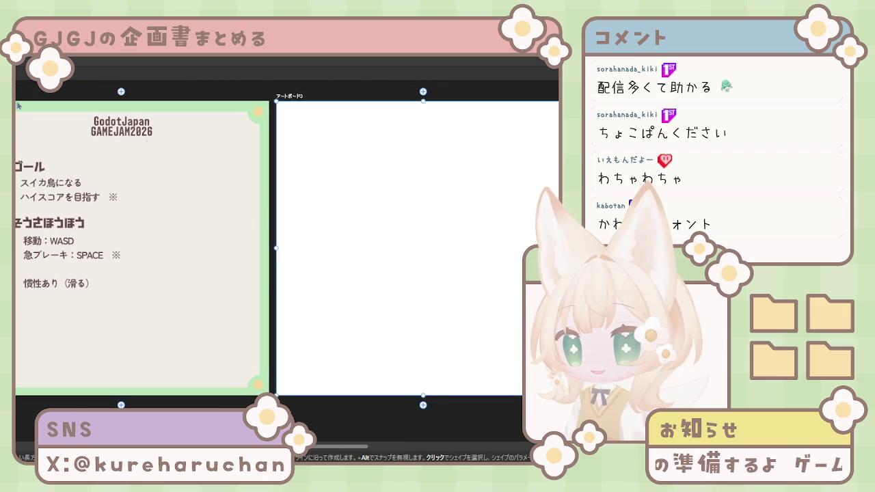
key(v)
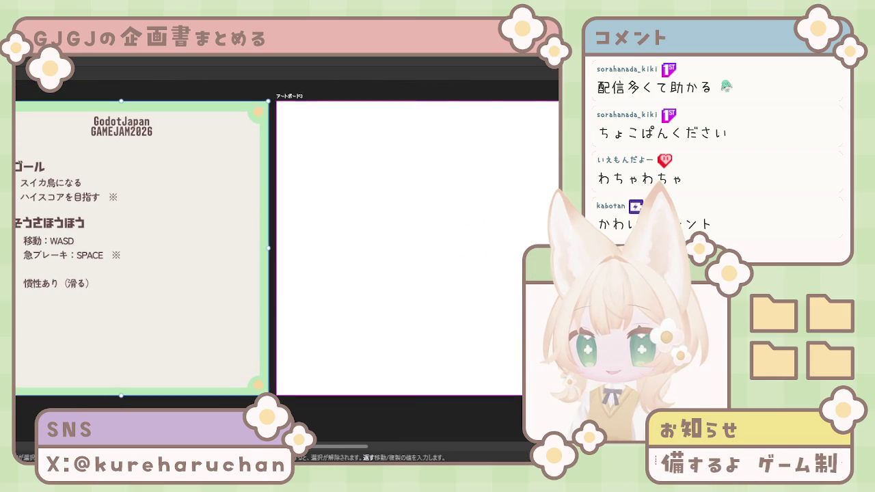
Copy the green page frame and GodotJapan GAMEJAM2026 title onto the new artboard
drag(203, 302, 475, 303)
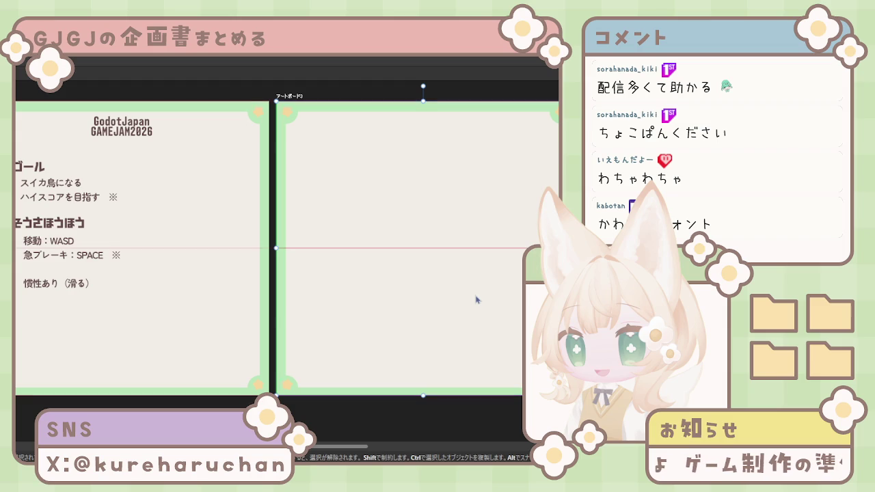
drag(121, 133, 423, 135)
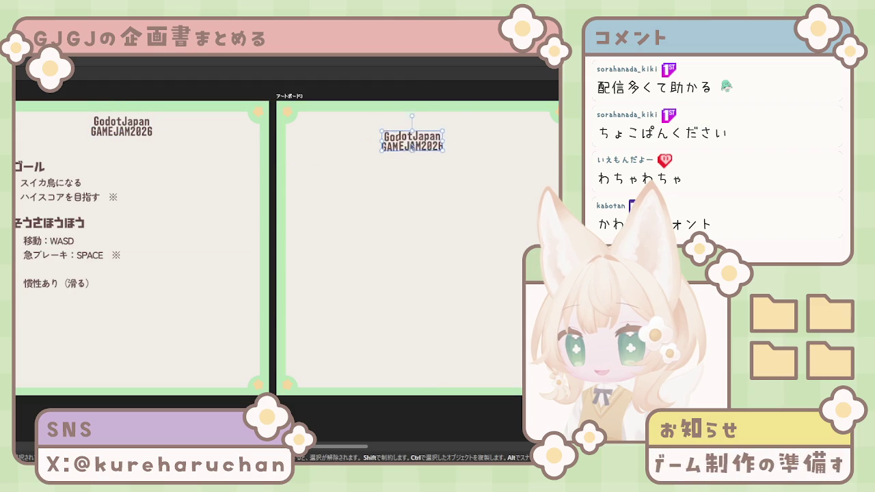
drag(423, 135, 423, 138)
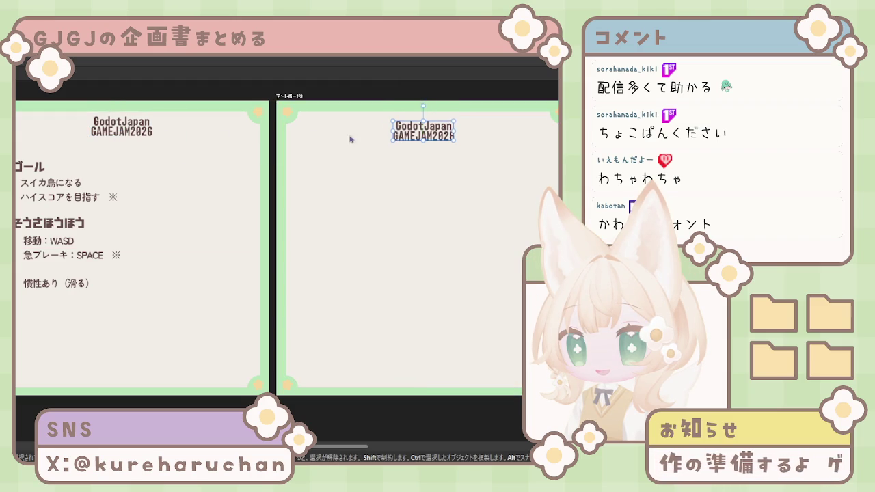
click(436, 133)
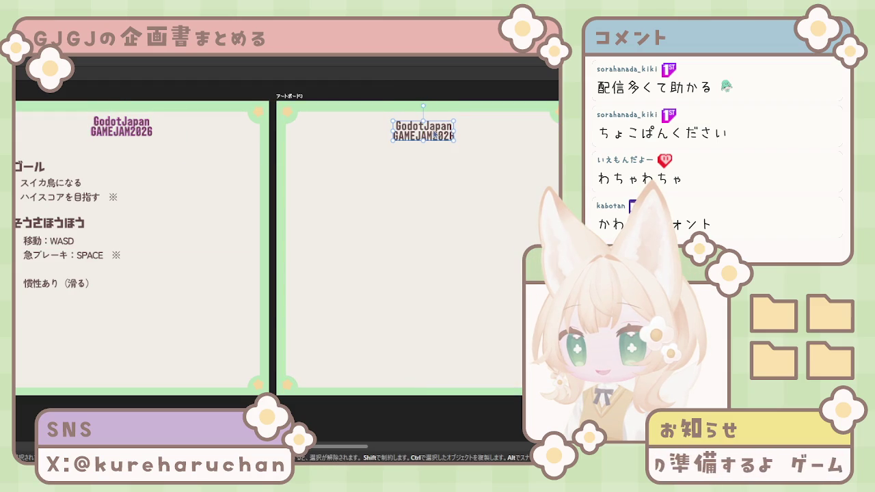
Copy the ゴール heading onto the new artboard below the title
click(34, 170)
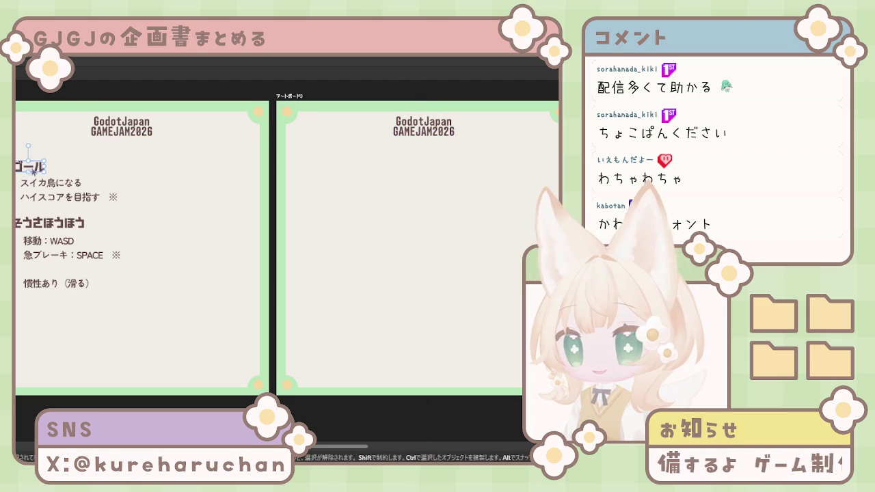
mouse_move(281, 214)
mouse_down()
mouse_move(356, 191)
mouse_move(398, 197)
mouse_up()
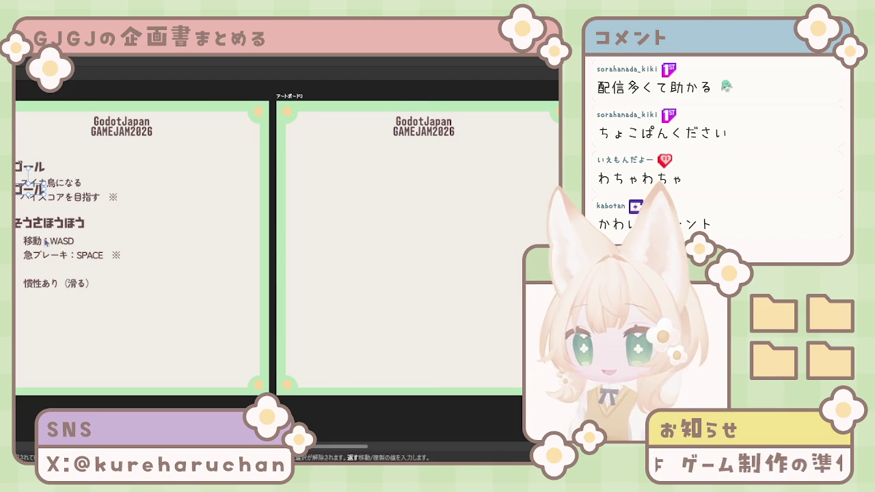
click(407, 241)
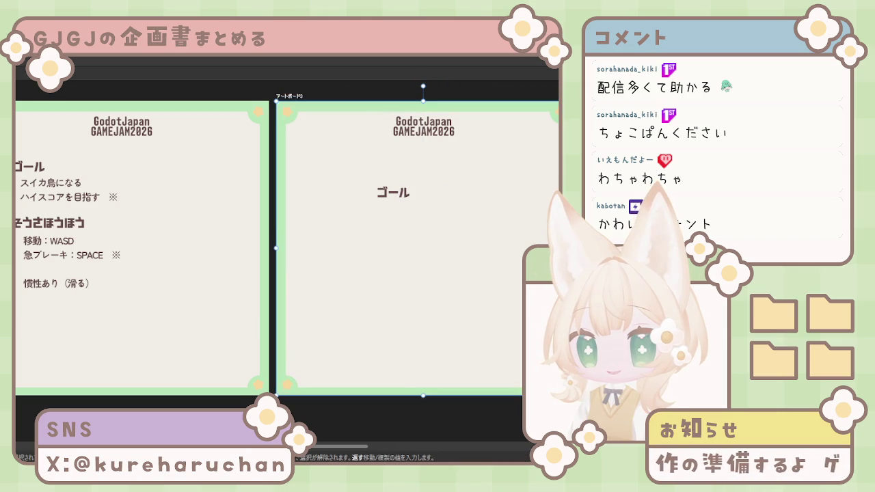
click(393, 192)
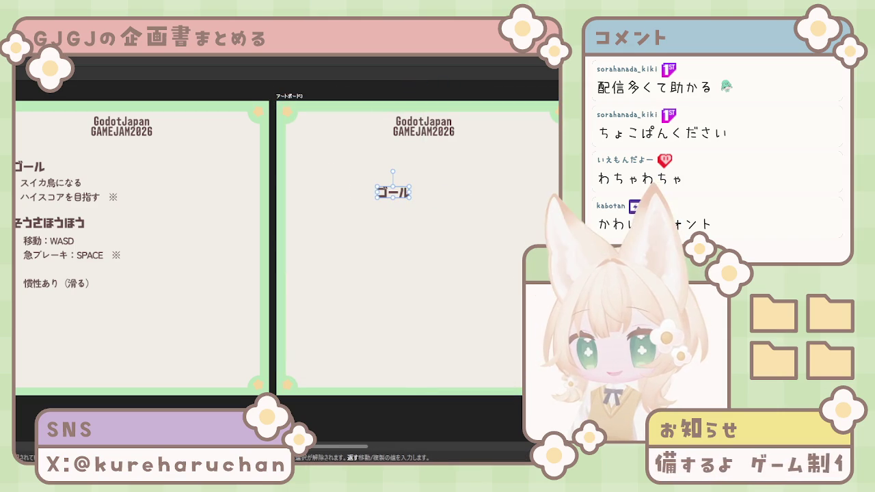
Move the copied heading to the top-left margin and retype it as ひつようなUI
drag(393, 192, 330, 192)
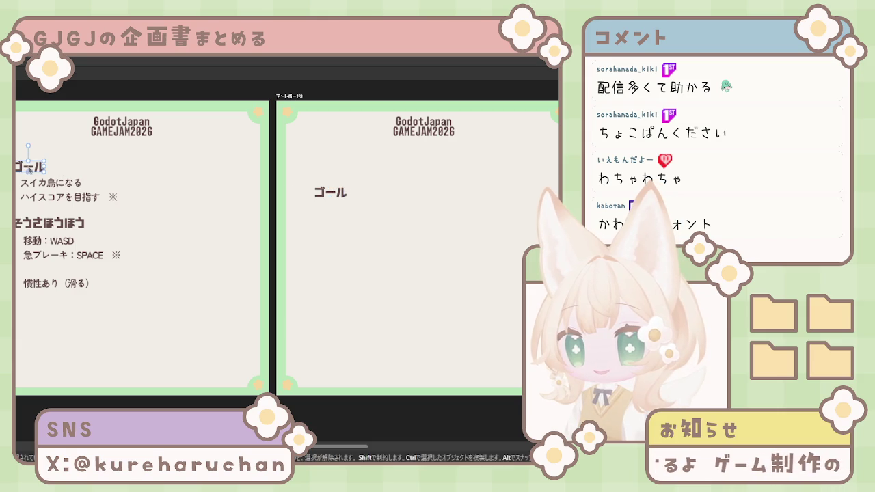
drag(337, 198, 336, 178)
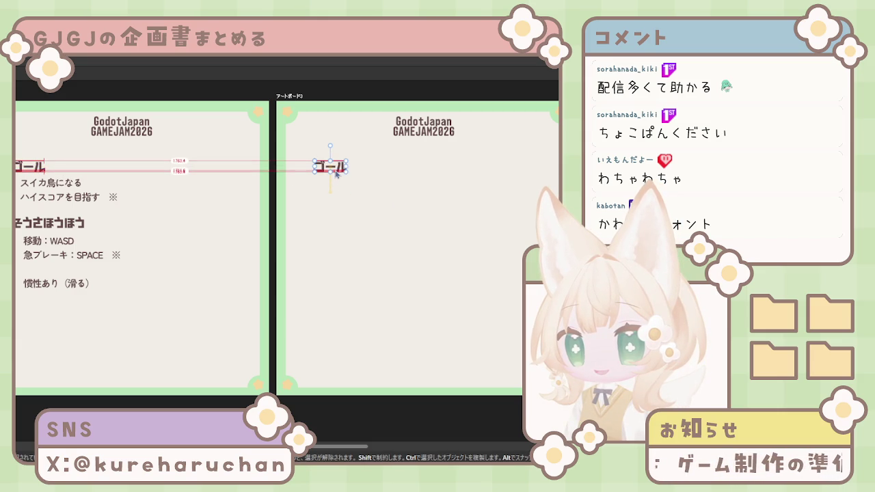
drag(336, 174, 336, 173)
double_click(337, 166)
key(BackSpace)
text(h)
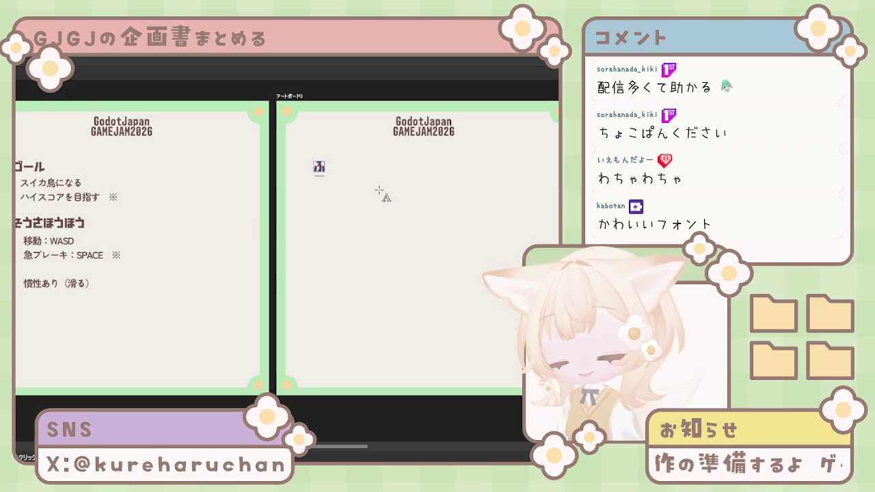
key(space)
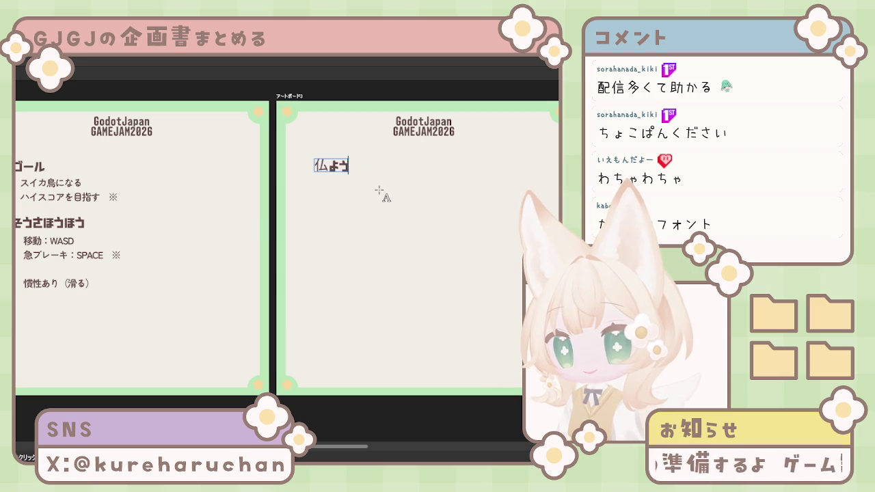
text(nari)
key(Escape)
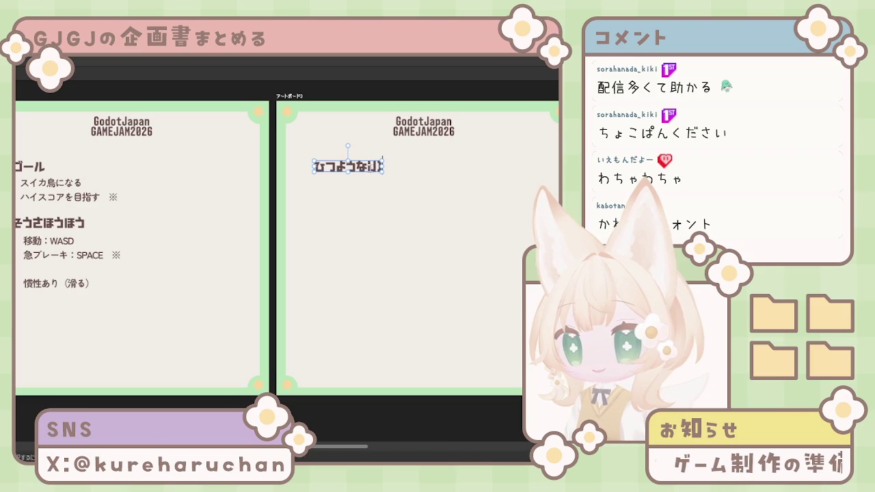
Insert G so the heading reads ひつようなGUI, then select the スイカ鳥になる block
text(G)
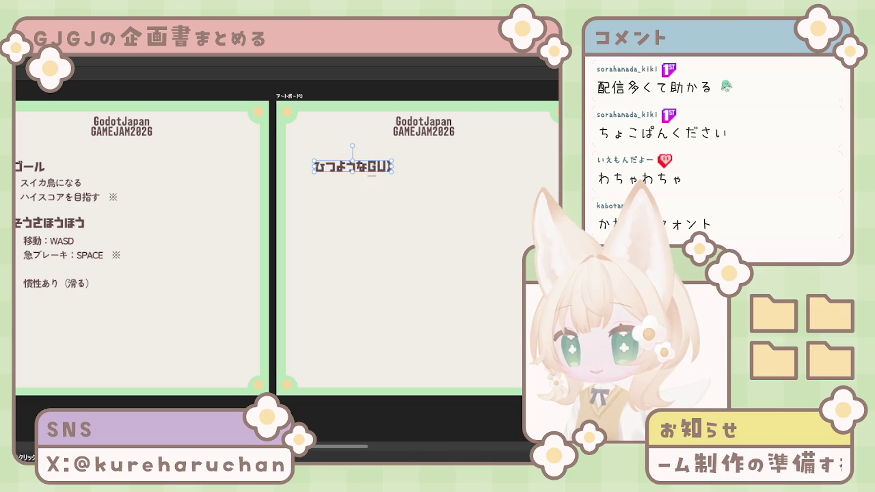
click(320, 240)
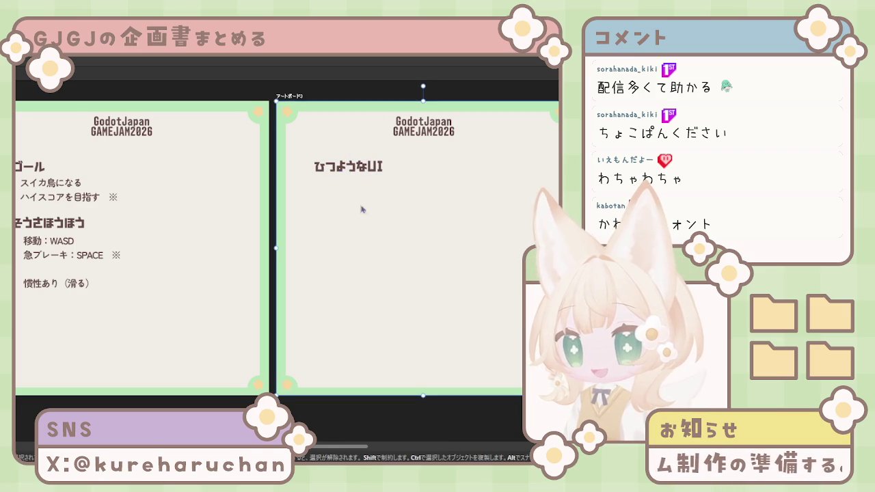
click(369, 170)
double_click(369, 170)
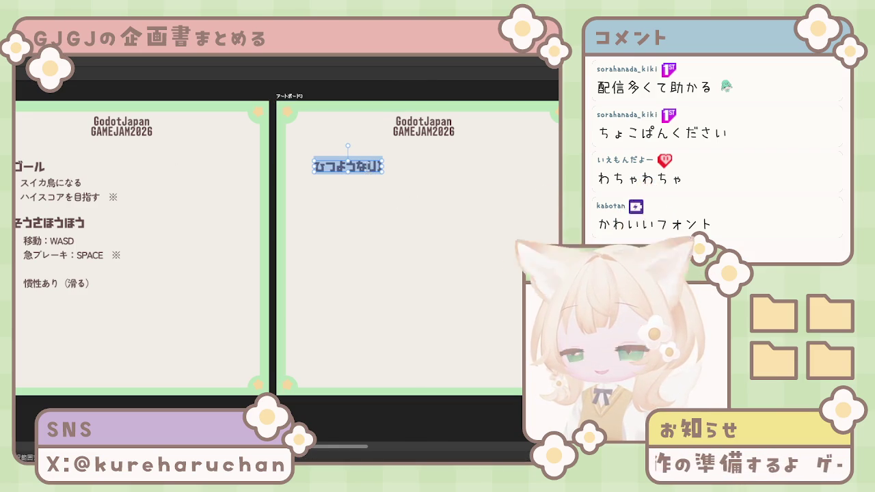
text(G)
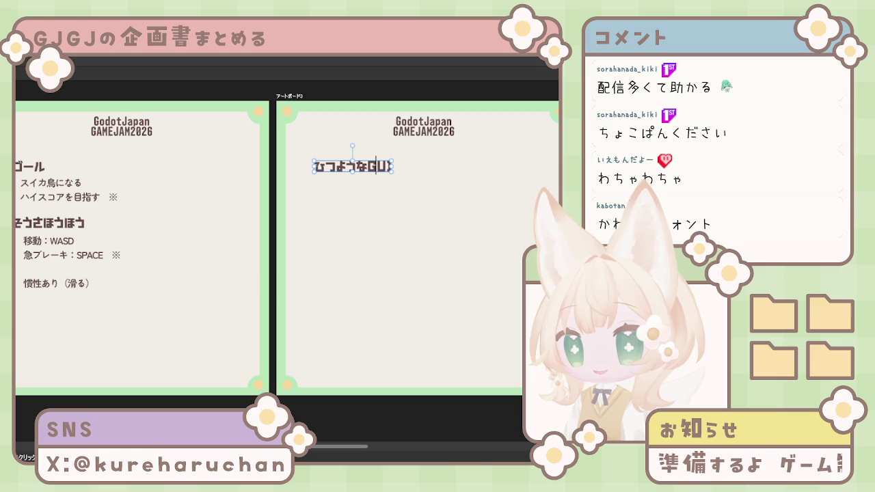
click(383, 184)
click(76, 193)
scroll(77, 193, down, 2)
scroll(89, 198, up, 2)
Copy the goal text block onto the third artboard and nudge it under ひつようなGUI
drag(93, 199, 381, 190)
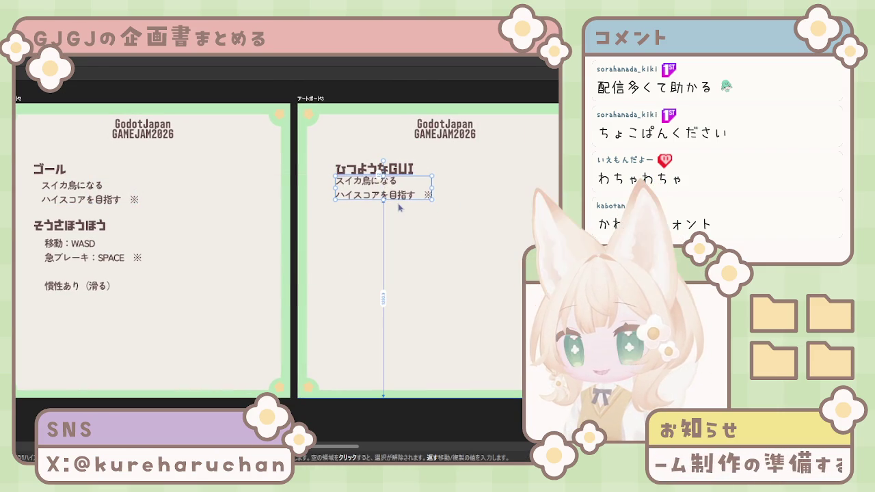
key(Down)
key(Down)
key(Down)
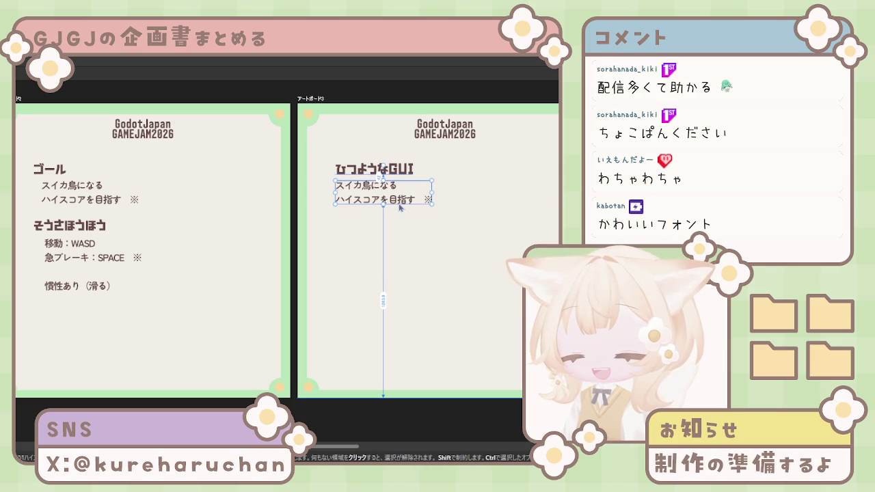
key(Right)
key(Right)
key(Right)
key(Right)
key(Right)
key(Right)
key(Right)
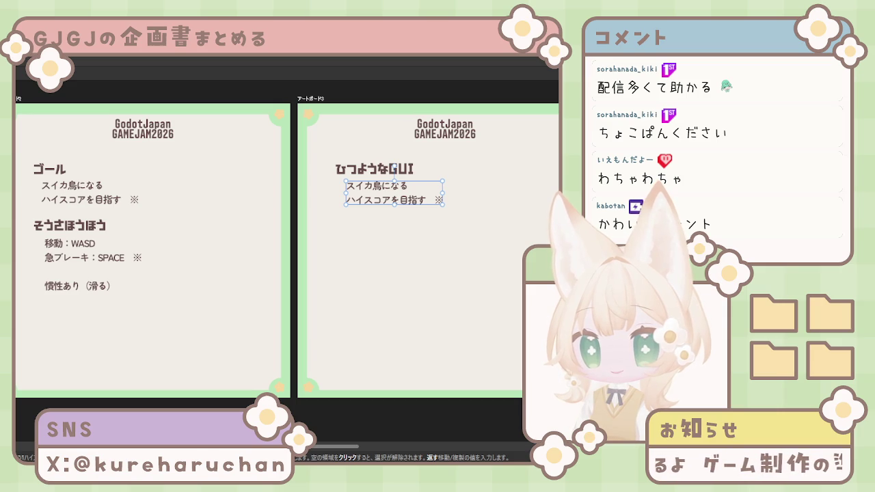
key(Right)
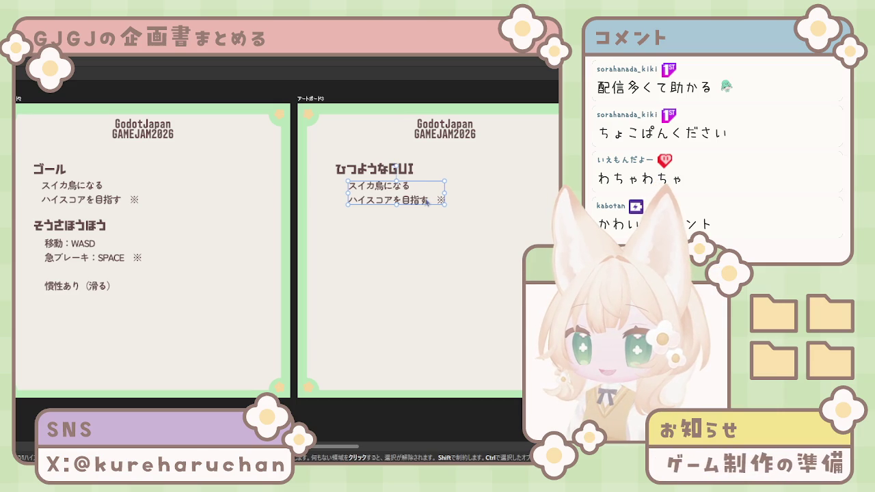
key(shift+Left)
key(shift+Left)
key(shift+Up)
key(shift+Right)
key(shift+Right)
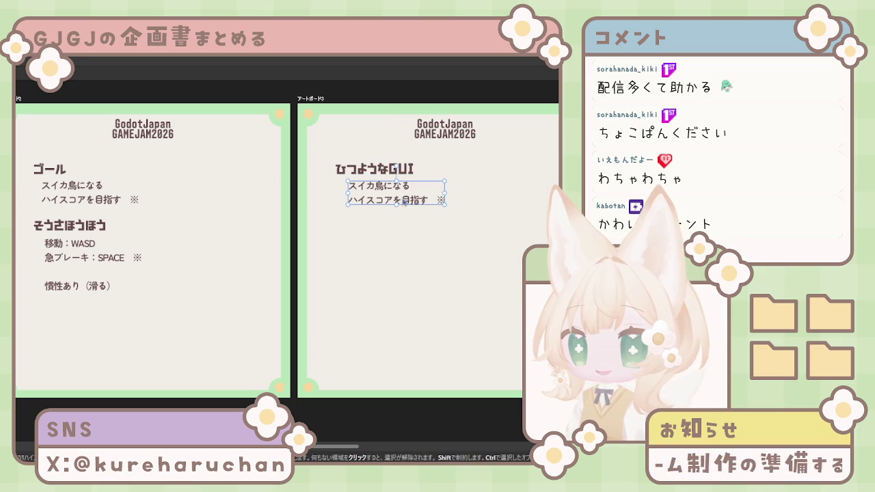
key(shift+Left)
key(shift+Left)
key(shift+Right)
key(shift+Right)
key(shift+Down)
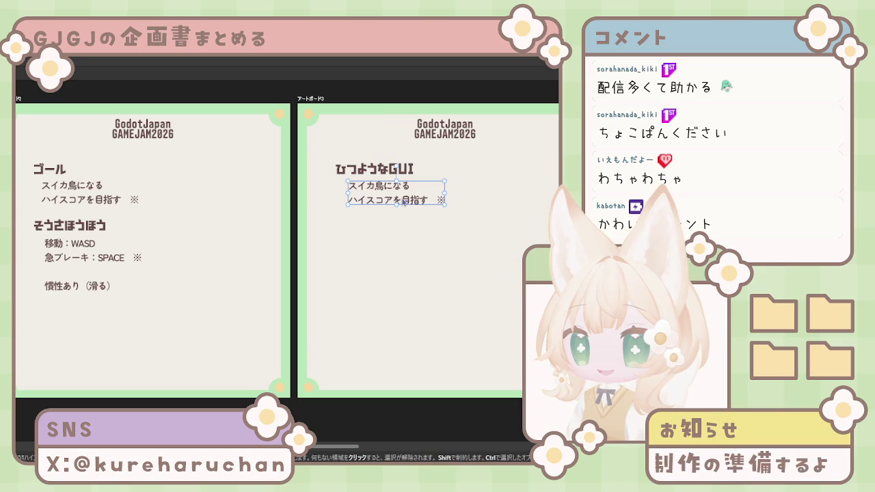
key(Down)
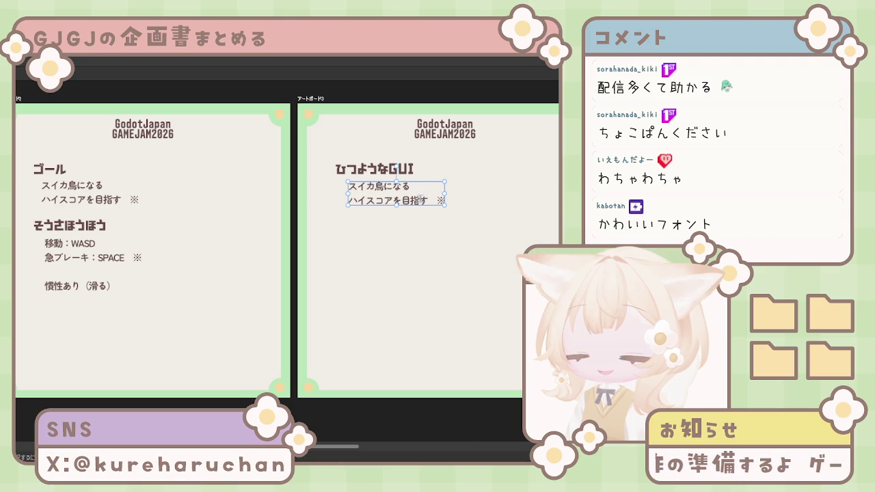
Replace the copied block's lines with the pasted GUI item list
double_click(420, 199)
key(ctrl+a)
key(ctrl+v)
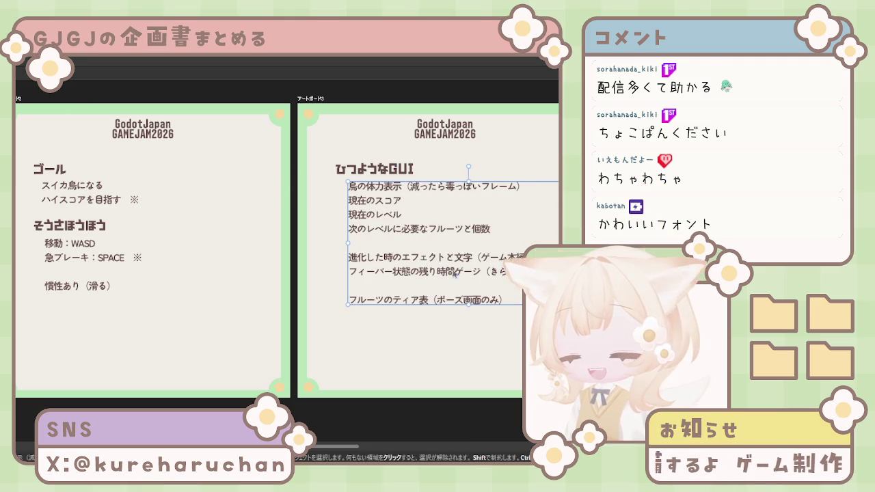
Align the GUI list under its heading and break the parenthetical notes onto their own lines
click(350, 175)
drag(380, 216, 374, 214)
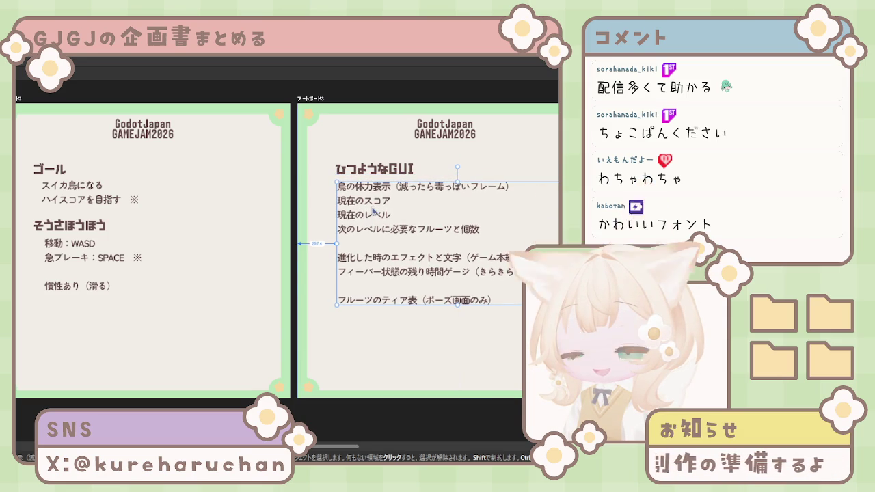
key(Right)
key(Right)
key(Right)
key(Right)
key(Right)
key(Right)
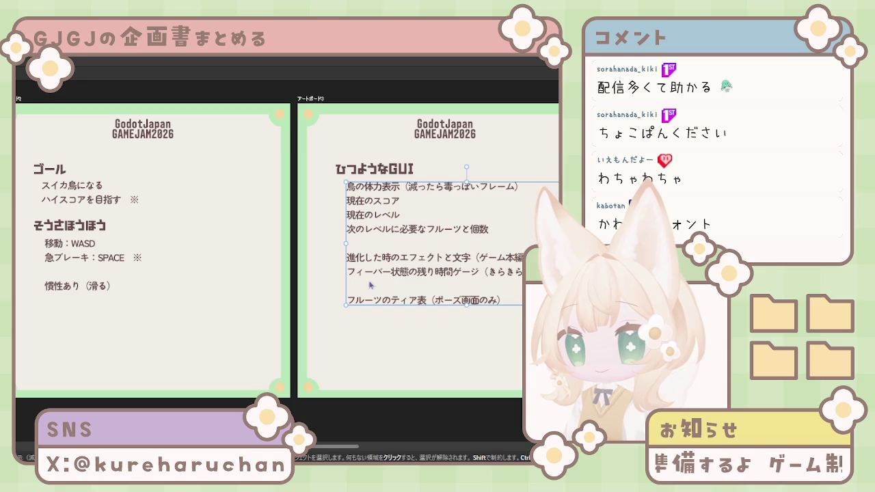
double_click(490, 270)
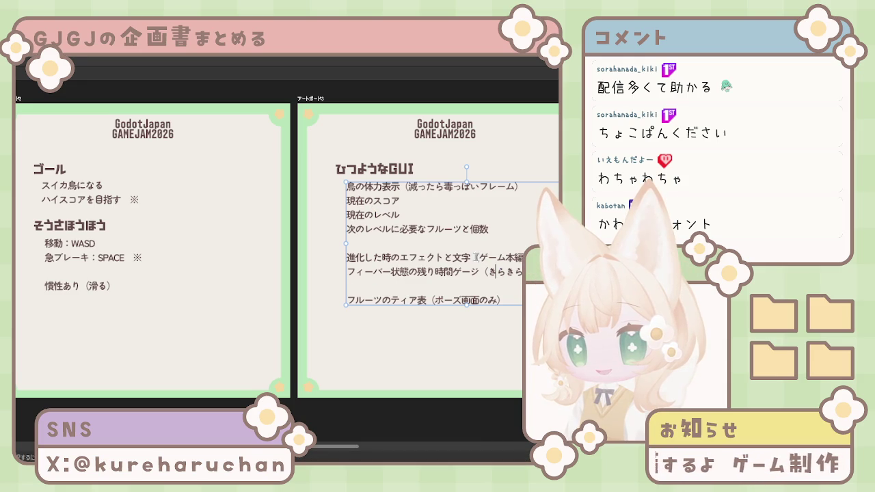
key(Return)
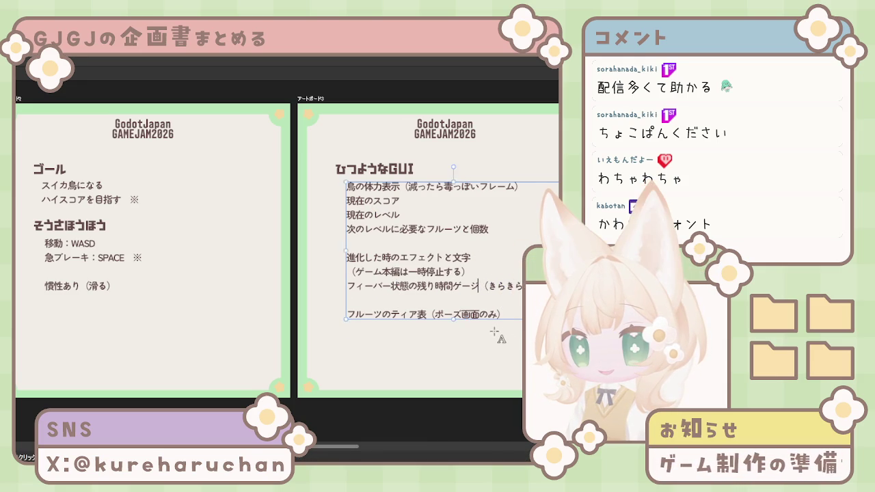
key(Return)
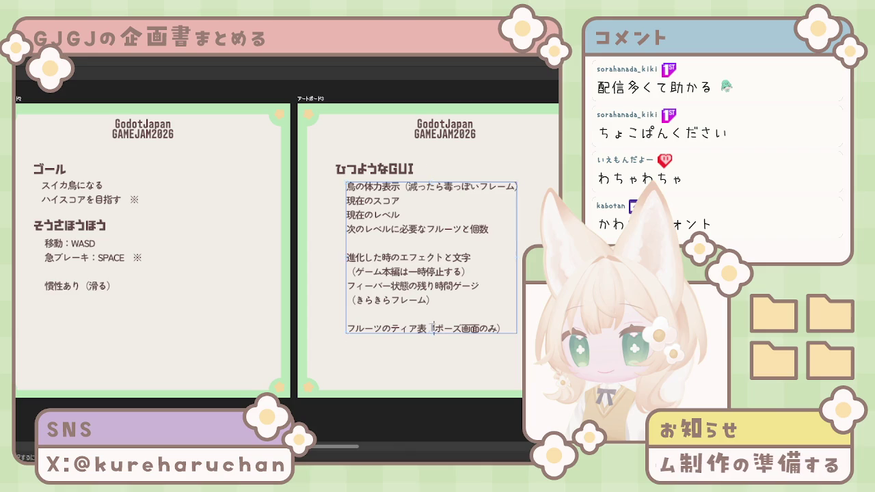
key(Return)
key(BackSpace)
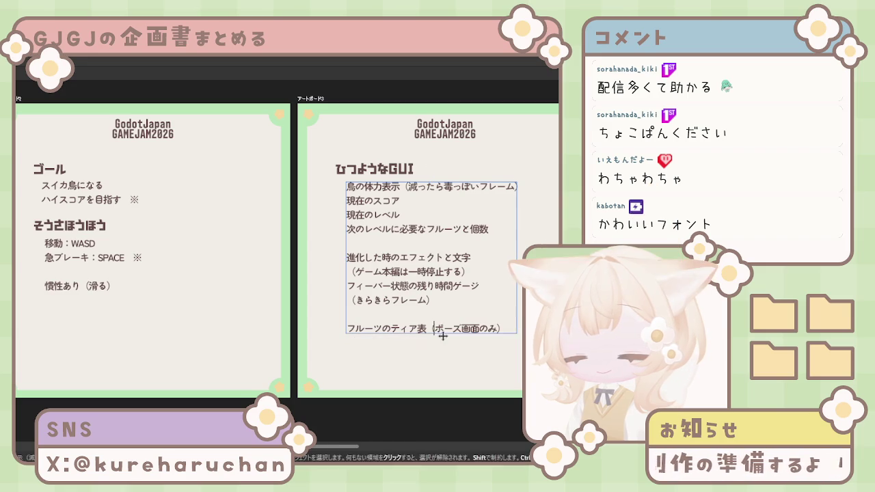
key(Return)
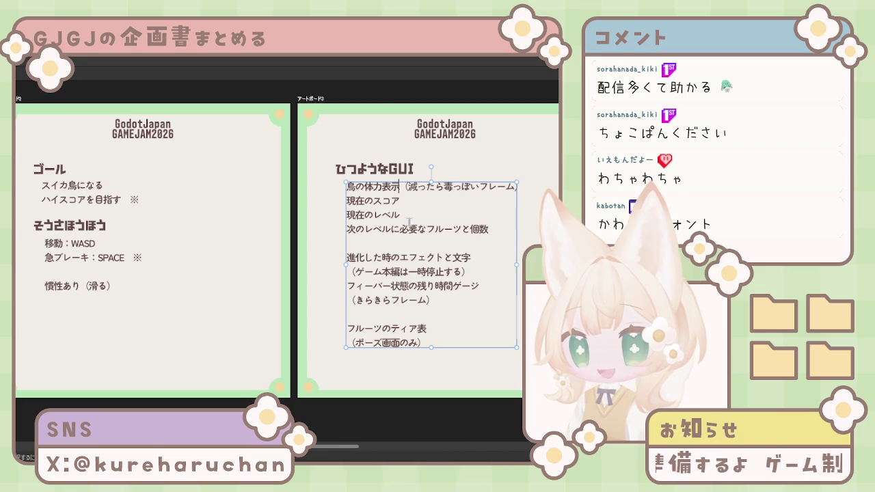
key(Return)
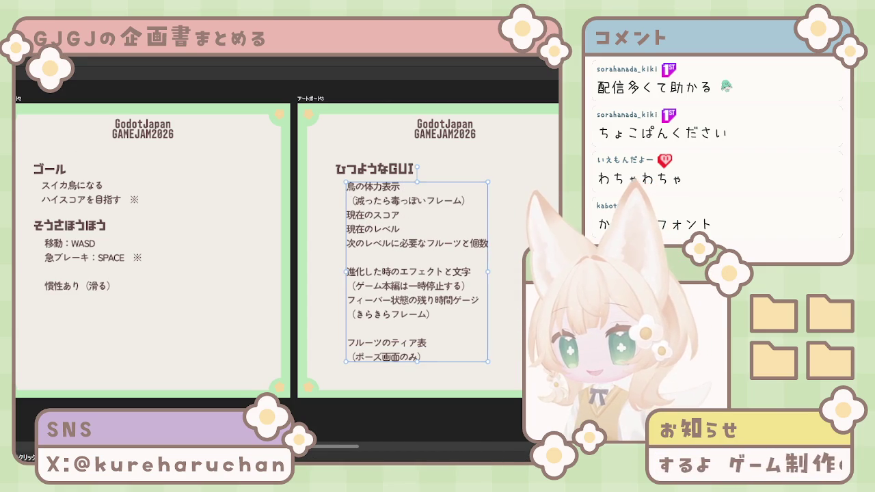
Keep 現在のレベル on its own line and add a ※ after 鳥の体力表示
click(409, 229)
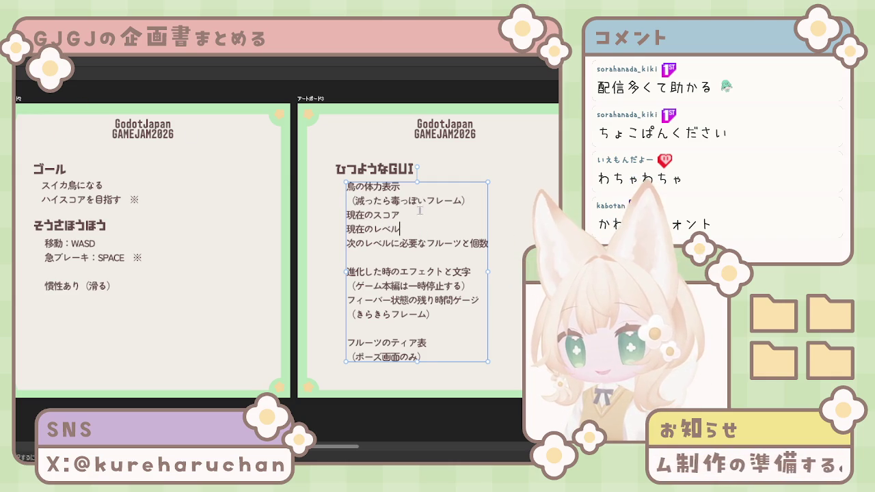
key(Delete)
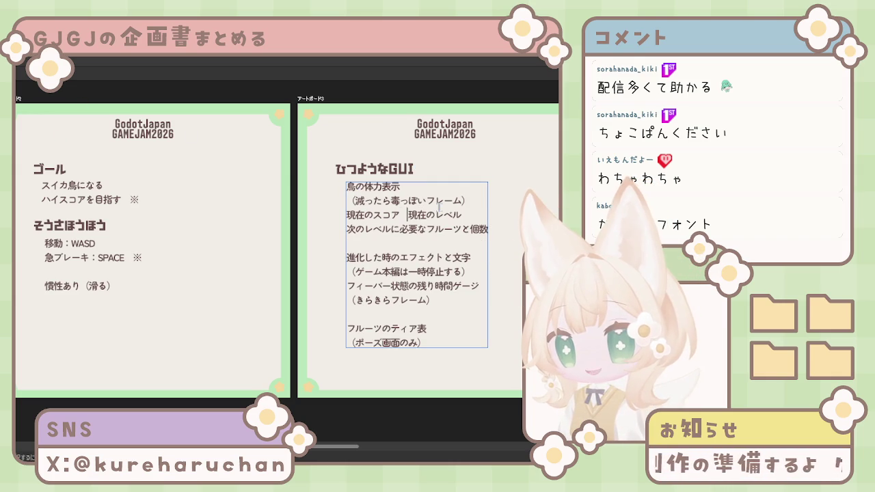
key(Return)
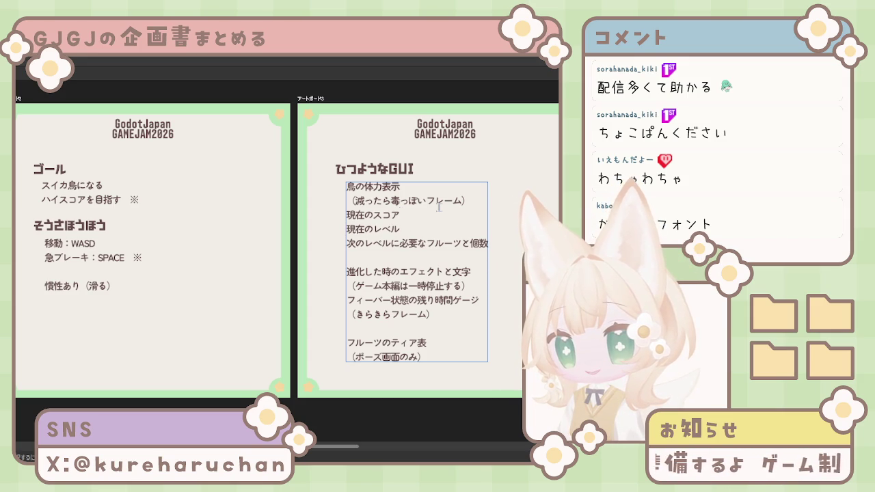
text(nim)
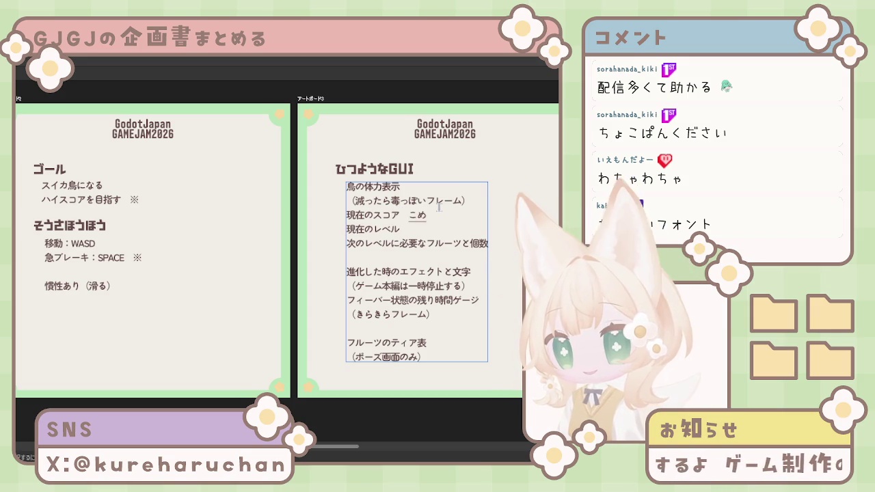
text(※)
click(432, 187)
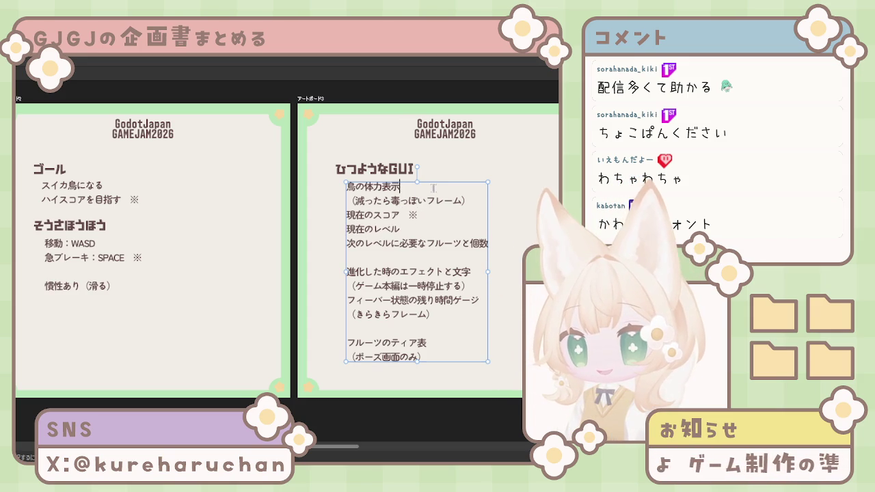
text(kome)
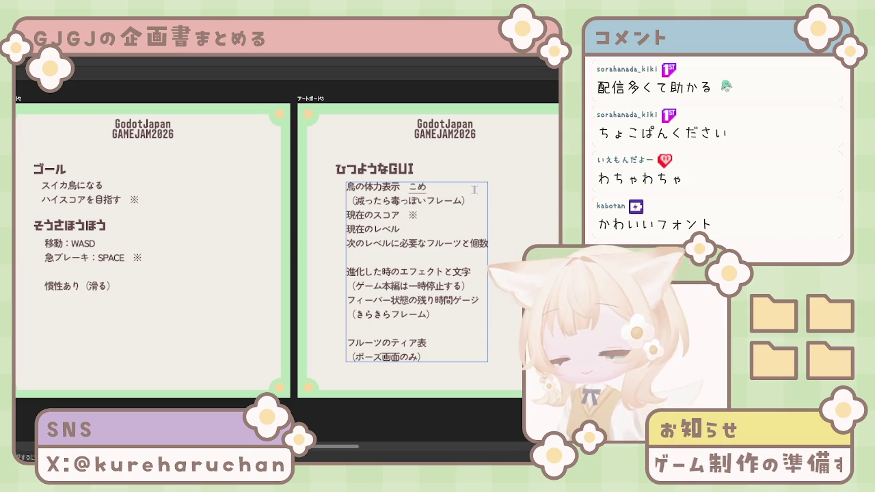
key(space)
key(Return)
key(Escape)
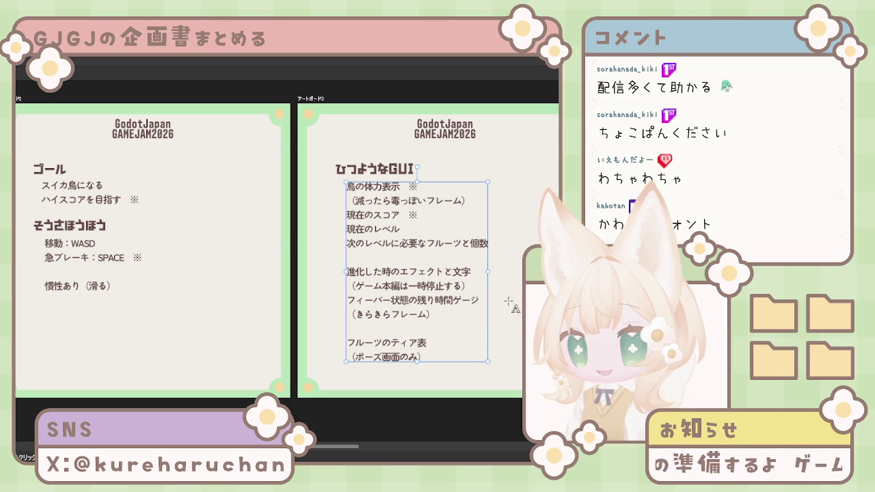
Add ※ after the fever-gauge line and after 進化した時のエフェクトと文字
click(481, 300)
text(※)
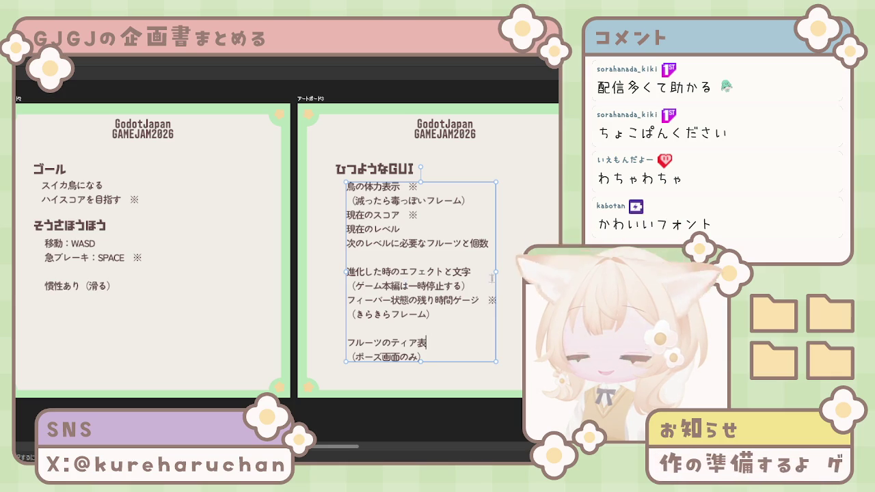
click(479, 272)
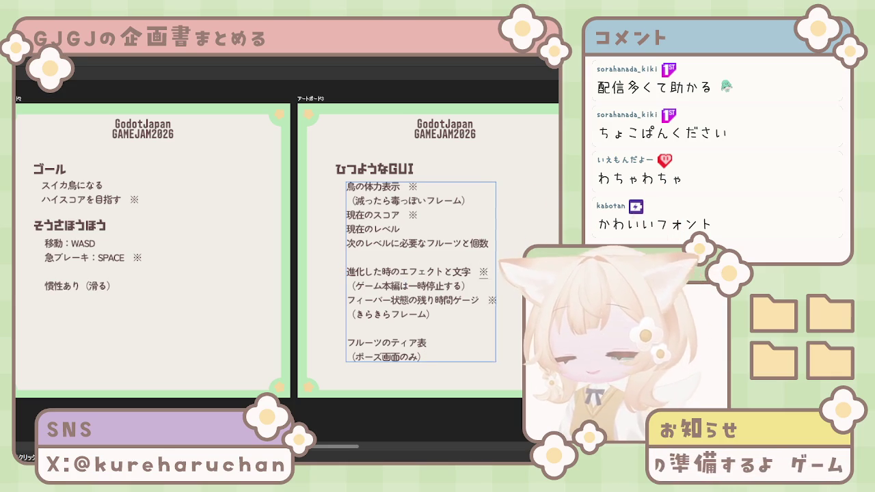
text(※)
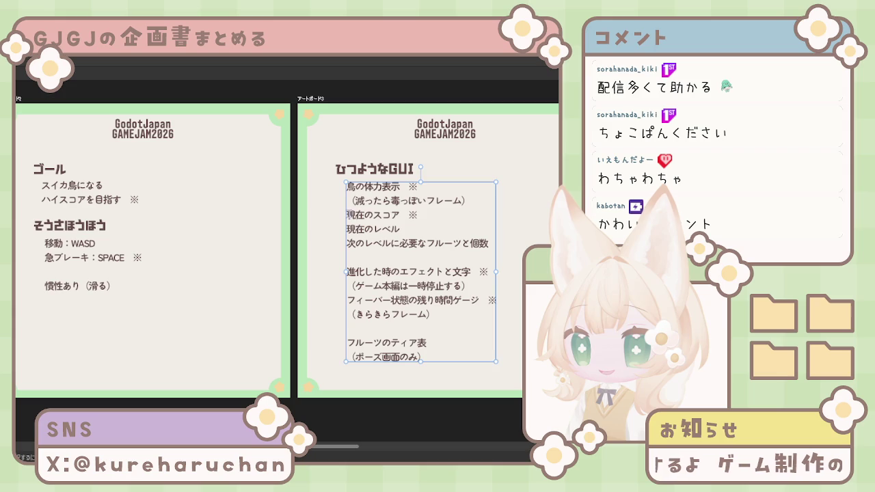
drag(347, 215, 421, 215)
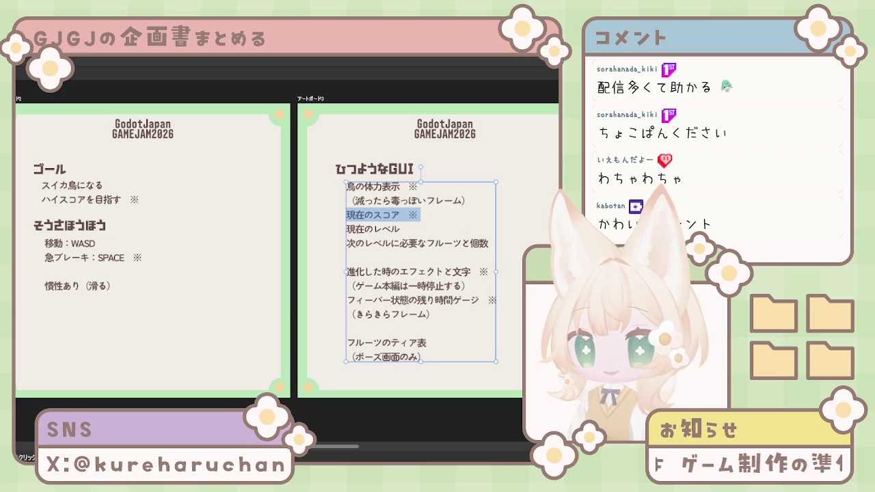
key(Escape)
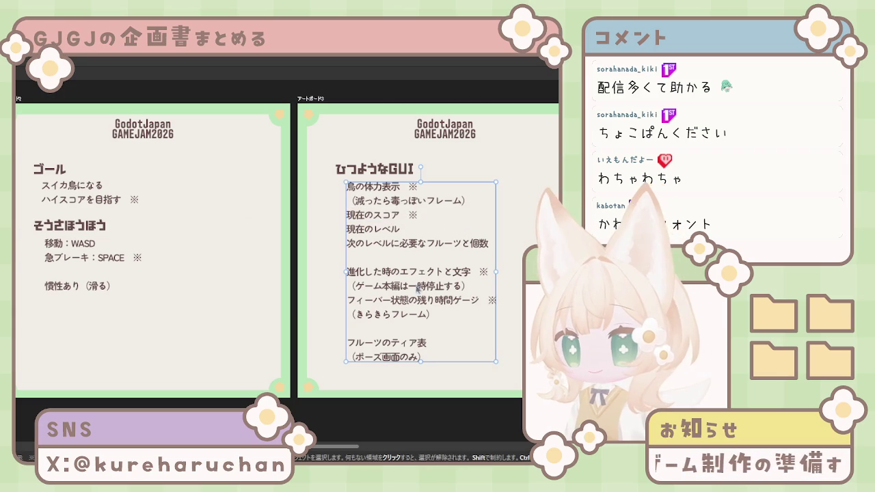
click(515, 284)
scroll(452, 309, down, 2)
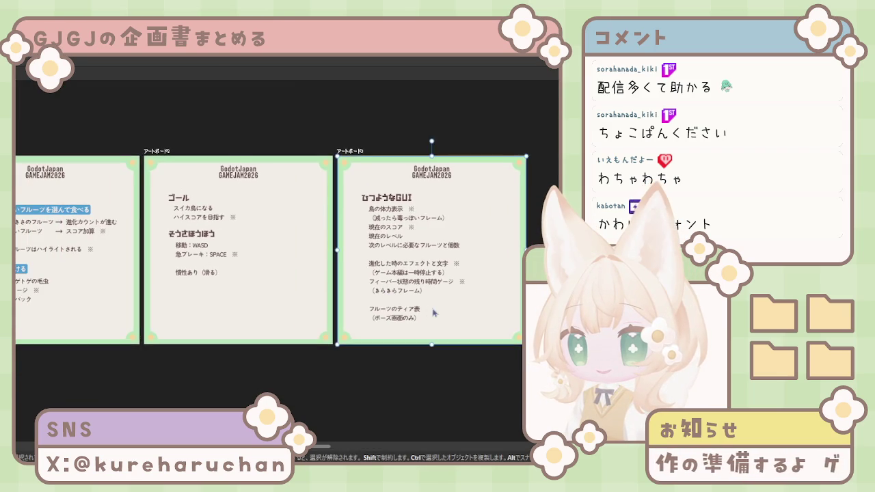
scroll(339, 305, right, 1)
scroll(322, 311, up, 1)
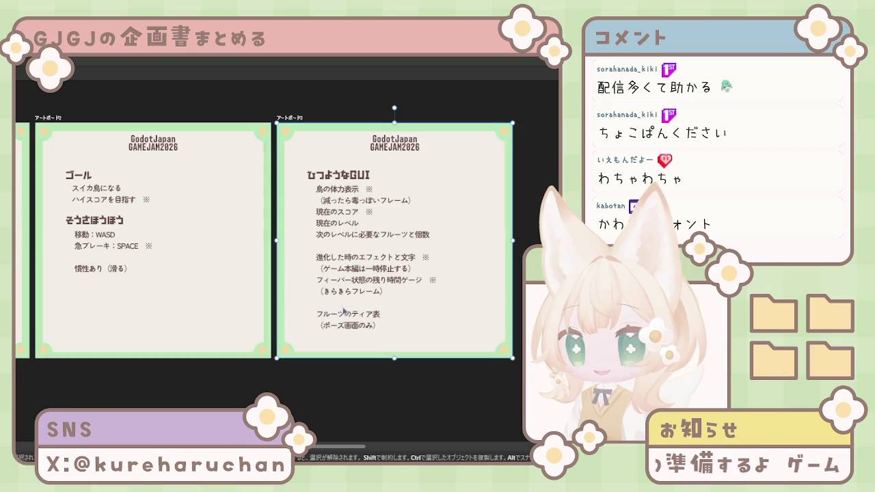
scroll(366, 306, up, 1)
scroll(366, 306, down, 1)
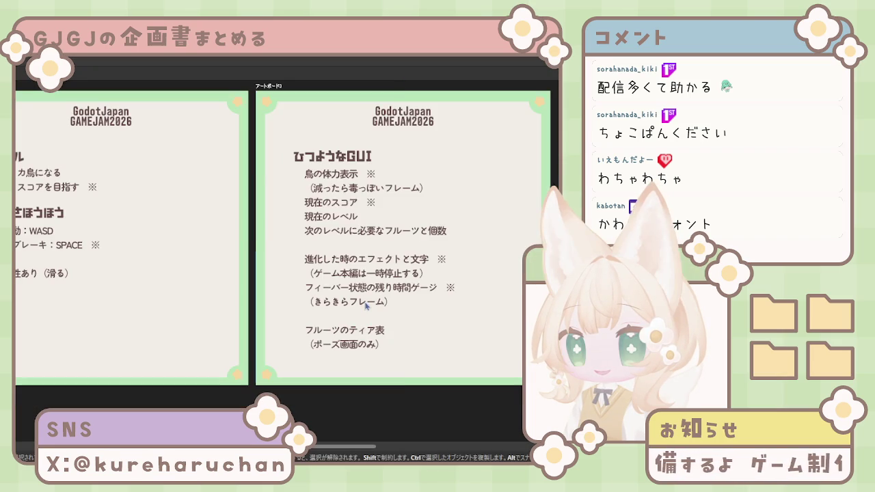
click(336, 204)
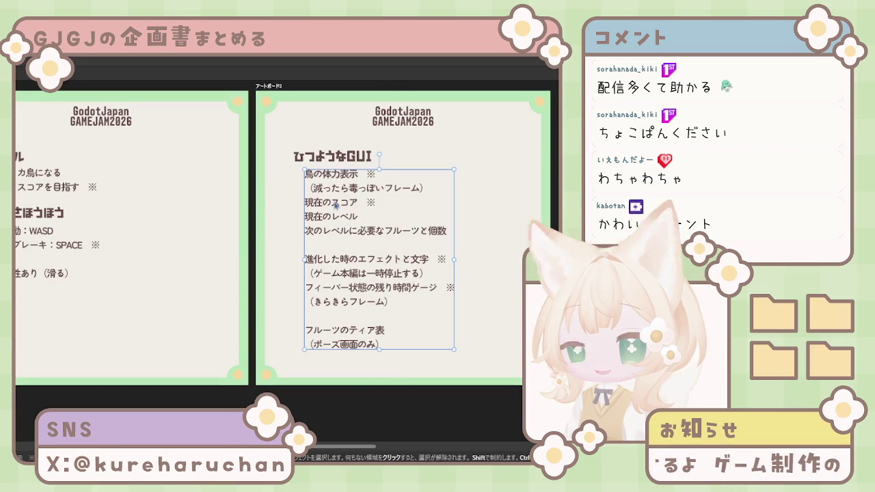
triple_click(327, 220)
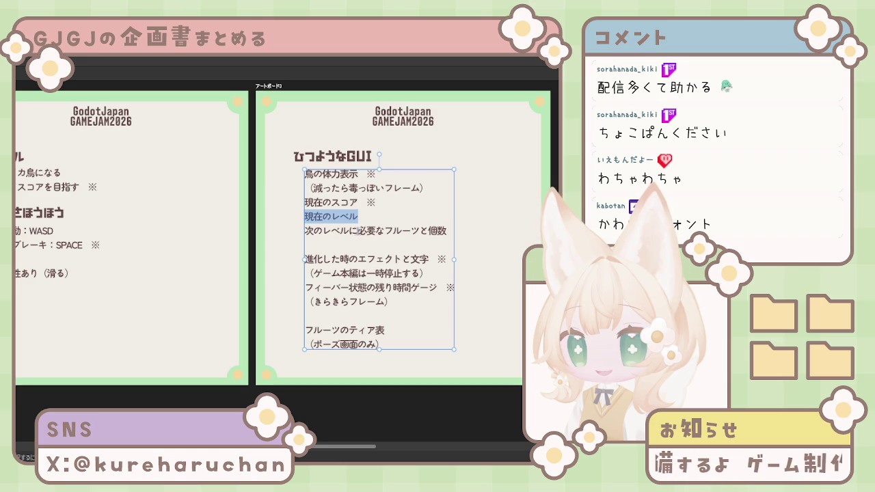
click(329, 231)
drag(322, 216, 451, 231)
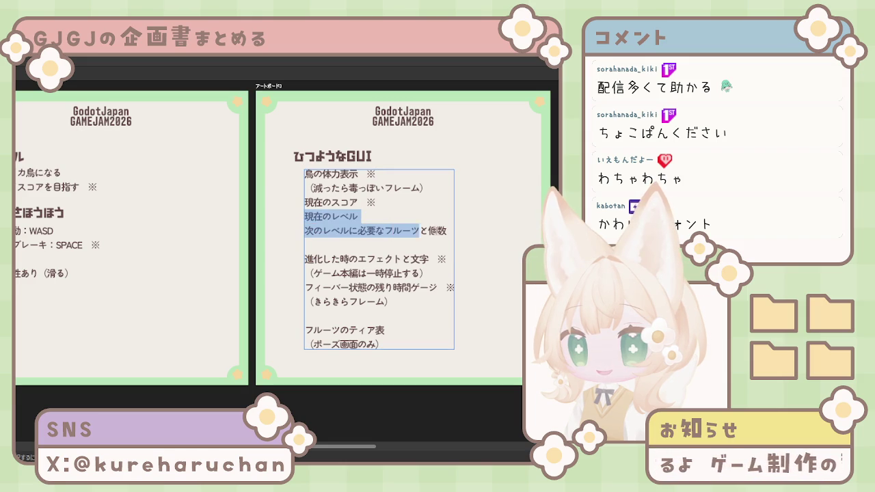
click(338, 234)
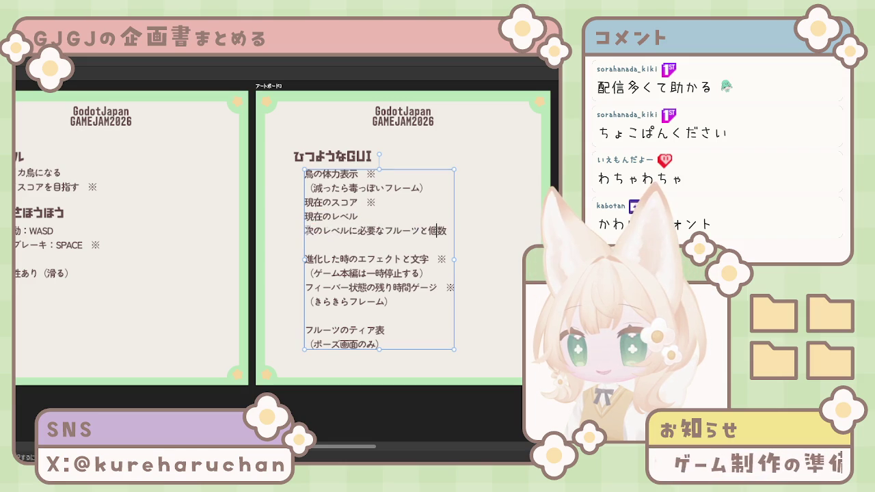
drag(305, 230, 420, 231)
key(Escape)
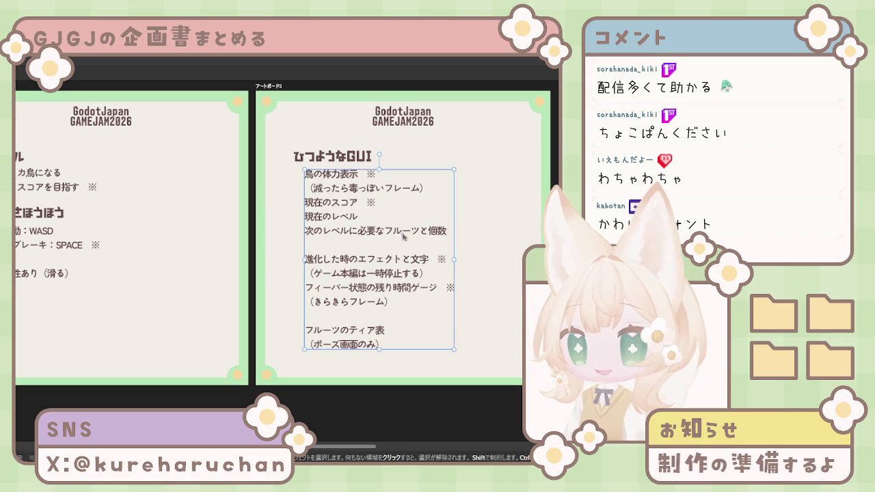
click(510, 289)
Scroll around the canvas to survey the artboards
scroll(511, 289, right, 3)
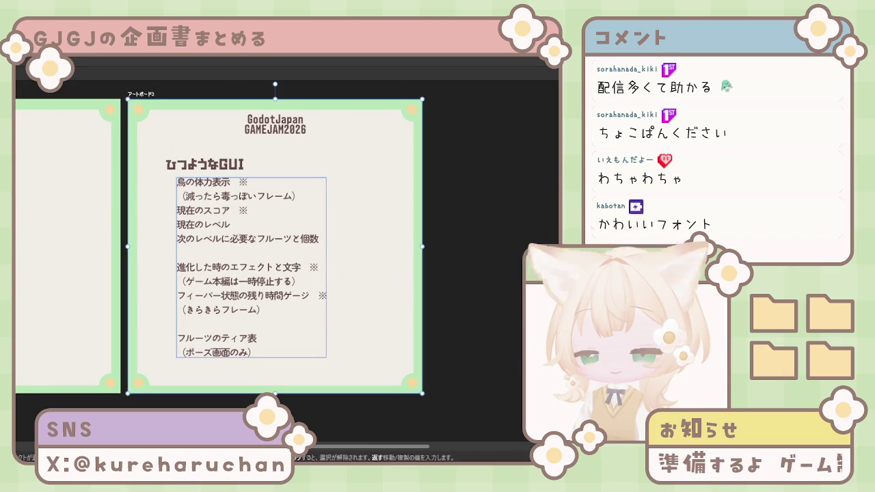
scroll(335, 311, down, 2)
scroll(335, 312, left, 3)
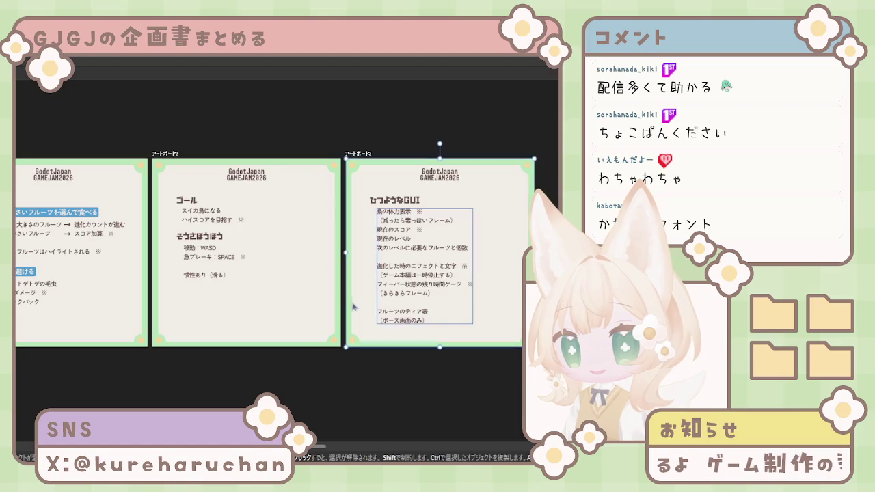
scroll(341, 304, down, 1)
scroll(338, 306, up, 1)
scroll(327, 312, up, 1)
scroll(327, 312, left, 3)
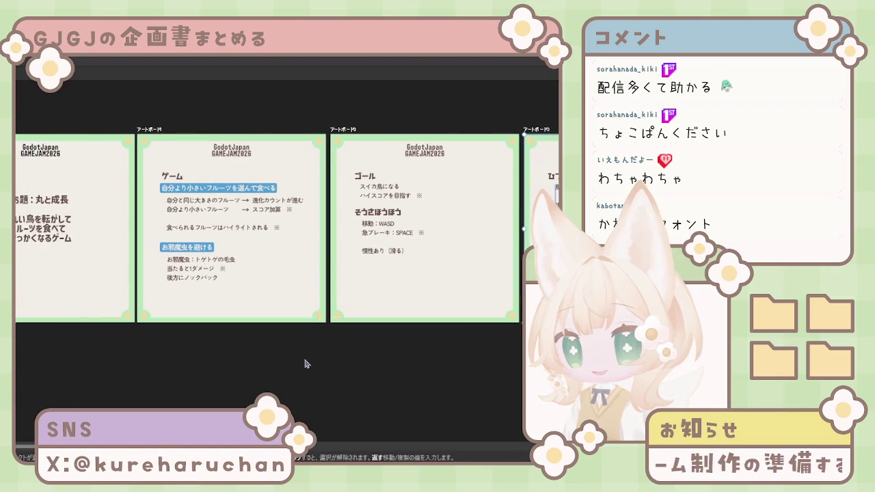
scroll(401, 328, right, 2)
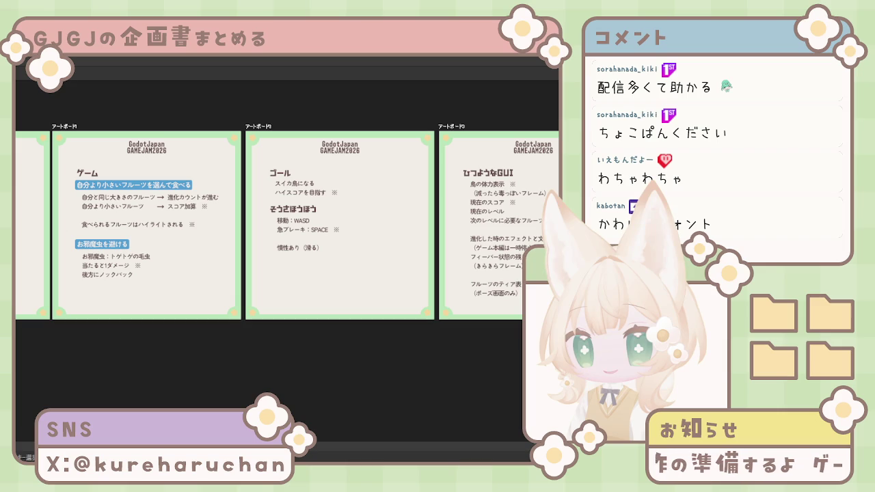
Move through the ゴール and お題 artboards to the ゲーム page and drag a dark star beside the enemy notes
click(258, 126)
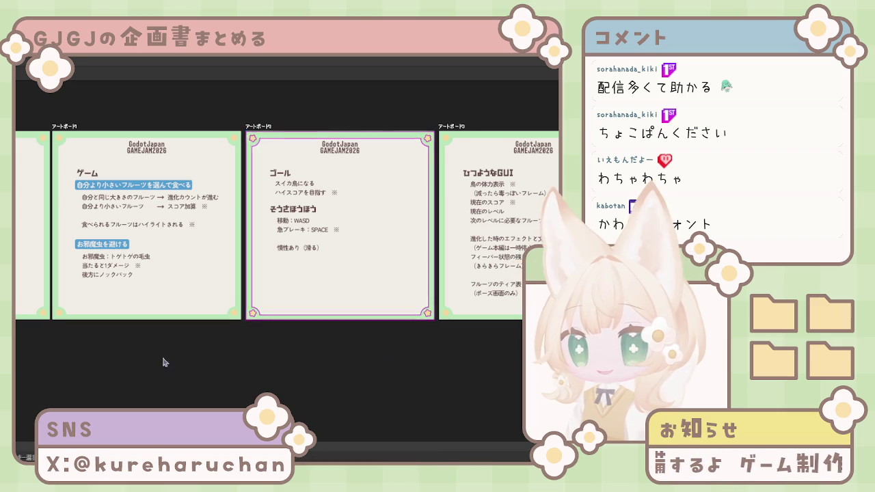
key(shift+Page_Up)
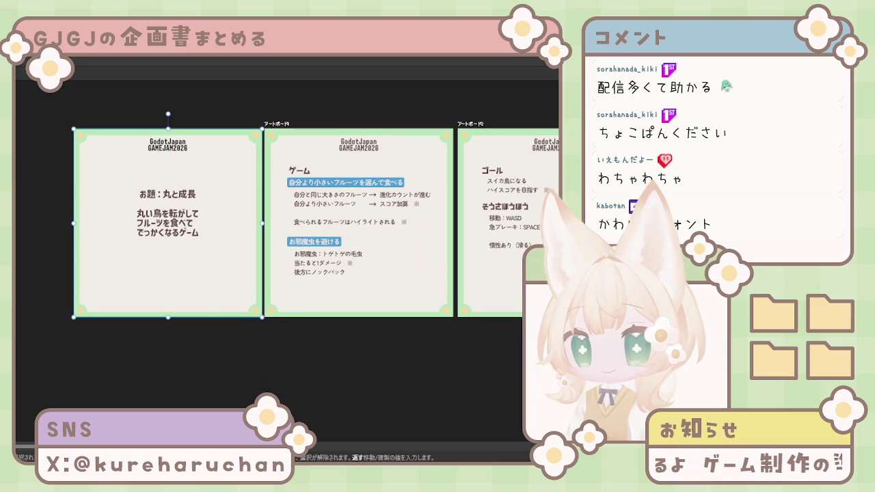
click(373, 352)
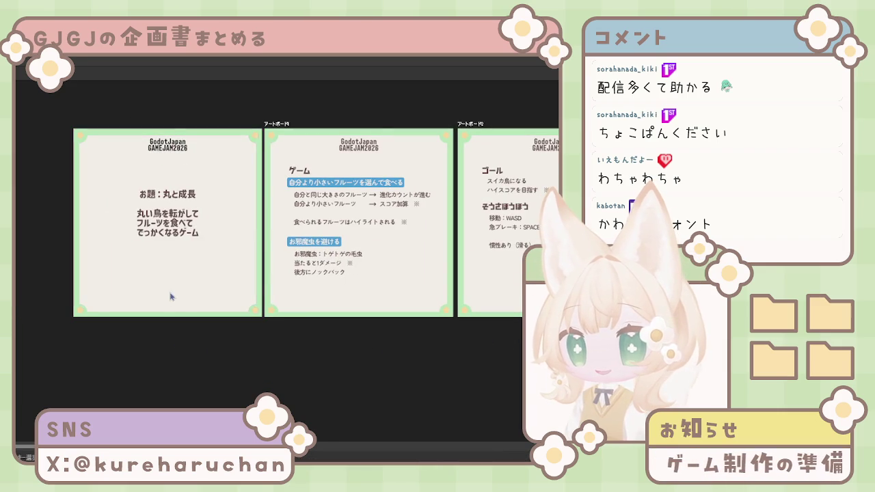
scroll(173, 304, up, 2)
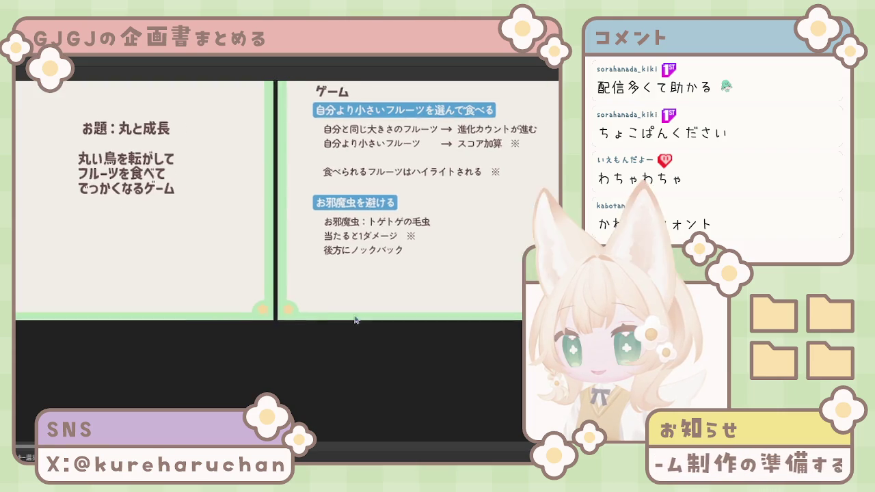
scroll(310, 379, right, 3)
scroll(311, 379, right, 2)
scroll(294, 369, down, 1)
scroll(296, 366, up, 2)
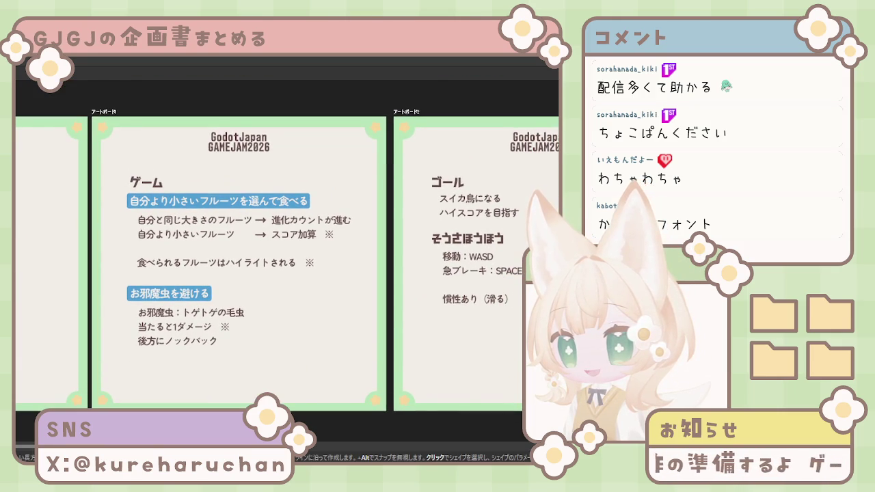
drag(287, 307, 354, 374)
mouse_move(318, 338)
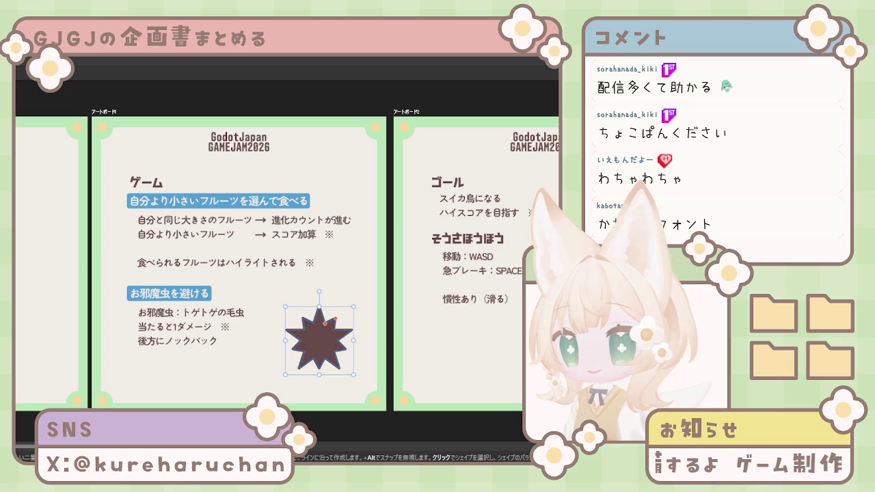
Finish the dark star, inspect its anchor points with Direct Selection, then deselect it
key(v)
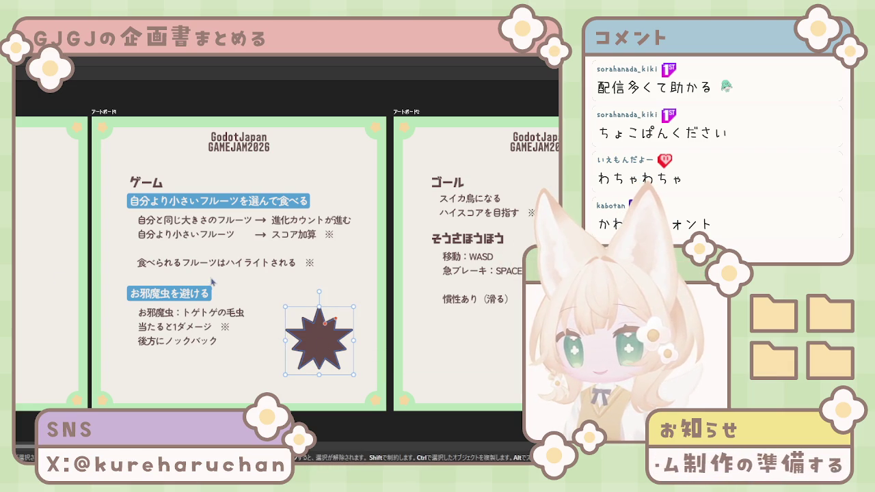
key(a)
click(340, 395)
click(325, 352)
key(Escape)
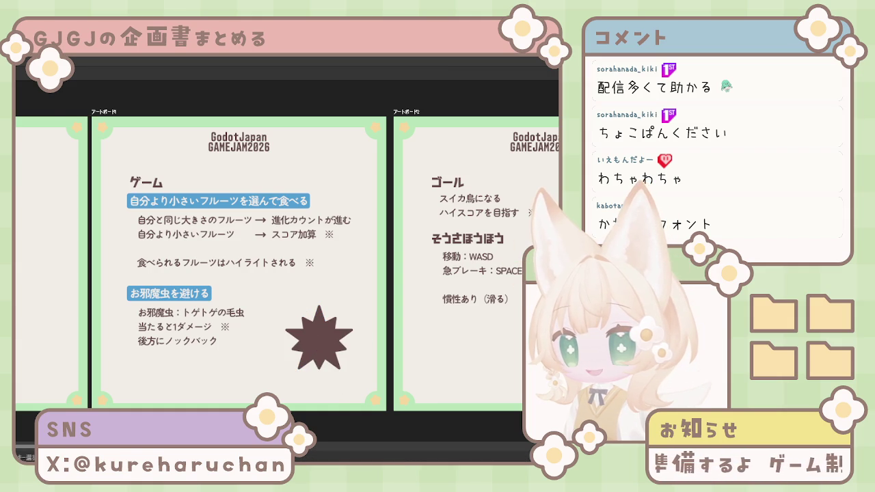
click(324, 342)
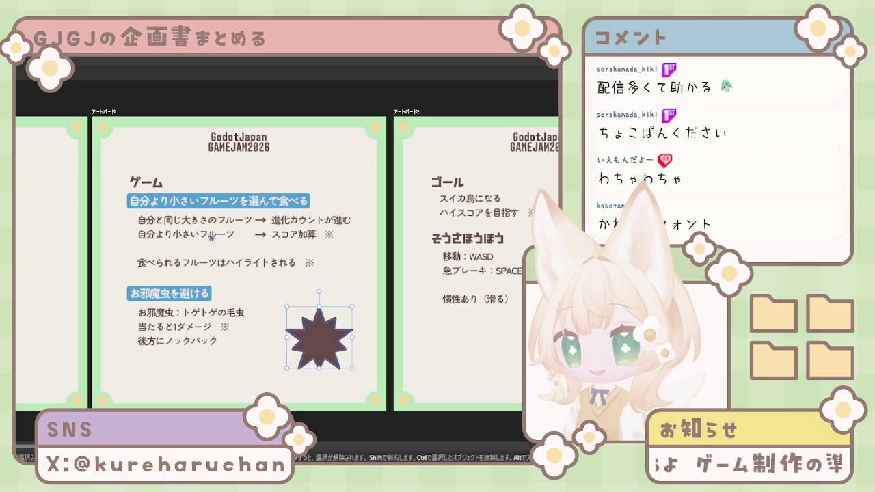
key(n)
key(s)
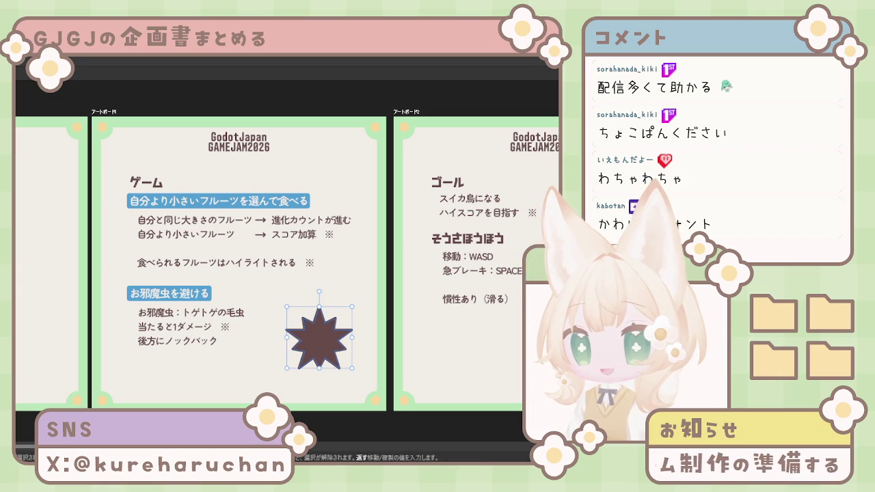
click(327, 387)
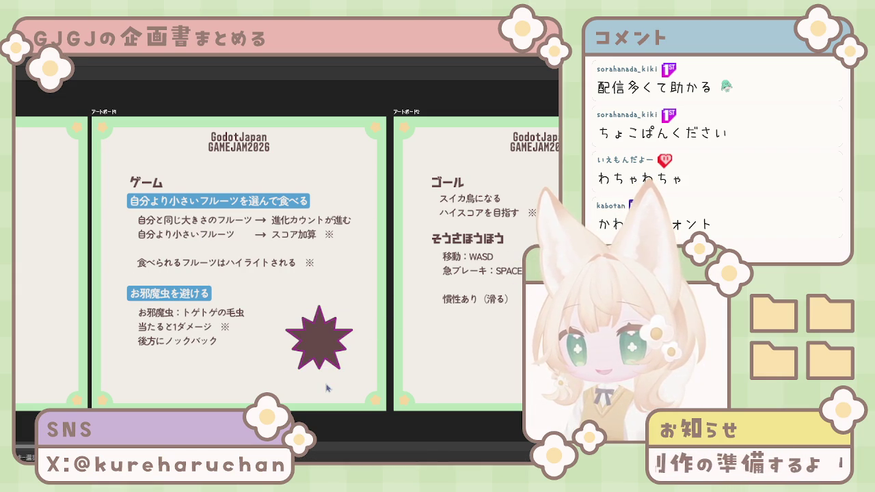
Keep the star's dark fill, recenter it, and slightly round its point corners
ctrl+scroll(328, 353, up, 3)
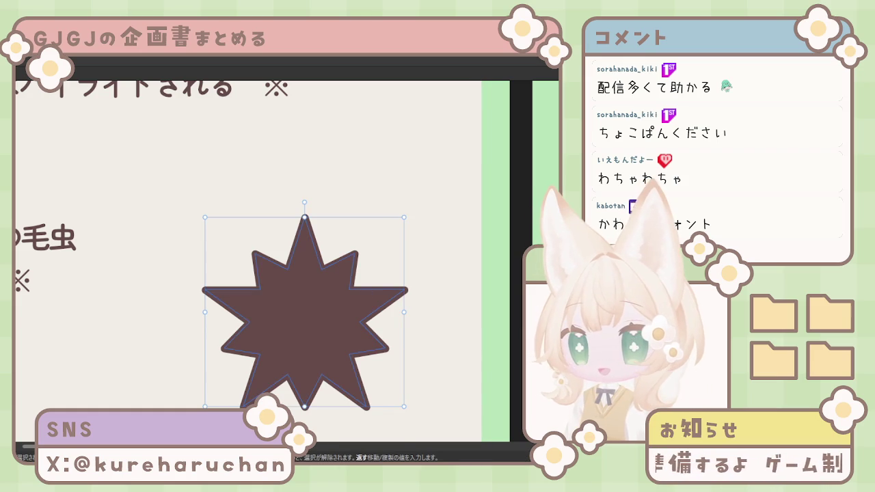
key(slash)
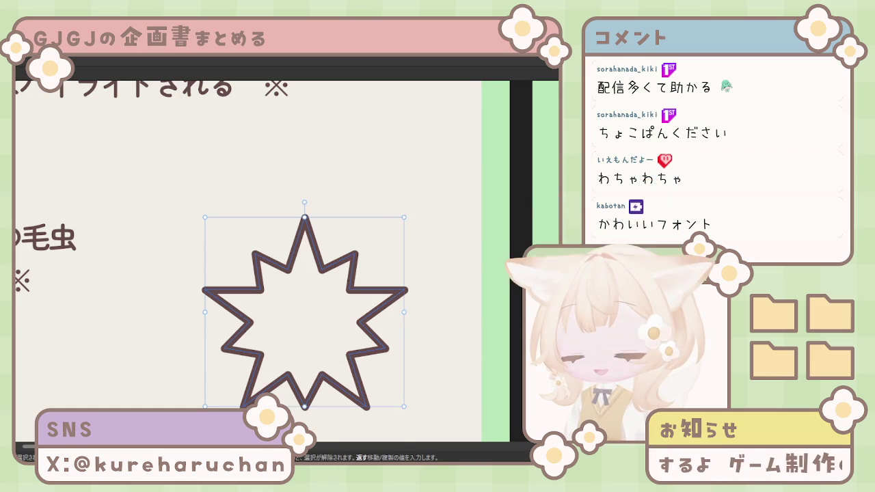
key(ctrl+z)
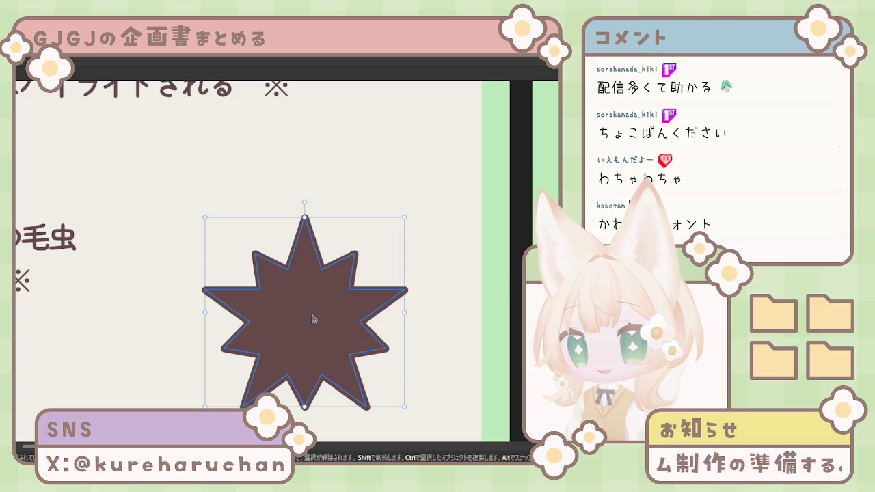
drag(314, 318, 372, 294)
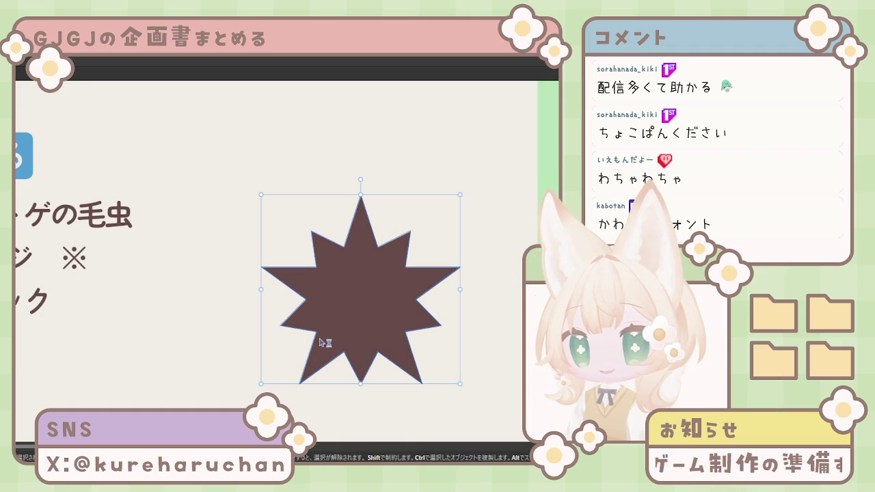
key(n)
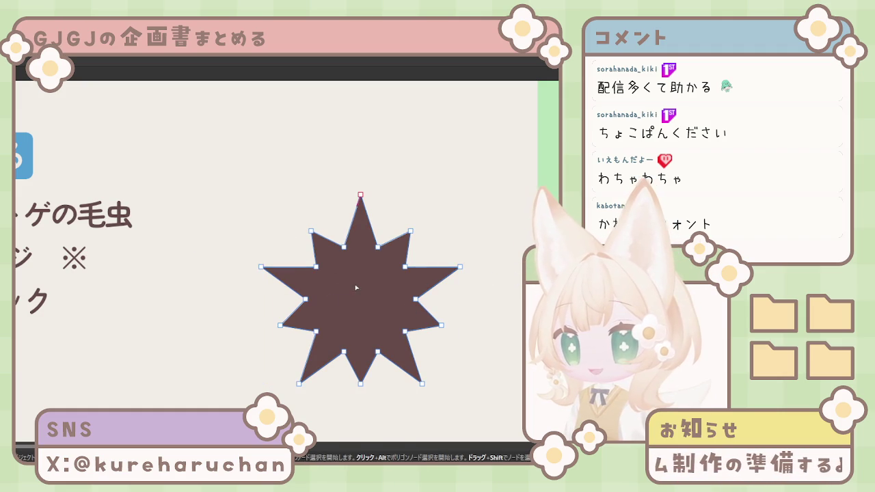
drag(217, 149, 504, 442)
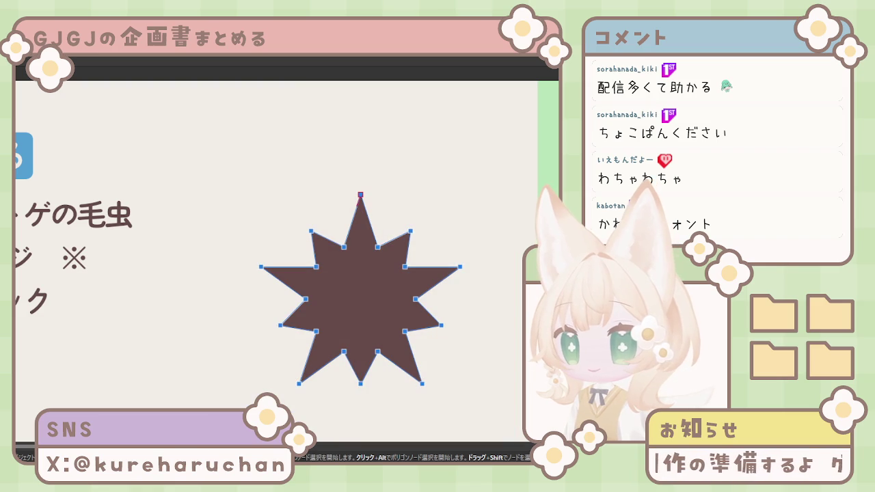
key(shift+s)
drag(362, 208, 364, 209)
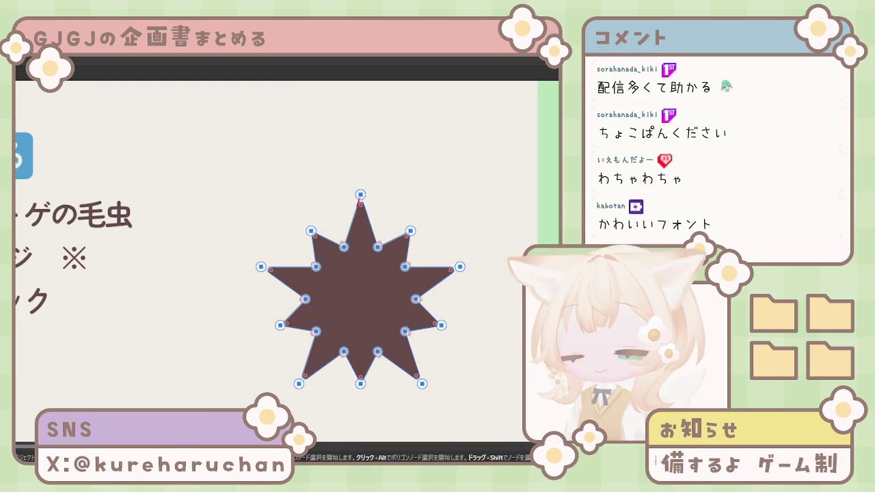
key(s)
Delete the star's bottom nodes to flatten it and draw a small circle beneath
click(211, 198)
click(366, 287)
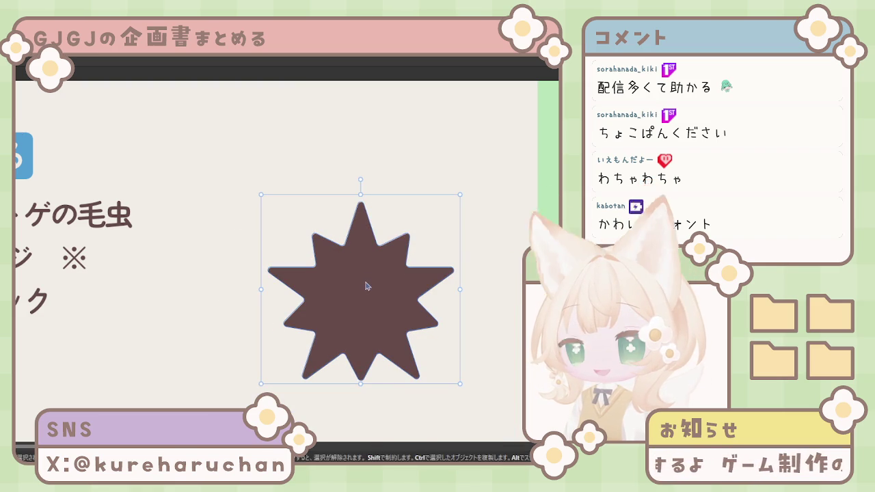
key(n)
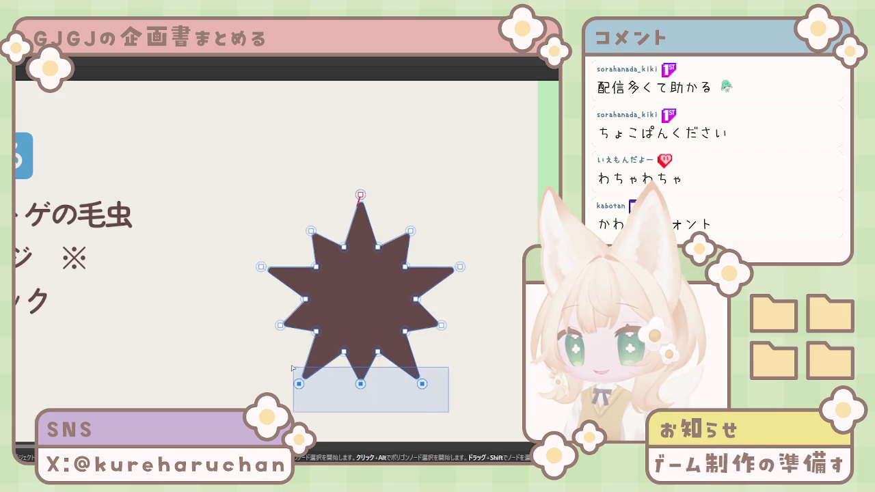
drag(449, 415, 284, 350)
key(Delete)
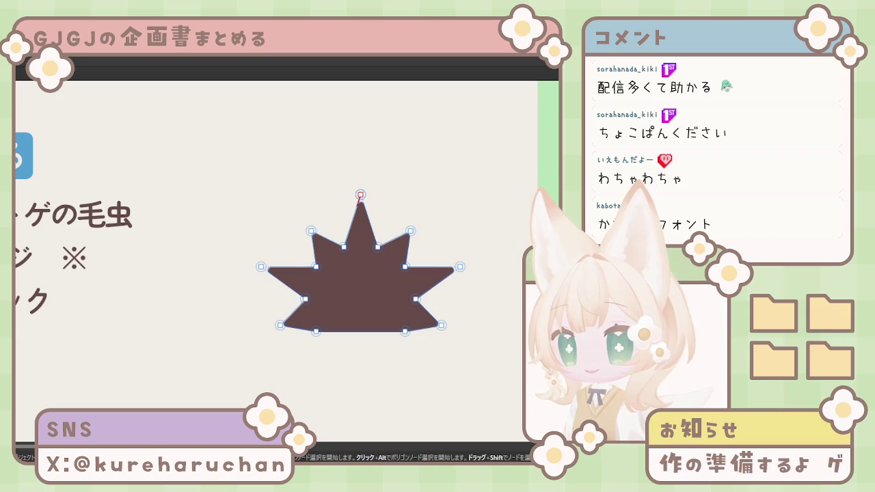
key(s)
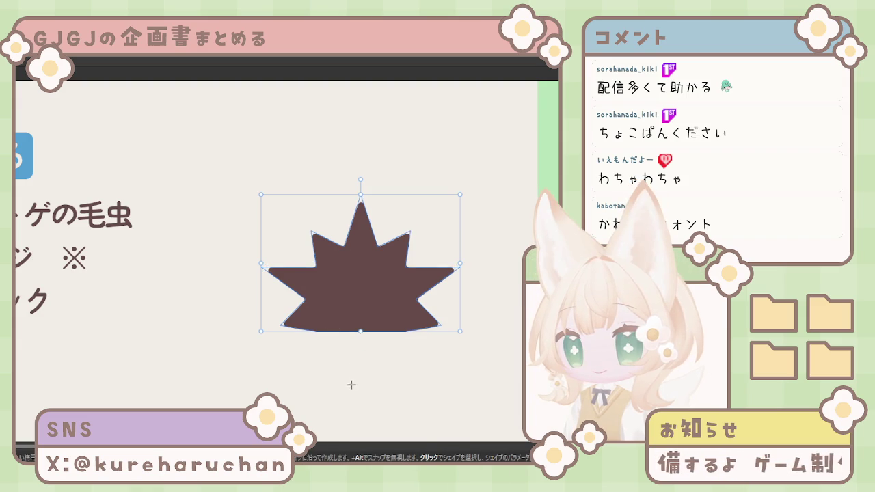
drag(351, 385, 317, 365)
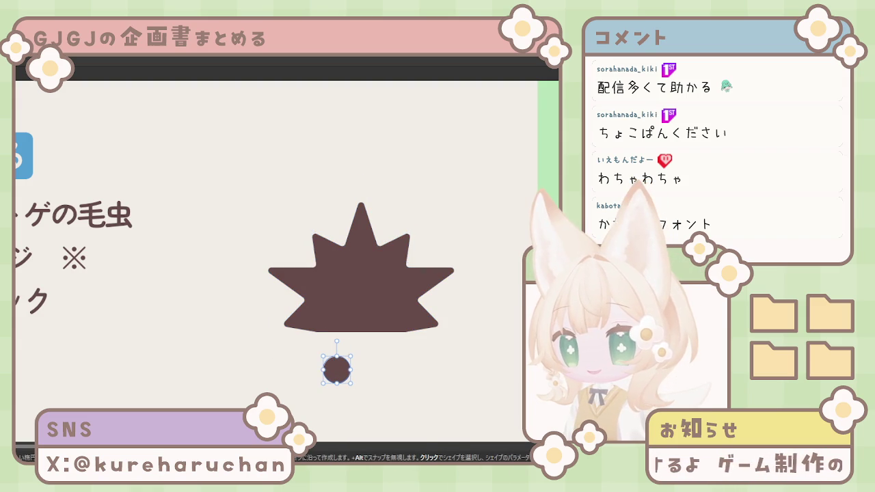
Stretch the circle into a flat oval, move it onto the star's bottom, and fill it beige
key(s)
mouse_move(355, 366)
mouse_down()
mouse_move(387, 379)
mouse_move(405, 369)
mouse_move(352, 375)
mouse_up()
key(Escape)
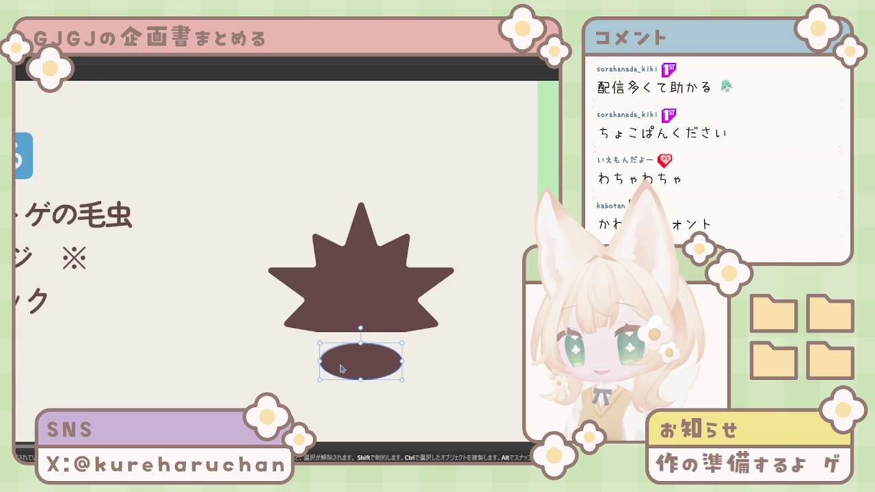
drag(340, 369, 362, 338)
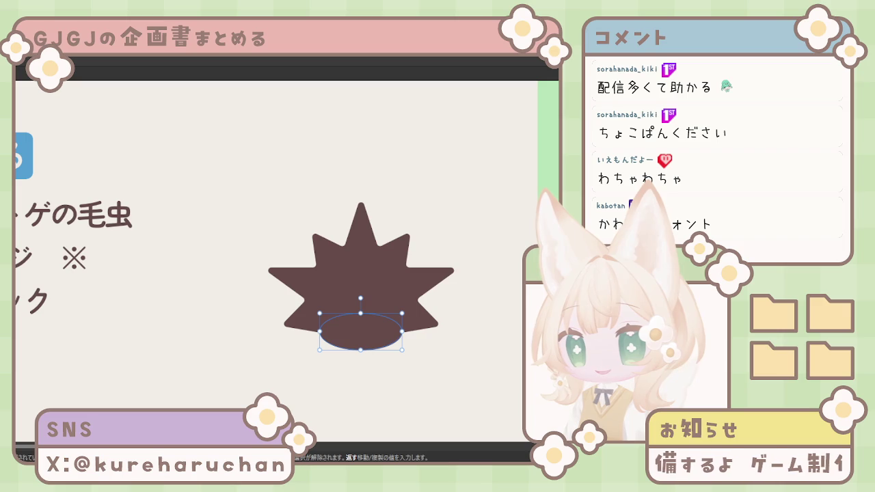
key(ctrl+shift+a)
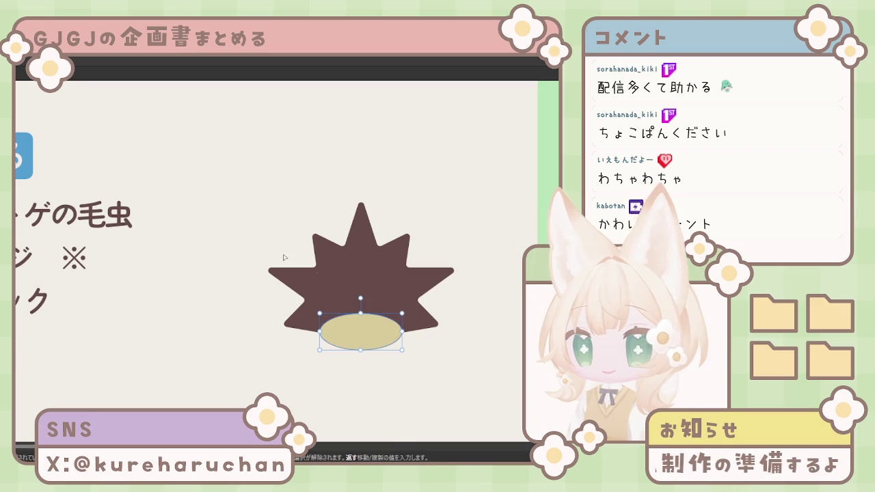
Recolour the star purple and the oval a pale lavender-grey
double_click(359, 268)
key(ctrl+a)
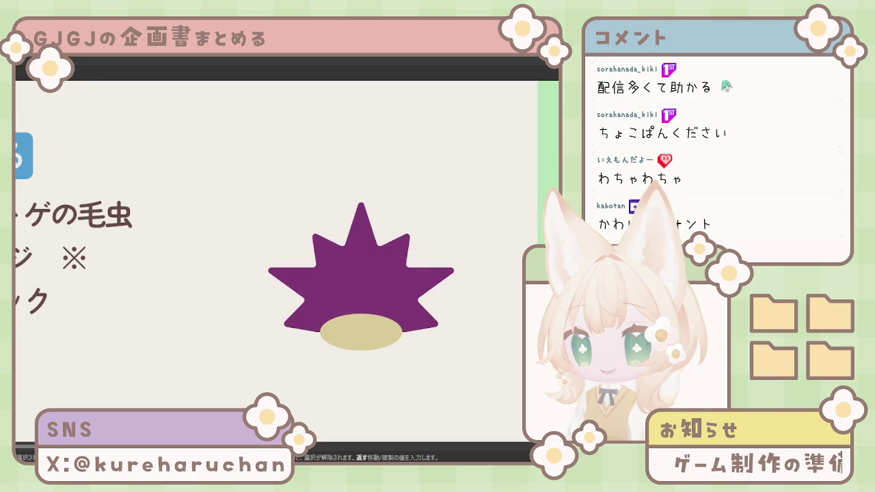
click(442, 275)
click(393, 335)
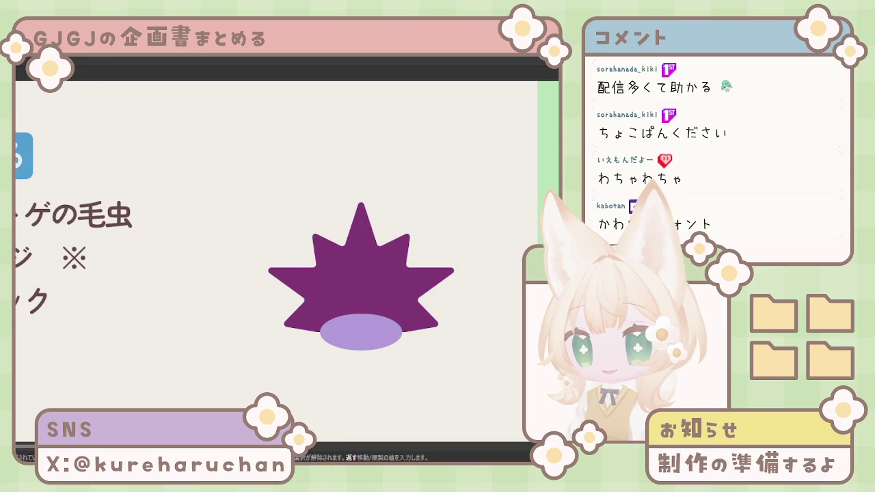
key(Escape)
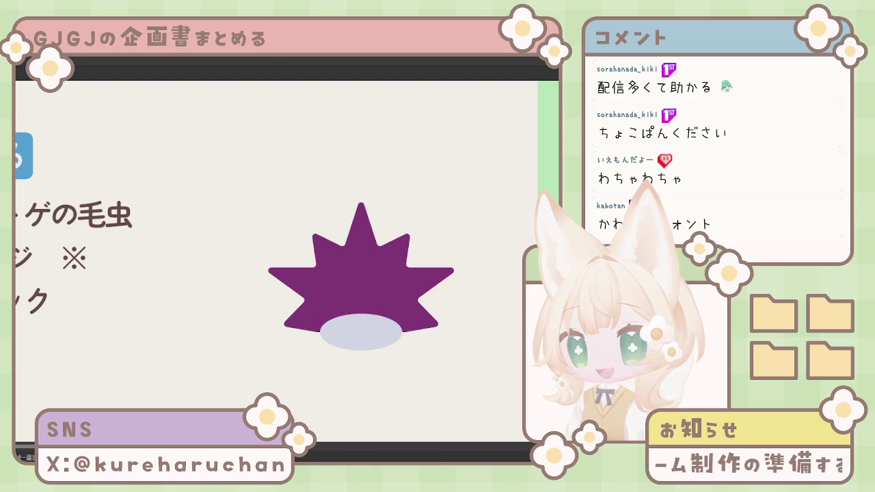
click(367, 339)
key(Escape)
click(360, 332)
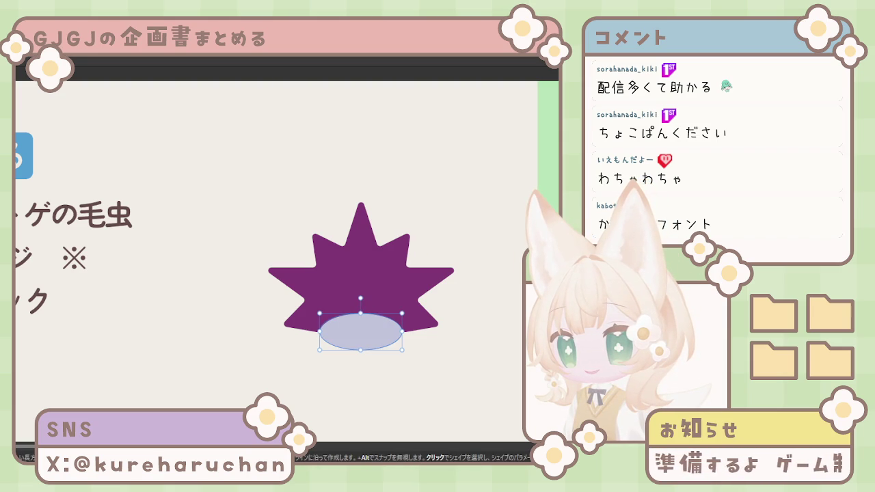
Cut the oval out of the star's base, redraw the oval face, and start a small eye circle
drag(362, 373, 340, 354)
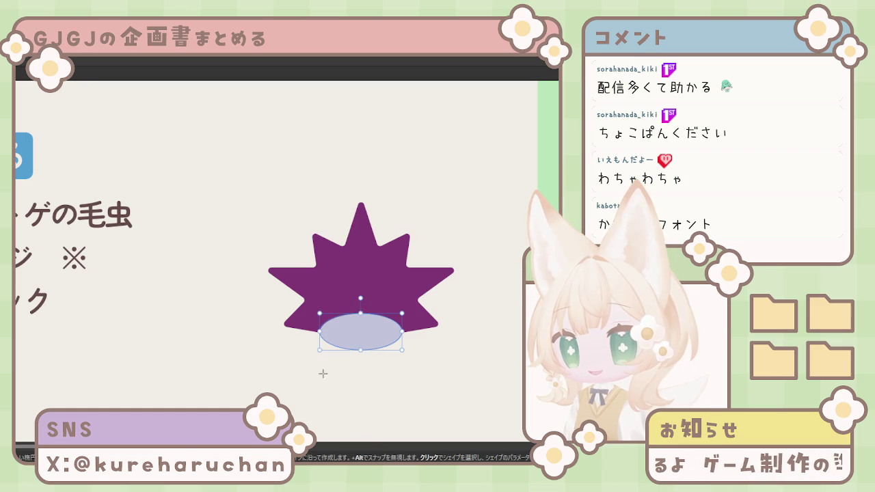
key(Escape)
drag(401, 314, 322, 367)
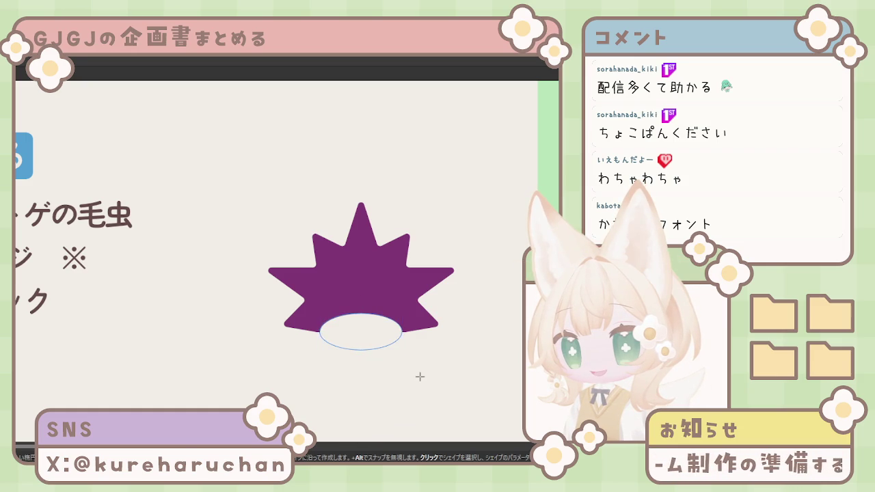
drag(286, 367, 311, 385)
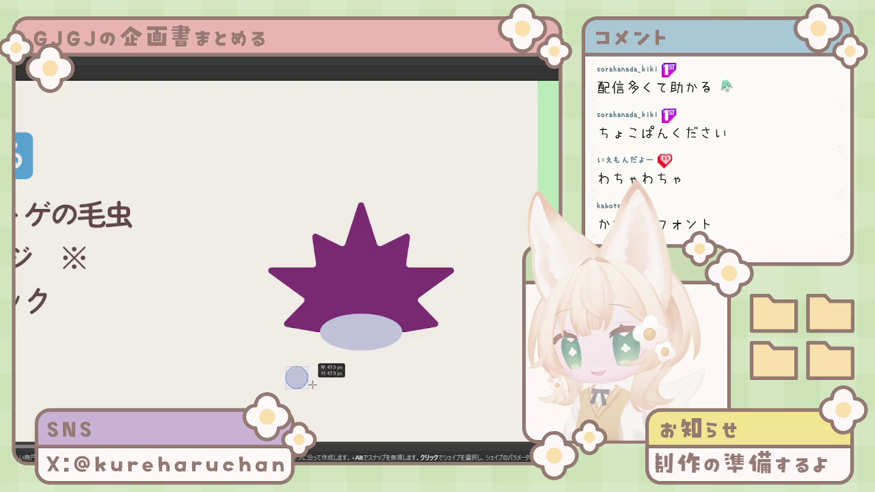
Move the black eyes into the lavender oval, then shrink both and bring them closer
key(v)
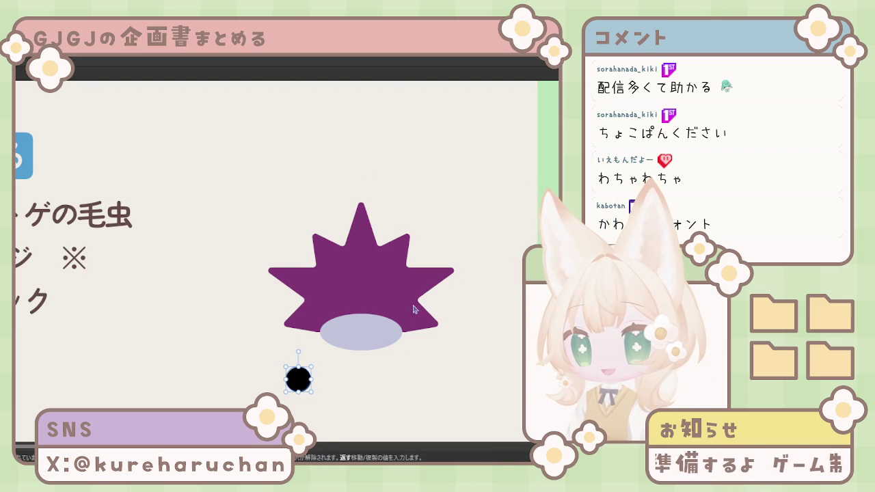
mouse_move(298, 378)
mouse_down()
mouse_move(344, 334)
mouse_move(381, 337)
mouse_up()
scroll(385, 354, down, 1)
scroll(390, 312, down, 2)
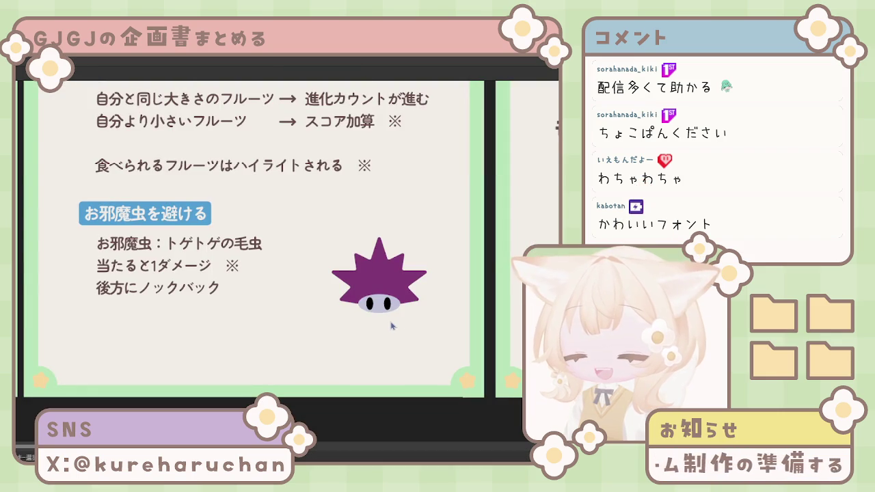
scroll(391, 321, up, 3)
scroll(270, 291, up, 2)
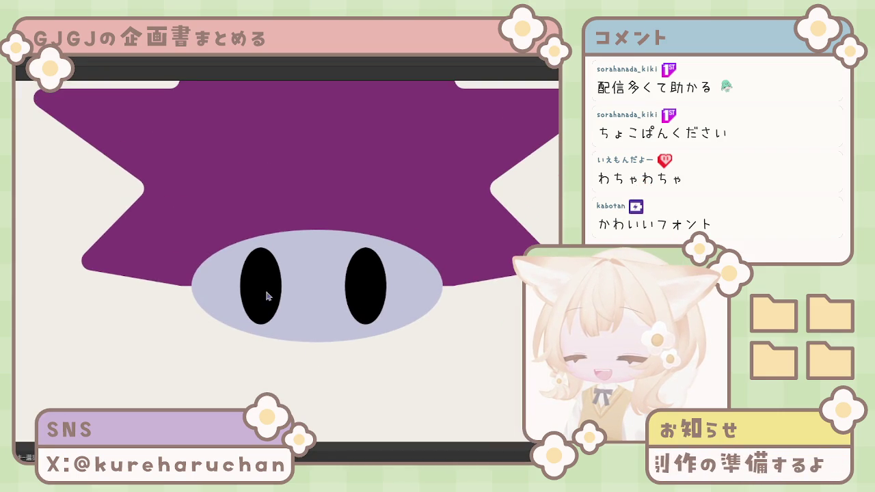
click(275, 297)
click(367, 288)
shift+click(267, 283)
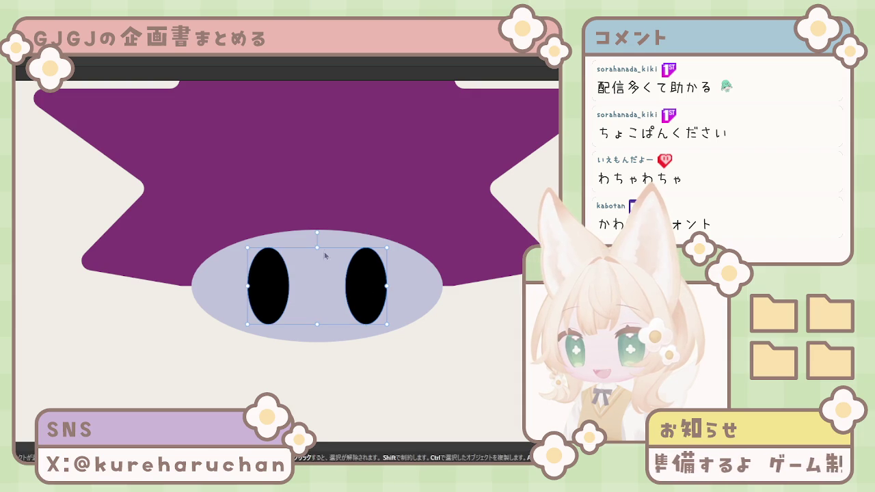
drag(318, 248, 319, 269)
click(280, 303)
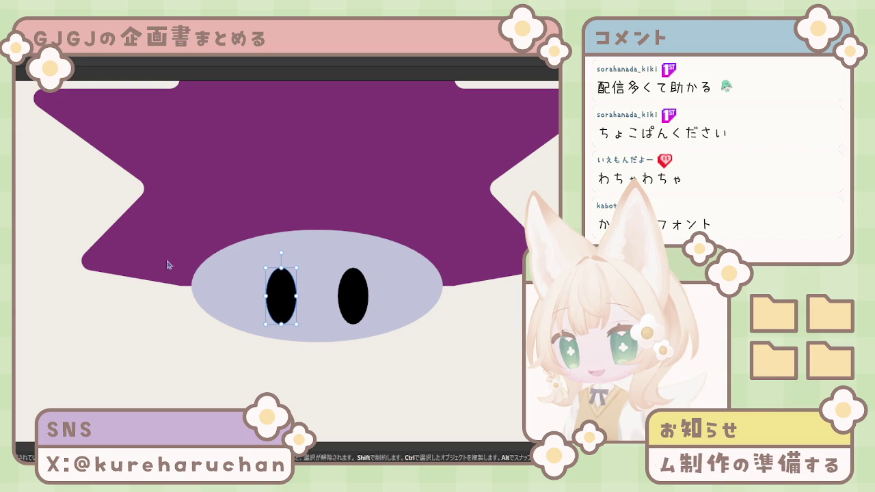
Slant the left eye's top by subtracting a black rectangle over it with Minus Front
key(n)
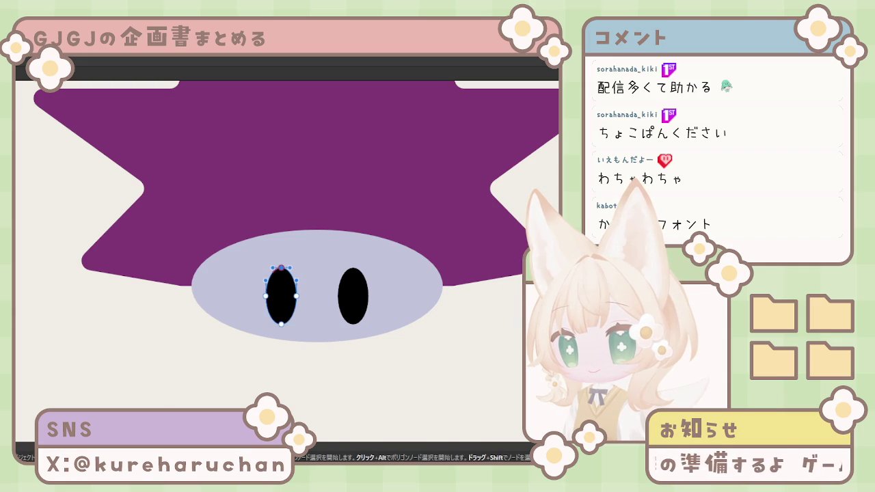
click(281, 269)
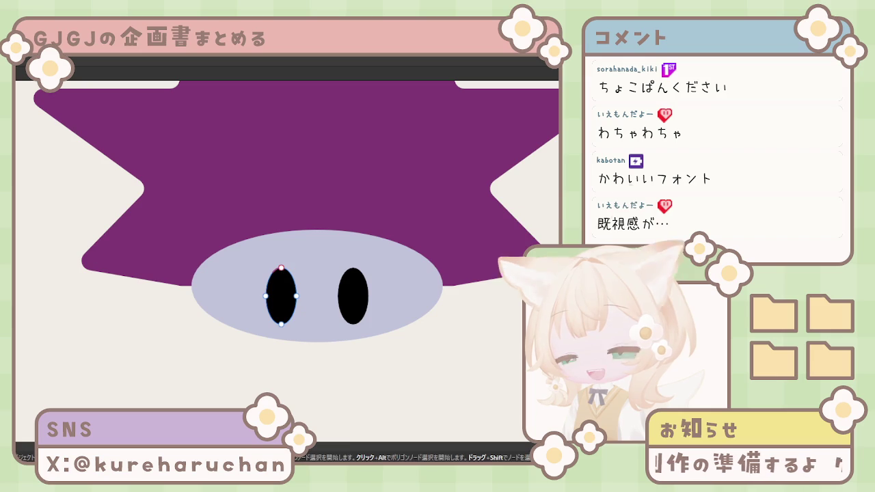
key(e)
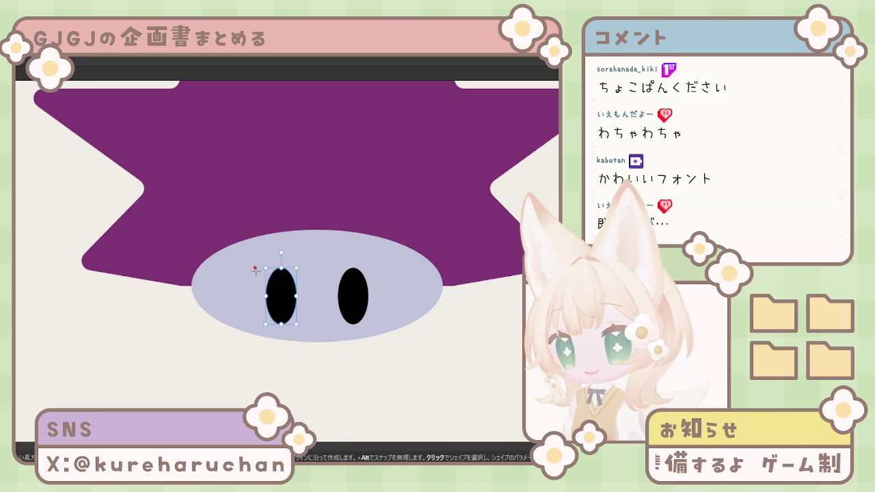
drag(261, 246, 310, 286)
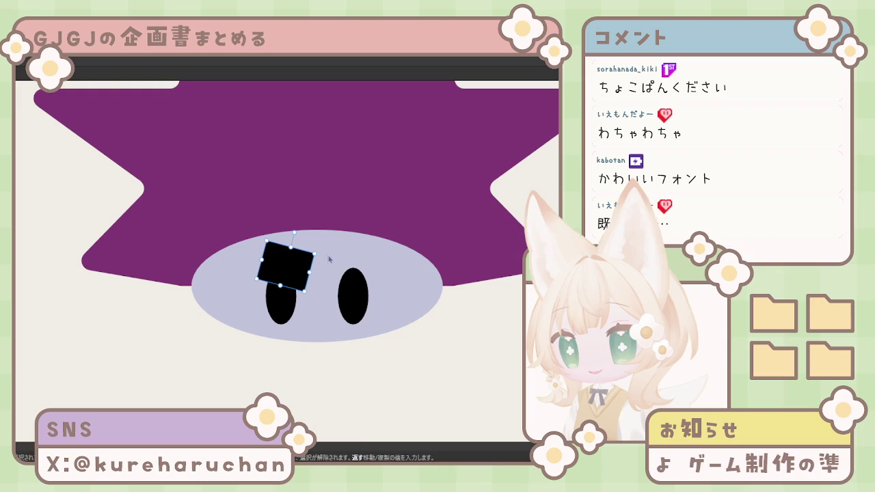
drag(305, 273, 296, 266)
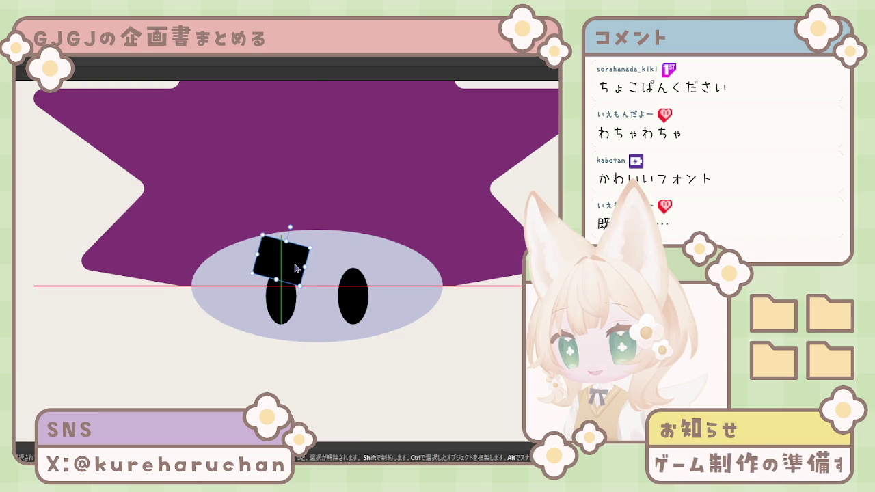
shift+click(281, 304)
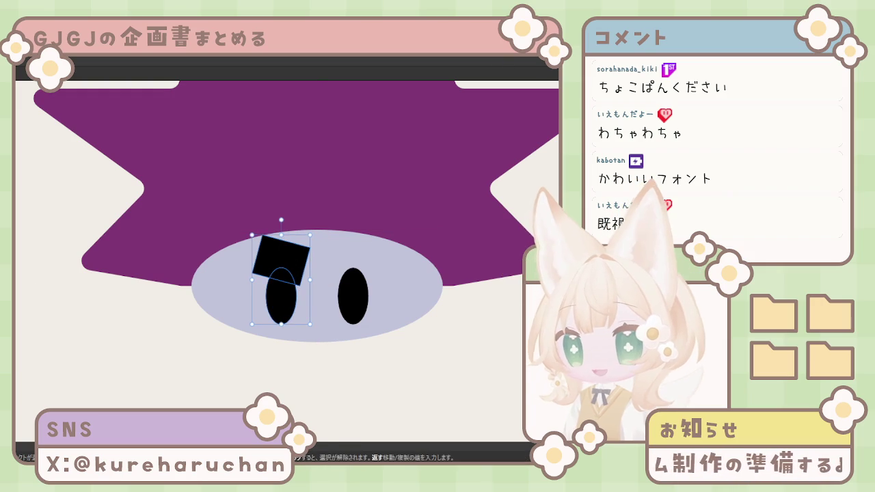
click(288, 257)
click(337, 377)
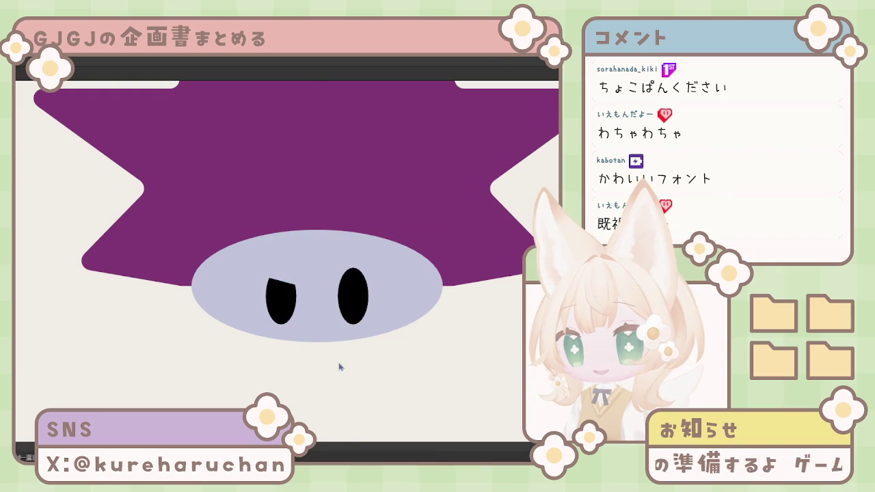
Level the right eye with the left and select both eyes
drag(359, 304, 291, 307)
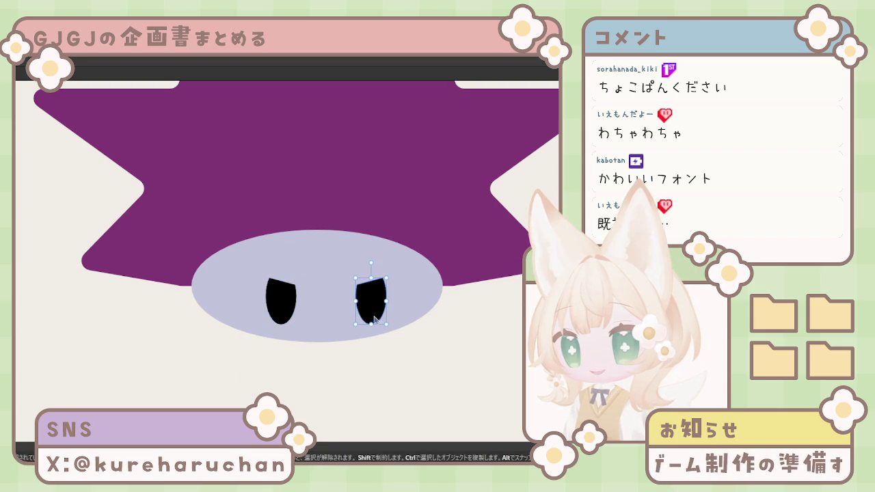
drag(373, 310, 357, 309)
key(ctrl+a)
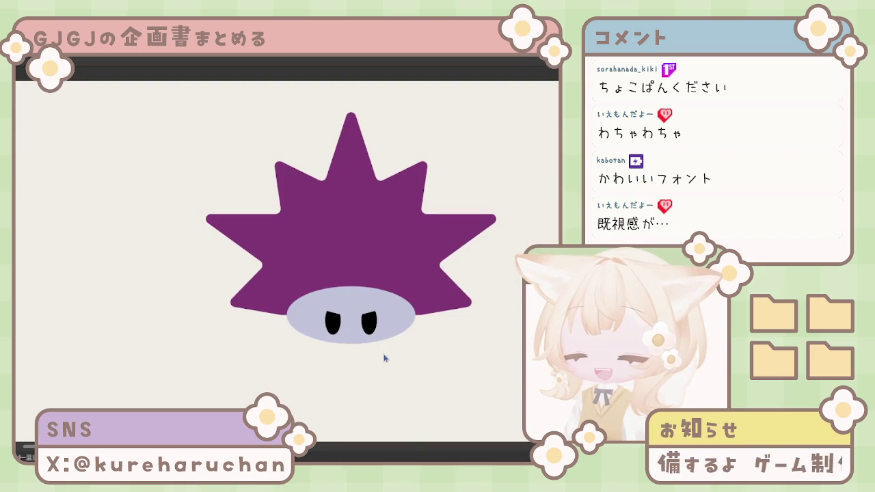
Try narrowing the grey face ellipse, undo it, and move both eyes up slightly
click(386, 334)
drag(415, 315, 389, 316)
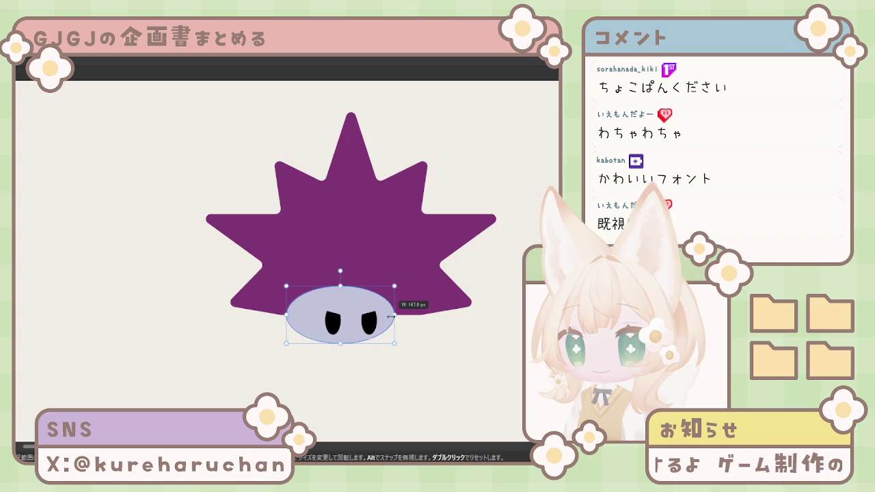
drag(287, 314, 310, 315)
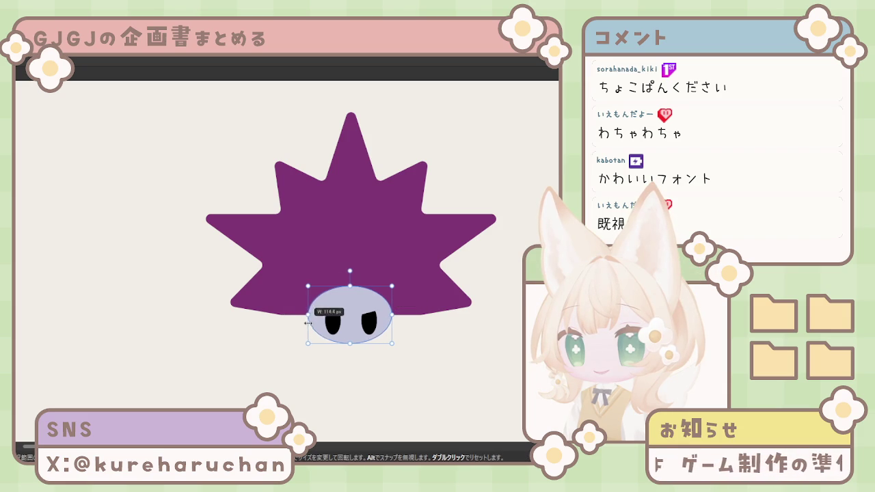
mouse_move(357, 303)
mouse_down()
mouse_move(351, 319)
mouse_move(367, 346)
mouse_up()
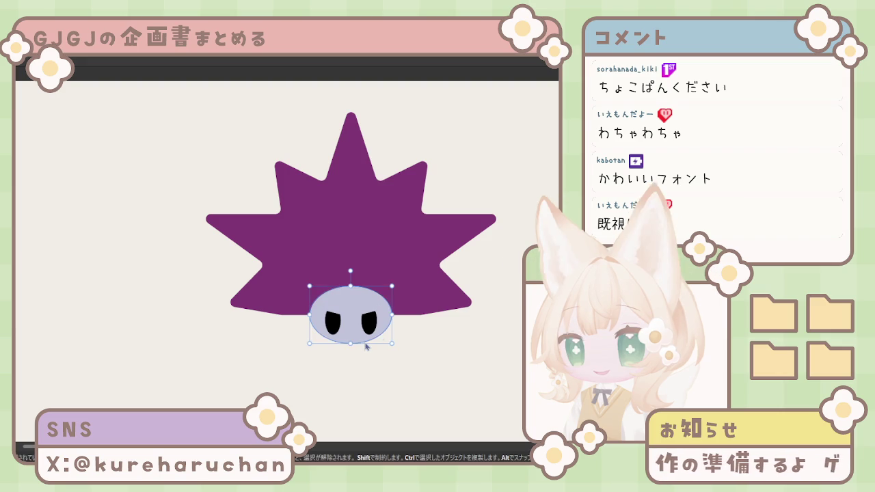
key(ctrl+z)
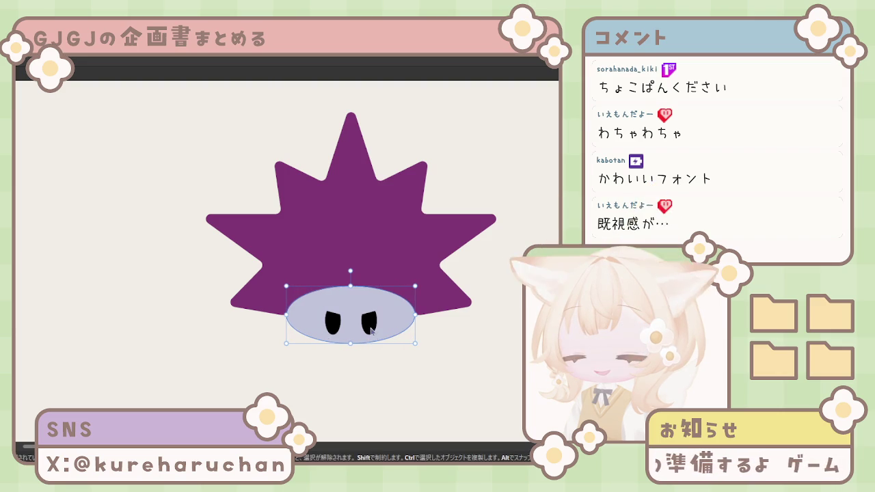
click(342, 328)
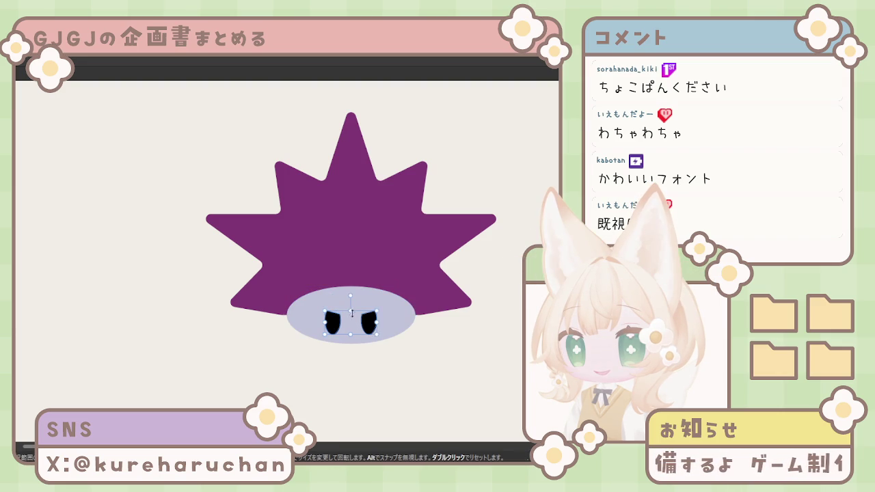
shift+click(373, 326)
drag(373, 327, 372, 323)
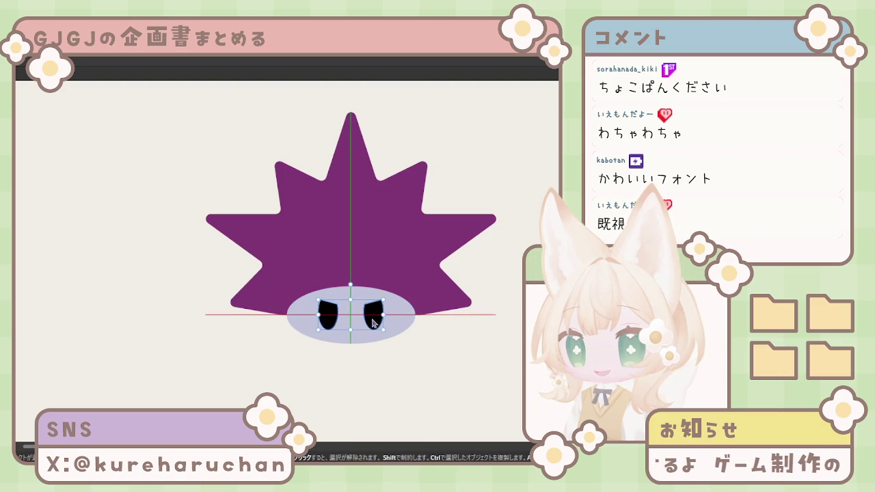
click(358, 357)
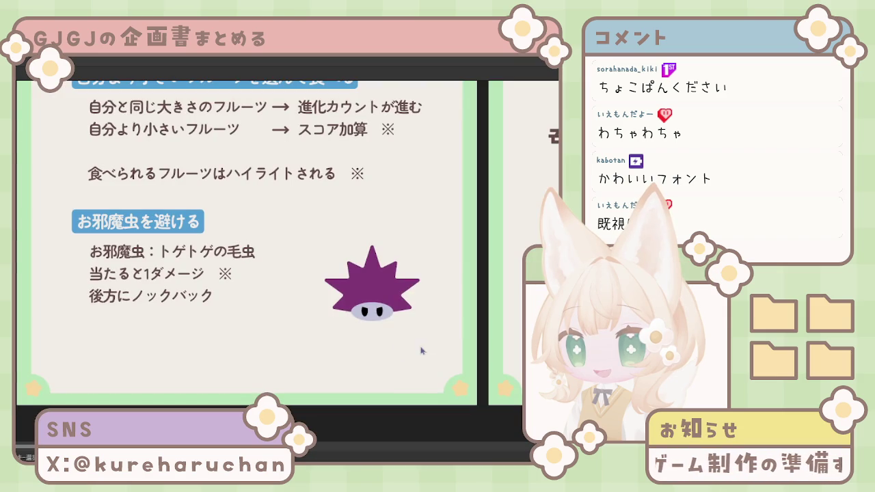
Shrink the spiky enemy, place it at the slide's lower right, and draw a black circle beside it
click(366, 296)
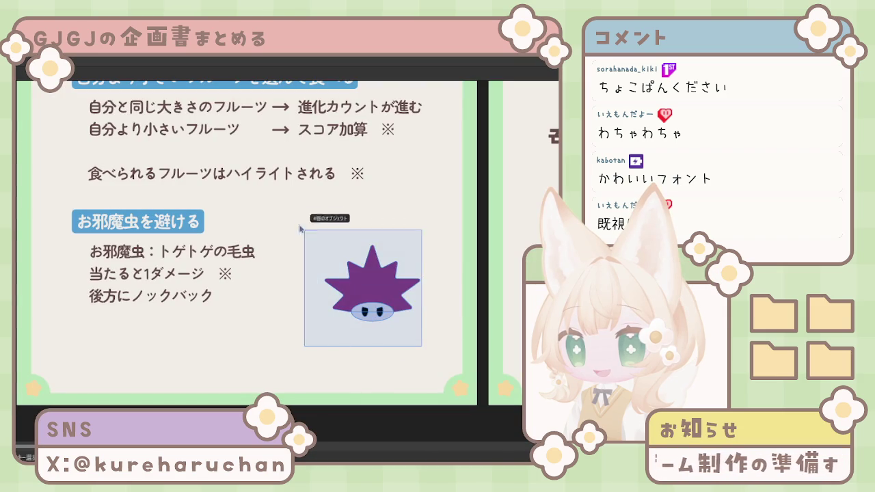
drag(373, 245, 376, 270)
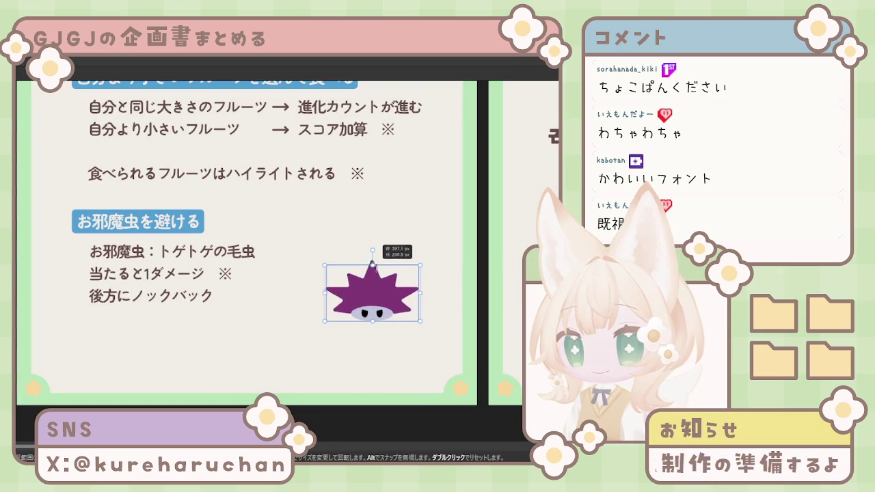
drag(373, 301, 409, 354)
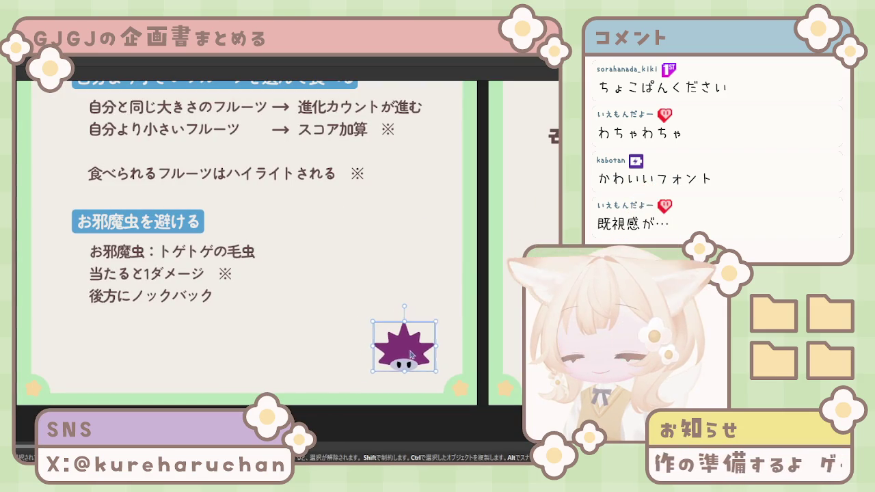
click(349, 365)
scroll(322, 339, left, 2)
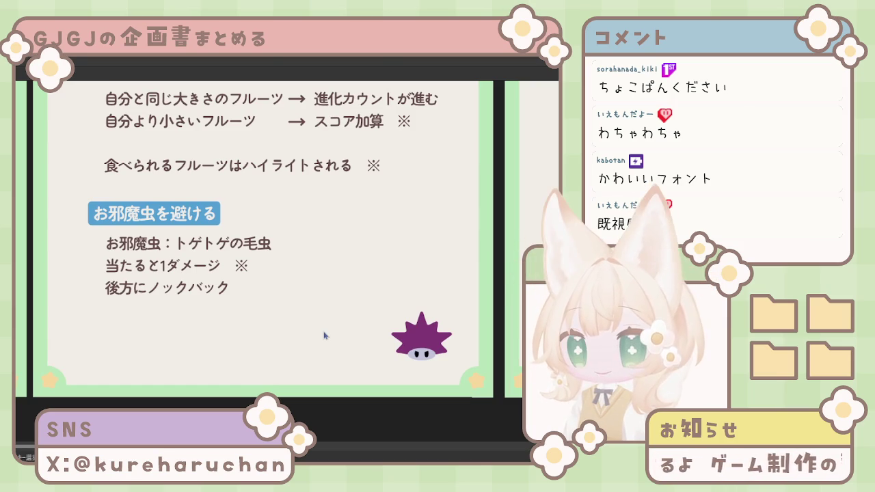
drag(426, 344, 381, 365)
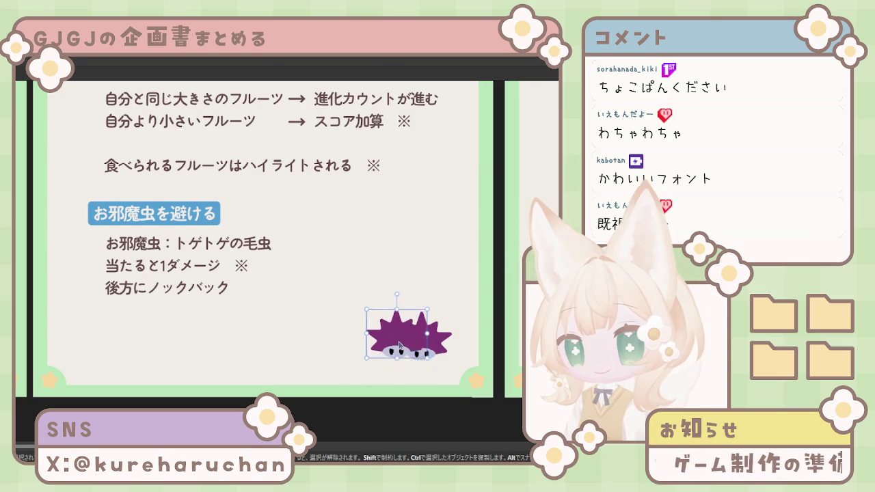
key(ctrl+z)
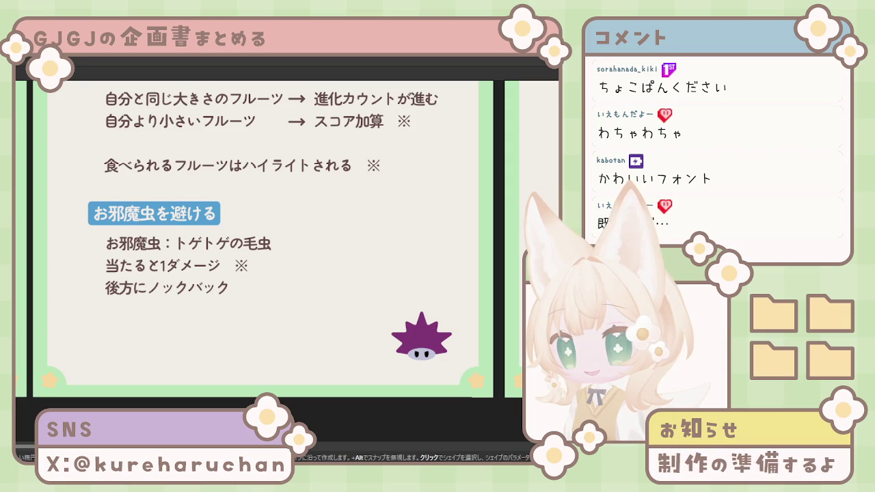
drag(289, 281, 365, 355)
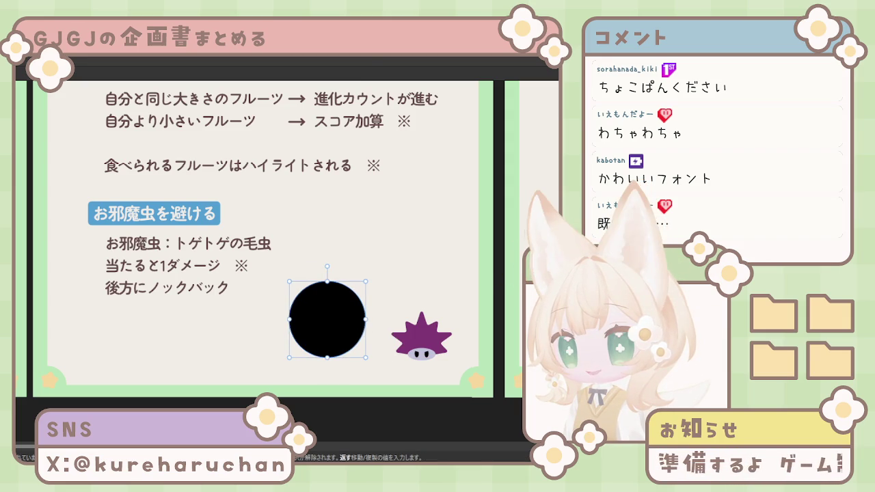
Make the black circle an outlined ring, resize it, and draw a small black oval eye inside
key(shift+x)
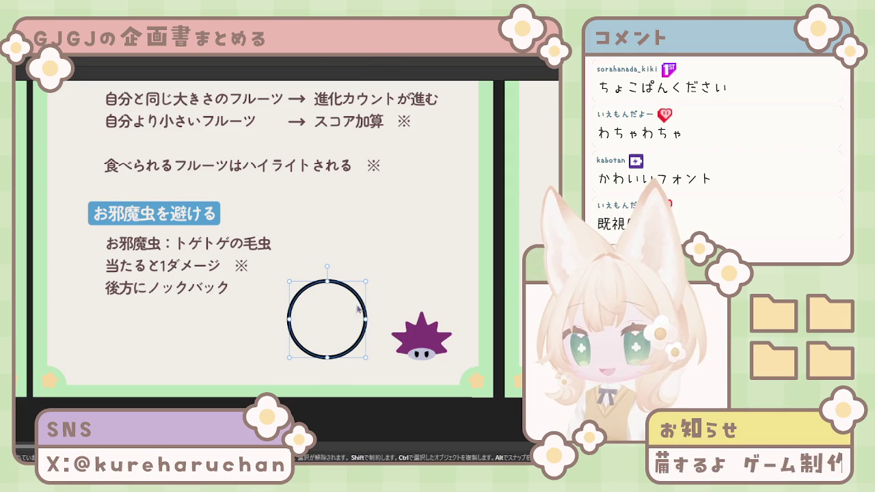
drag(328, 283, 328, 307)
drag(334, 338, 342, 338)
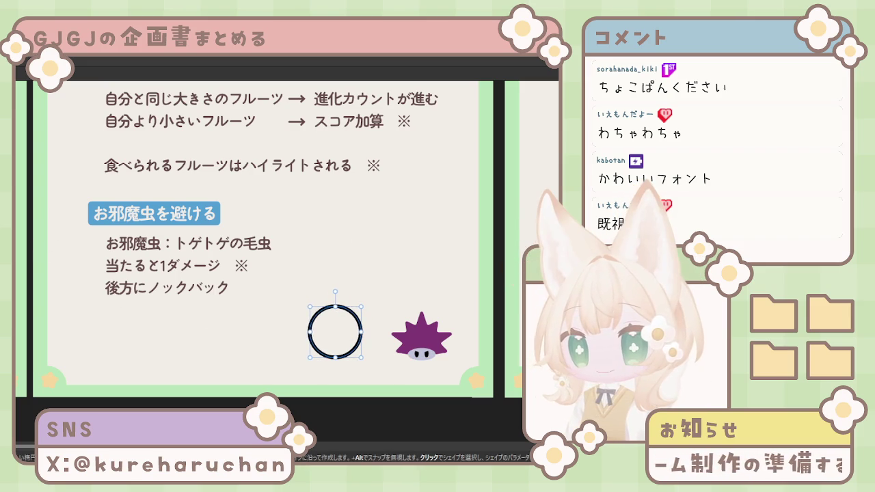
key(shift+x)
key(shift+x)
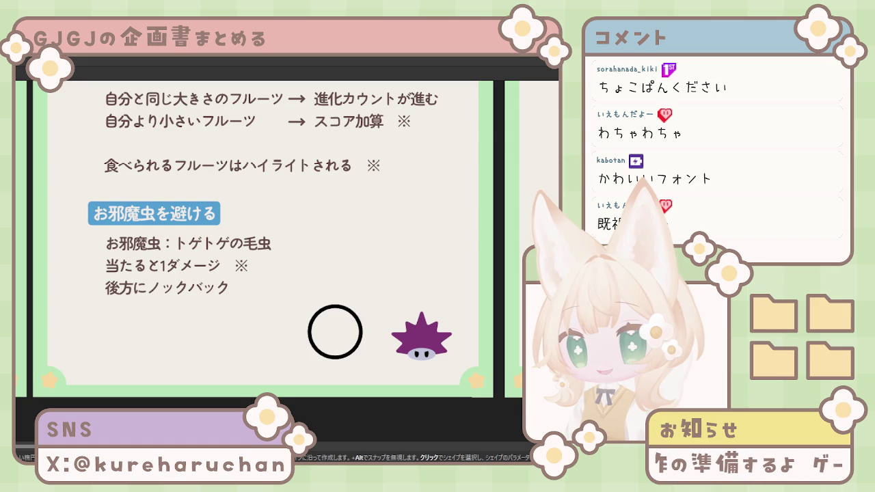
drag(323, 245, 328, 265)
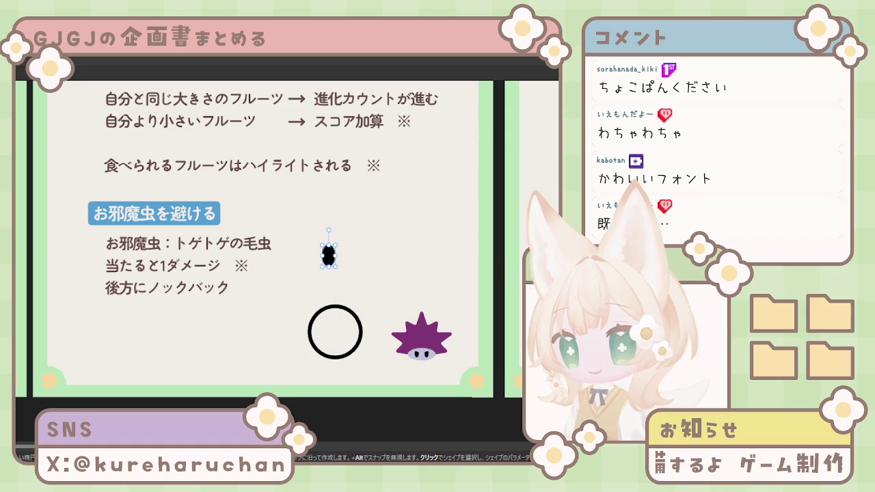
key(1)
drag(399, 159, 397, 352)
scroll(397, 351, down, 2)
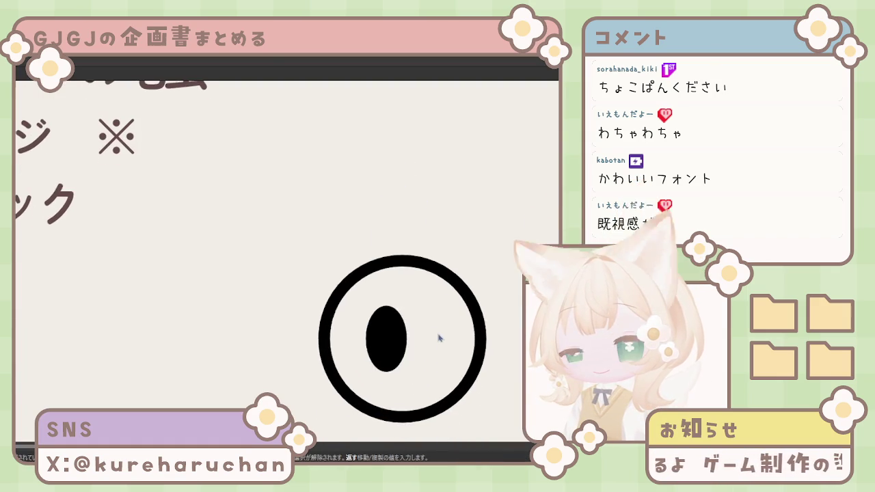
Duplicate the black oval eye and shift the pair side by side toward the ring's right
mouse_move(387, 308)
mouse_down()
mouse_move(388, 352)
mouse_move(352, 343)
mouse_move(446, 344)
mouse_up()
mouse_move(391, 342)
mouse_down()
mouse_move(451, 347)
mouse_move(394, 349)
mouse_up()
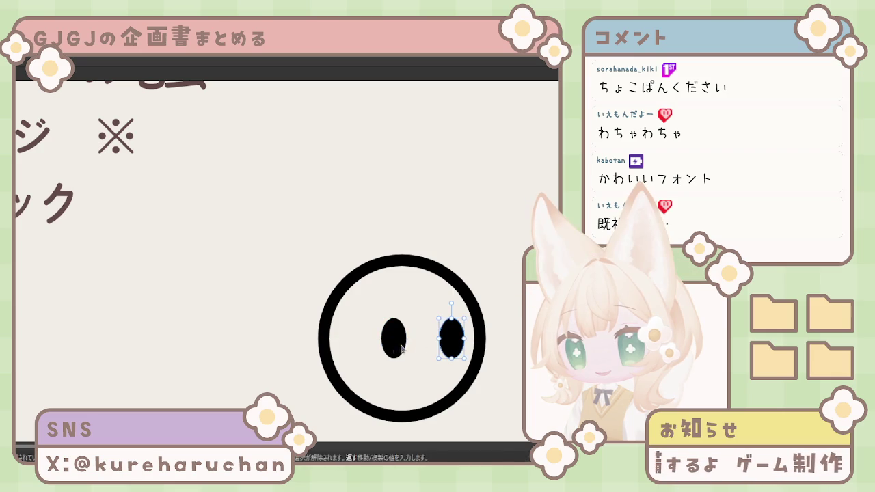
shift+click(393, 349)
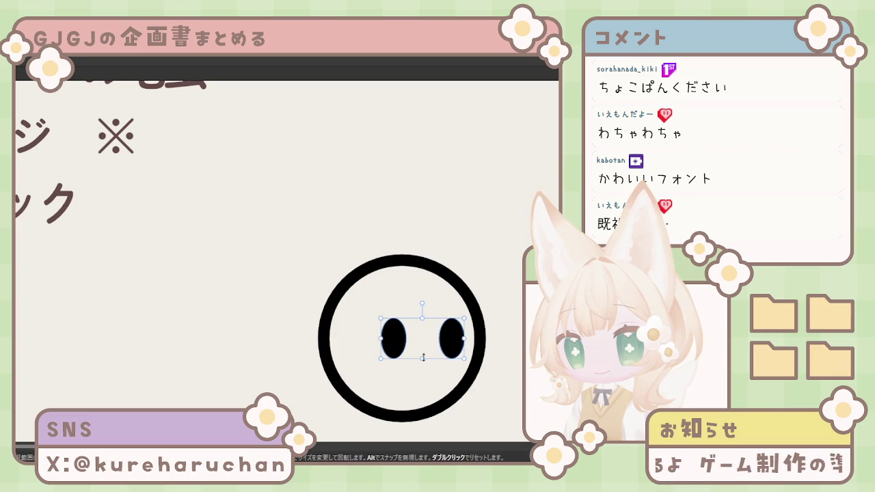
click(440, 338)
shift+click(401, 344)
drag(400, 342, 407, 341)
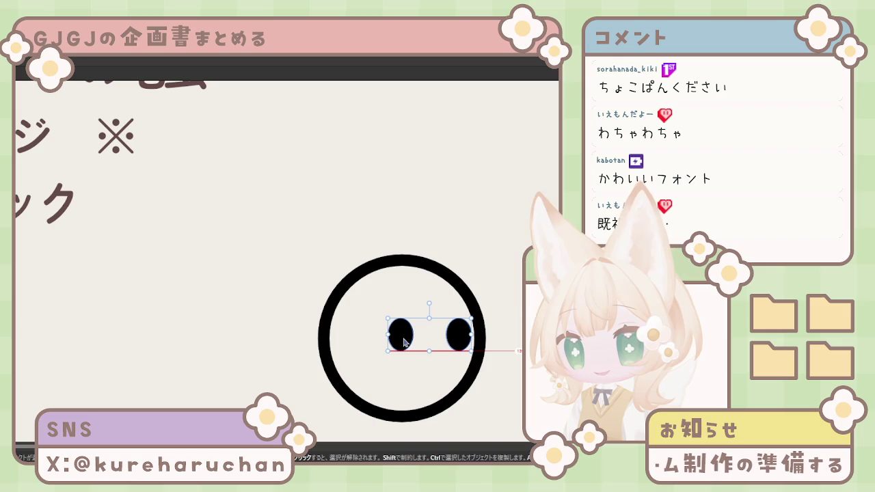
click(309, 373)
scroll(309, 373, right, 3)
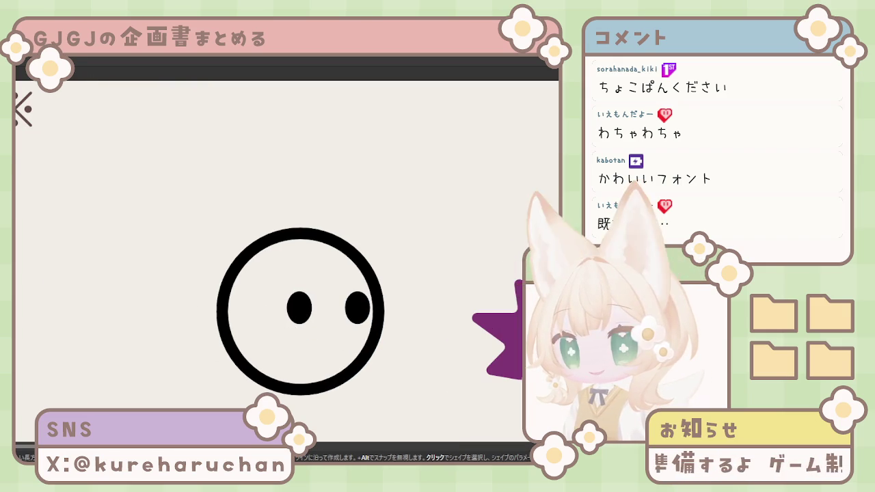
Draw a gold beak bar on the ring and move the eyes and bar up and left together
drag(319, 331, 401, 353)
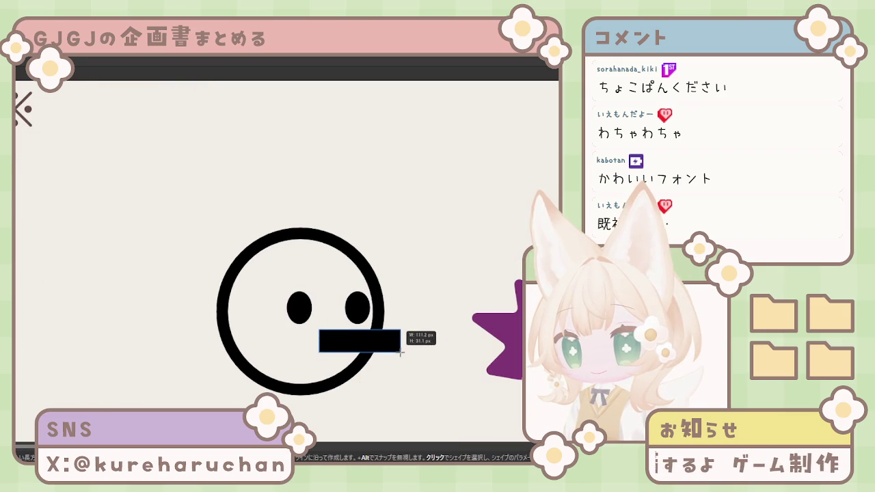
drag(341, 349, 333, 347)
click(496, 321)
click(303, 309)
shift+click(357, 307)
shift+click(358, 342)
drag(358, 344, 355, 334)
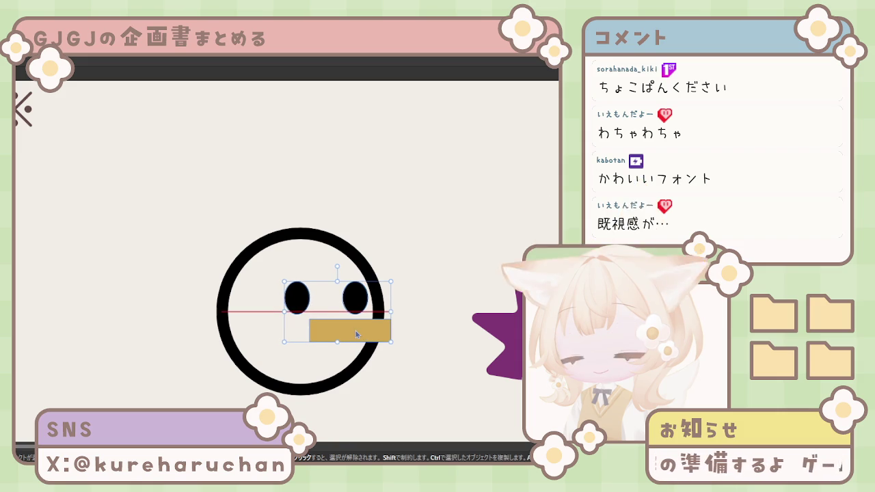
click(420, 342)
key(Tab)
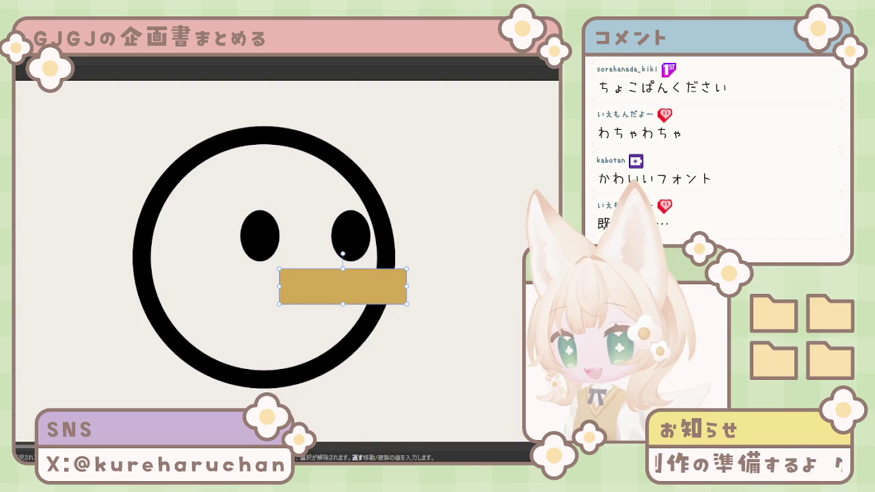
Round the beak bar's corners into a pill shape and nudge it slightly right
key(a)
drag(280, 270, 298, 274)
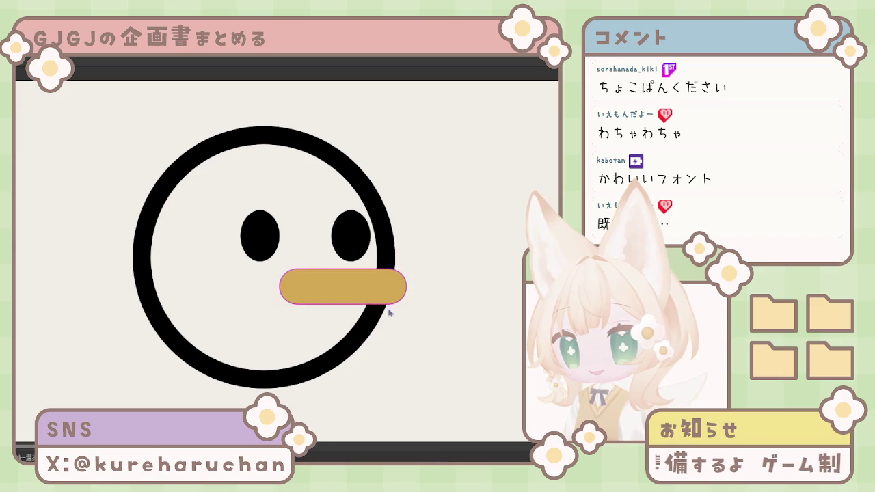
drag(362, 296, 370, 297)
click(374, 315)
key(ctrl+minus)
key(ctrl+minus)
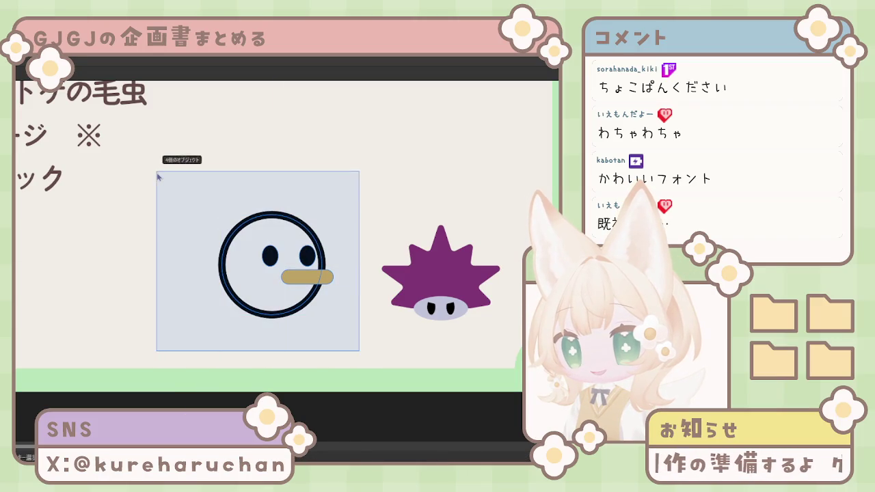
Move the bird icon beside the spiky enemy, undo a trial rotation, and nudge it left
drag(306, 272, 282, 282)
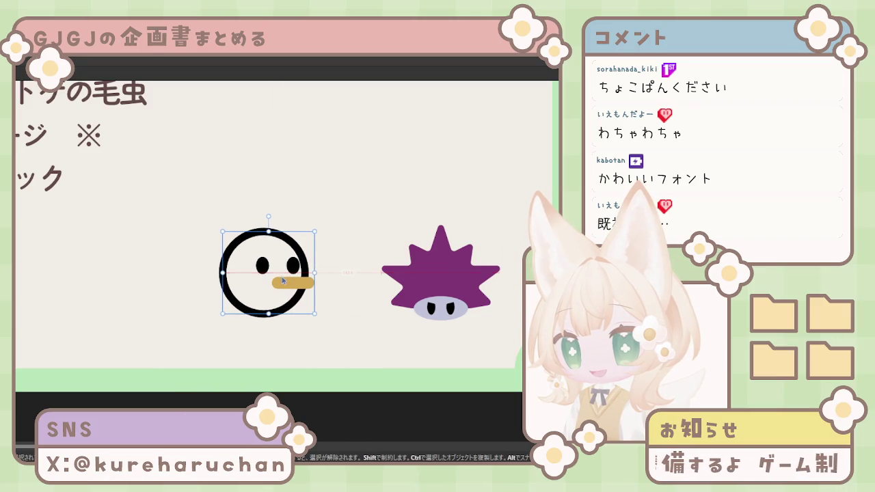
drag(319, 231, 245, 236)
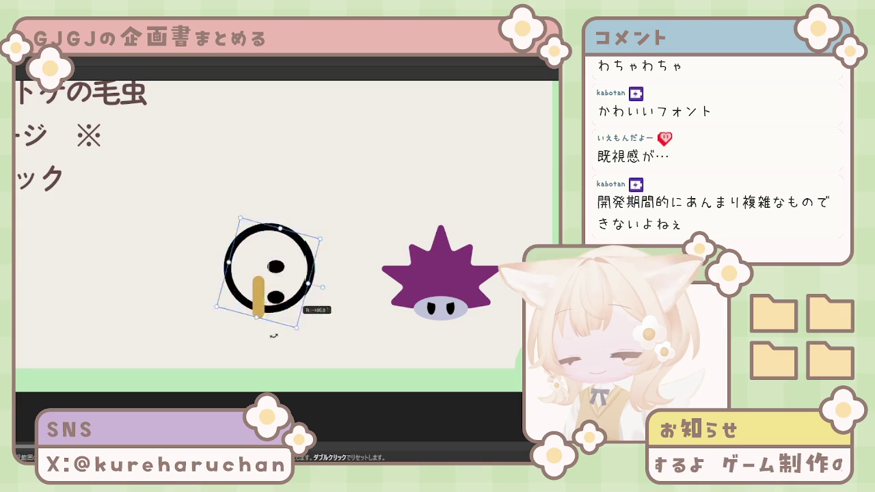
key(ctrl+z)
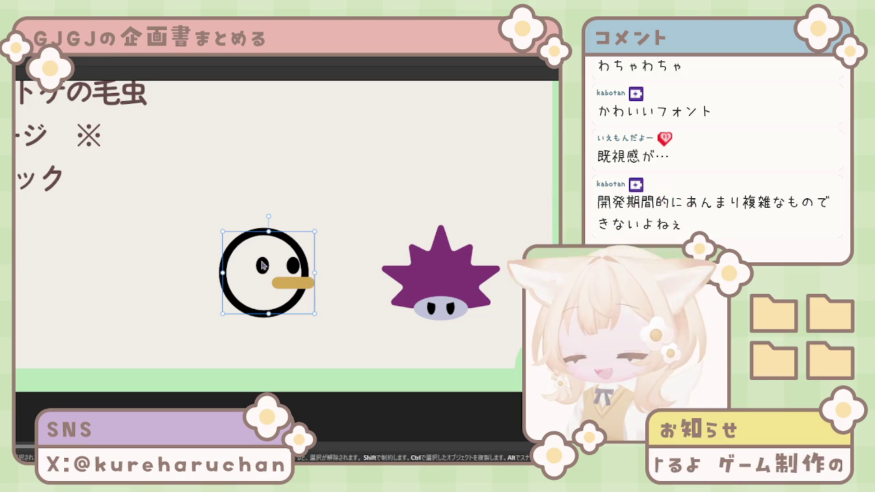
mouse_move(273, 278)
mouse_down()
mouse_move(287, 279)
mouse_move(263, 266)
mouse_move(286, 286)
mouse_move(259, 288)
mouse_up()
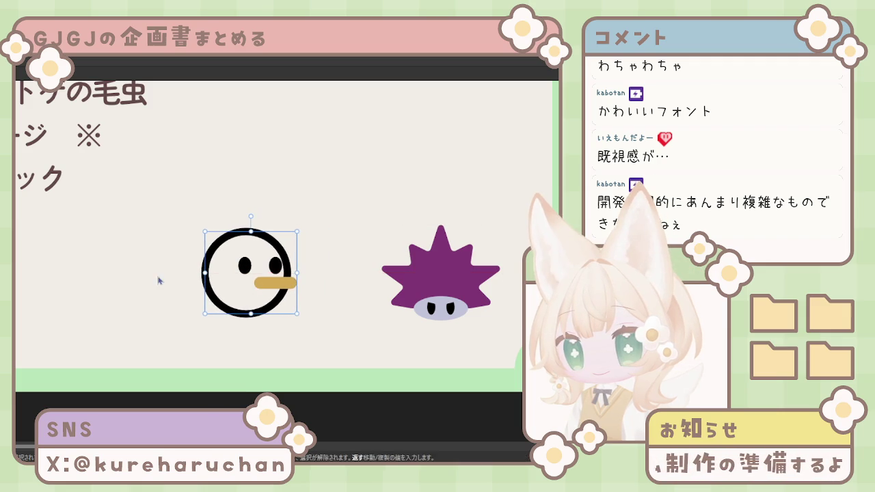
Move the bird face icon next to the purple spiky enemy on the game page
scroll(159, 280, down, 3)
scroll(137, 242, up, 1)
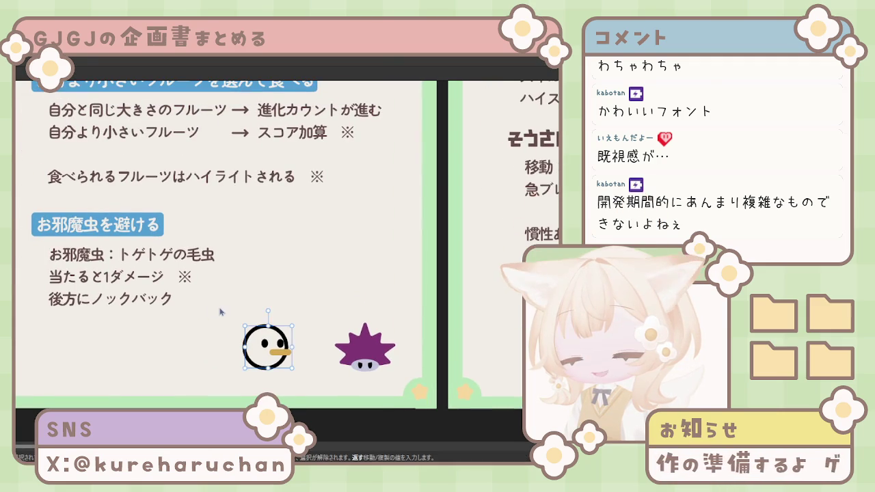
scroll(225, 294, up, 2)
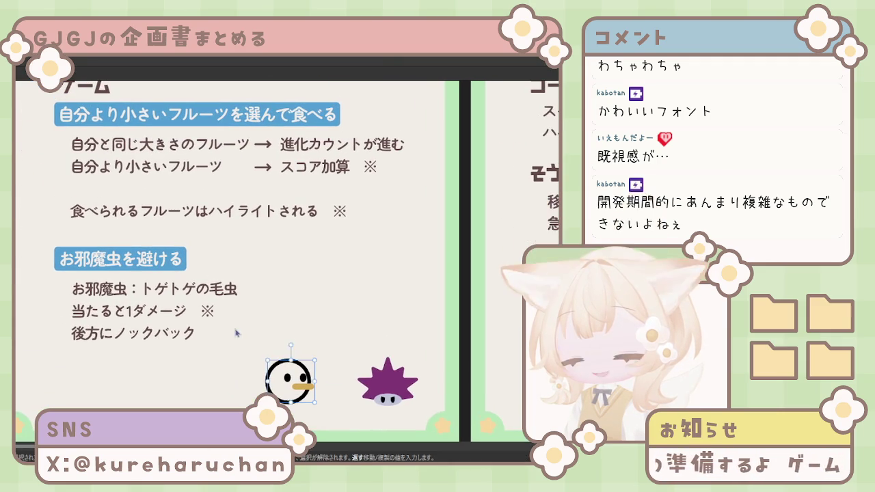
scroll(251, 346, down, 2)
scroll(271, 362, up, 2)
scroll(271, 362, up, 2)
mouse_move(270, 363)
mouse_down()
mouse_move(265, 308)
mouse_move(296, 309)
mouse_up()
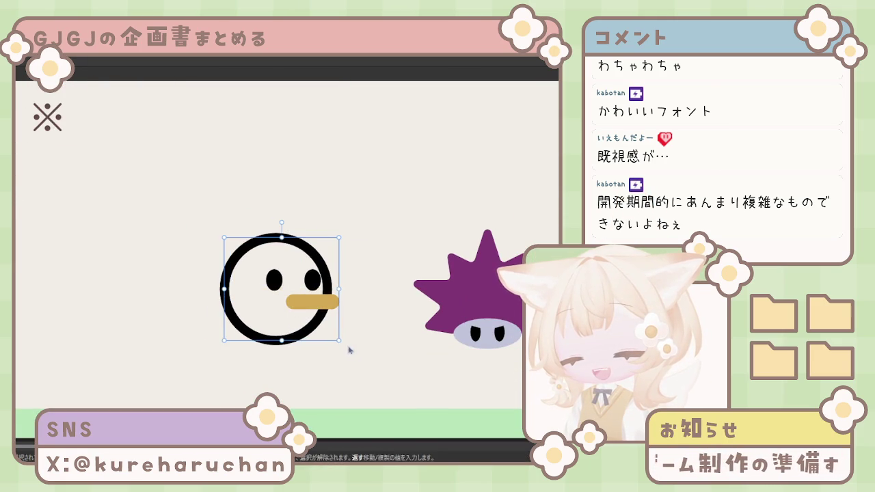
Restore the bird face's white face and features, then select its gold beak
scroll(350, 353, down, 2)
scroll(338, 349, down, 3)
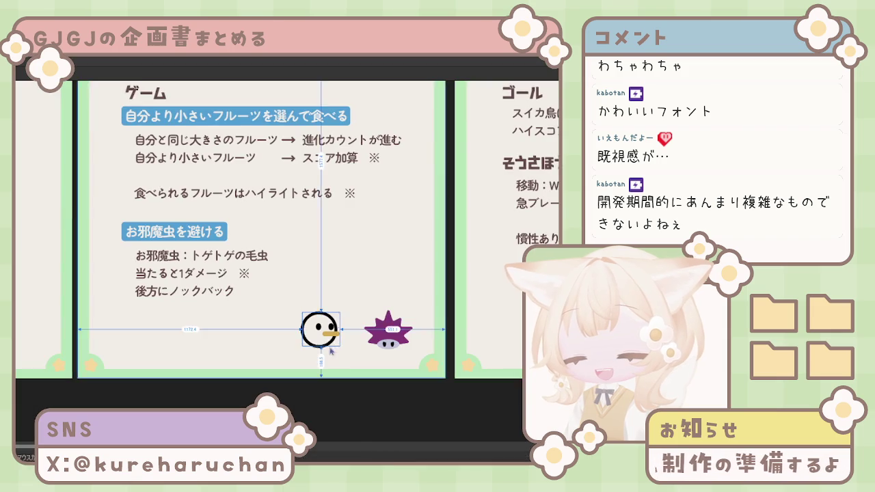
scroll(332, 352, down, 1)
drag(330, 352, 307, 349)
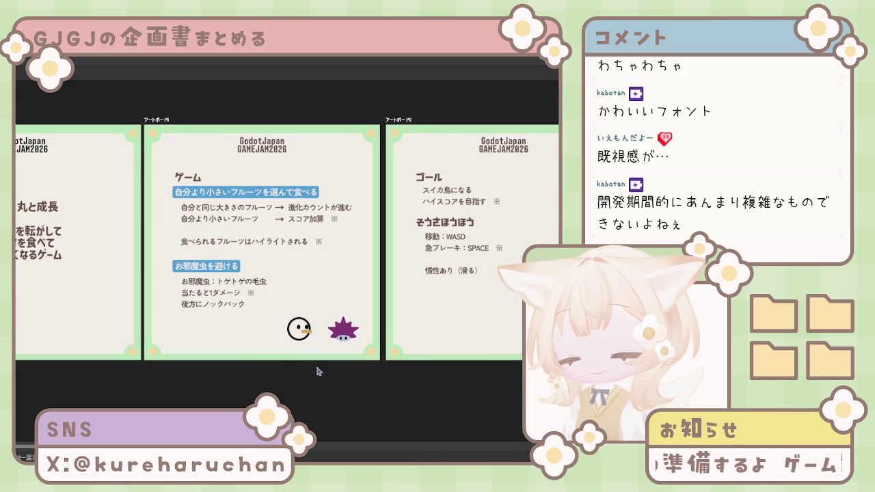
click(299, 330)
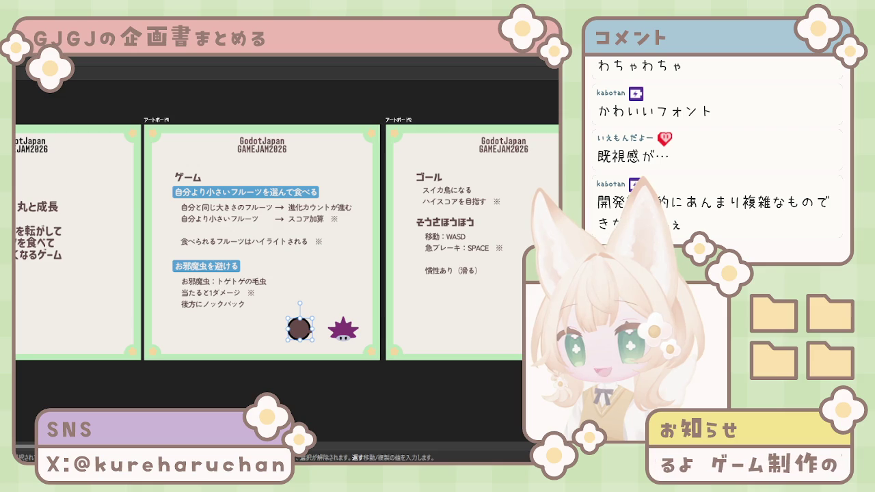
key(ctrl+z)
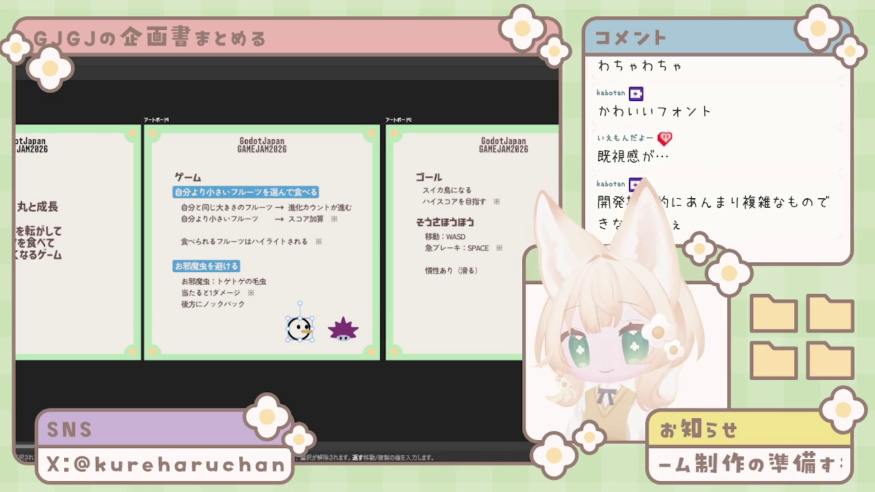
click(306, 329)
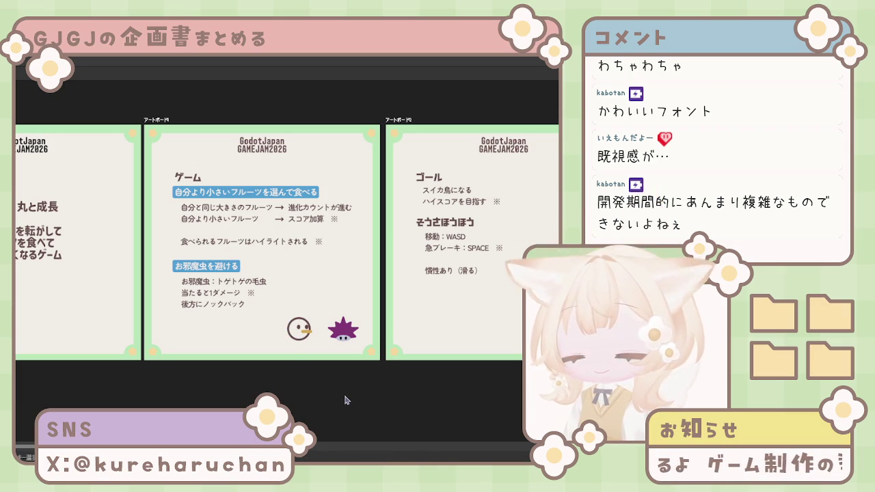
scroll(310, 374, up, 2)
Move the bird icon up and left toward the game page's bottom-left corner
scroll(297, 369, up, 1)
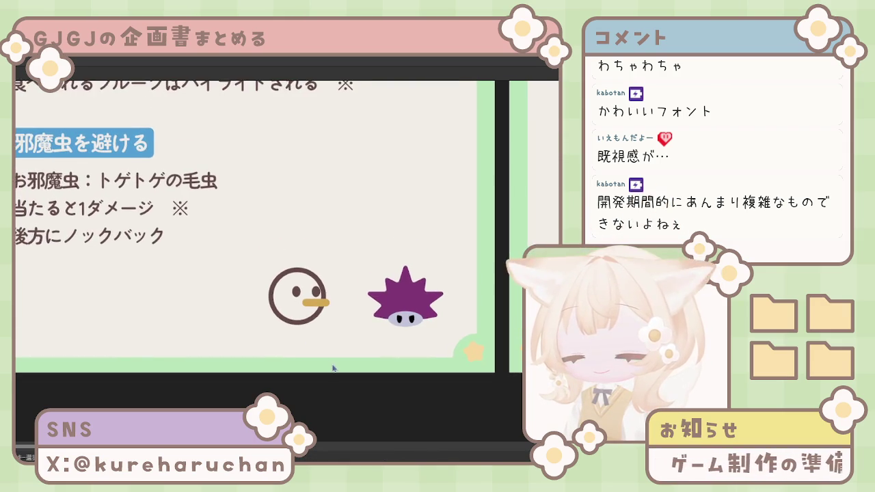
scroll(316, 370, down, 2)
scroll(383, 335, right, 2)
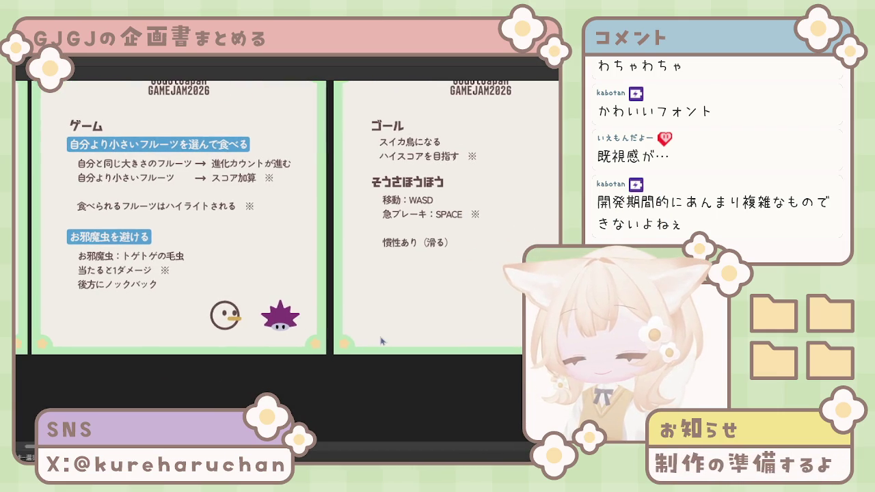
drag(250, 286, 293, 298)
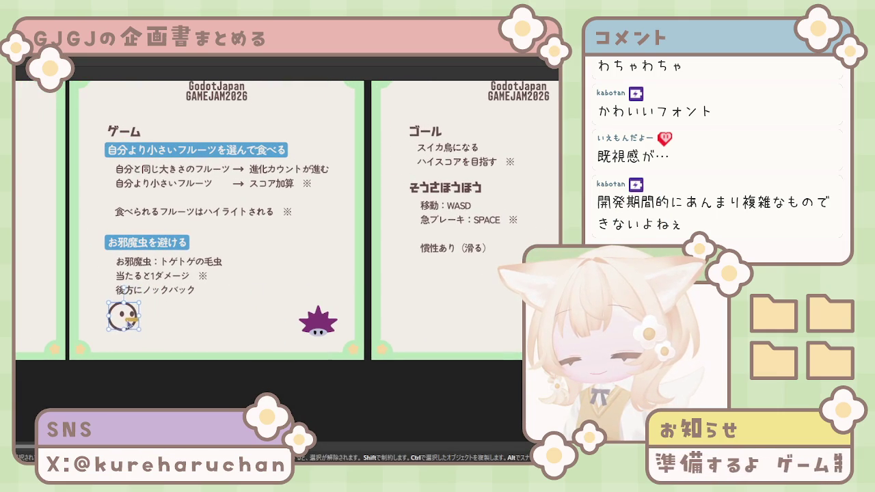
click(328, 326)
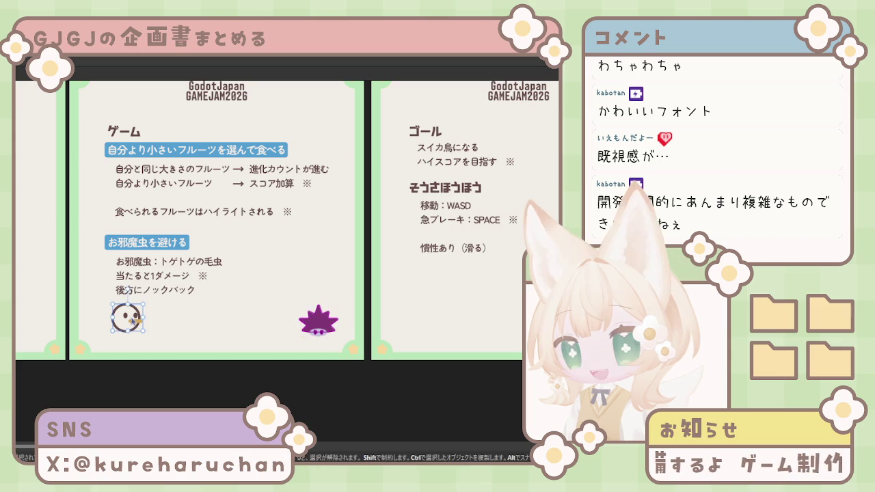
drag(130, 321, 122, 316)
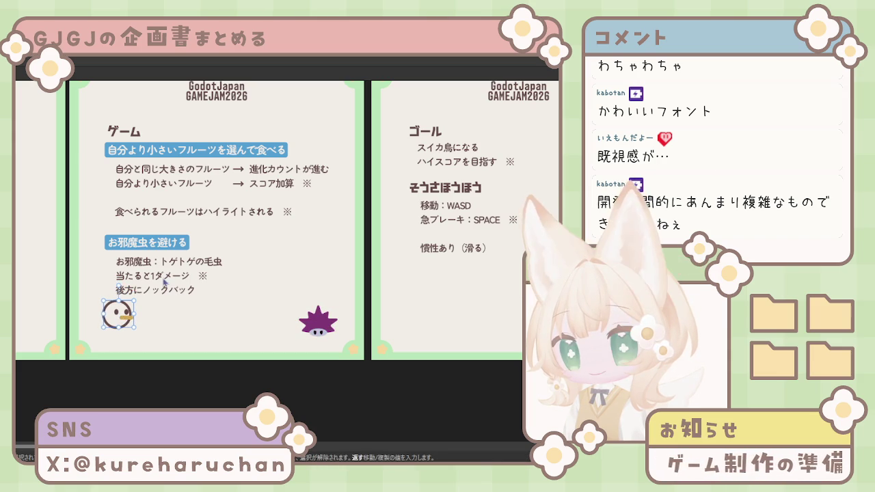
key(Escape)
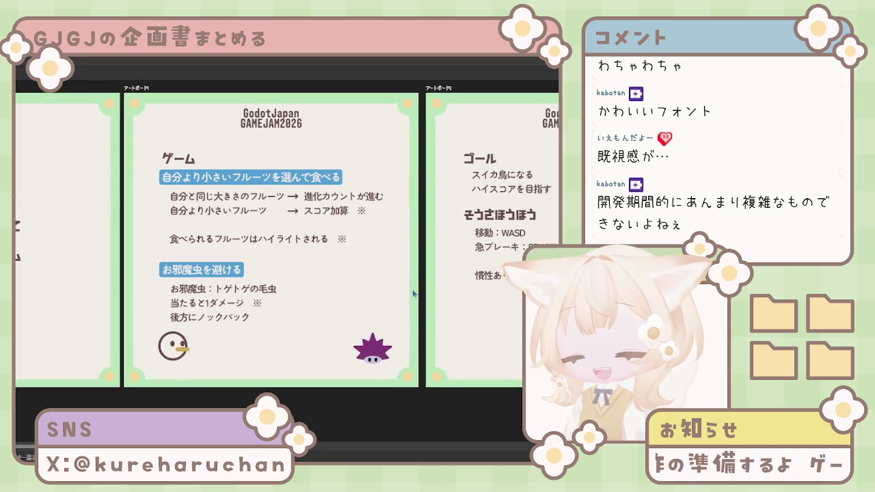
Nudge the bird icon right and shift the お邪魔虫を避ける heading slightly right
drag(418, 290, 386, 288)
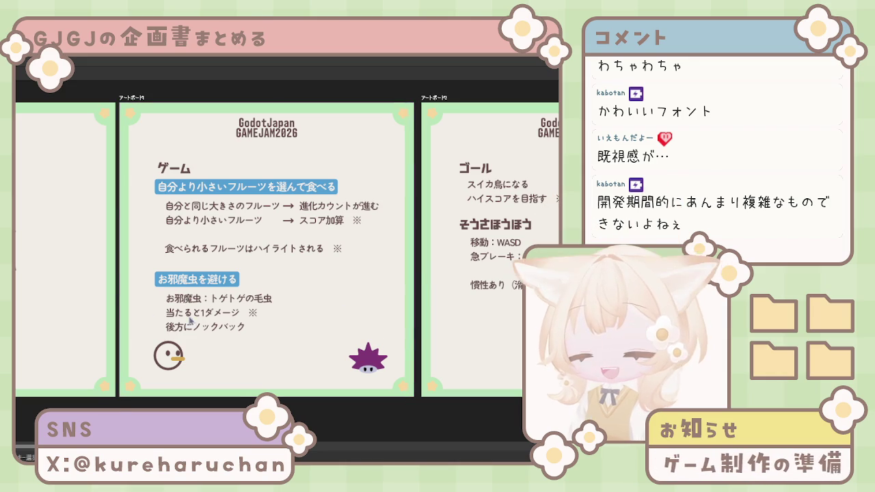
drag(171, 371, 180, 365)
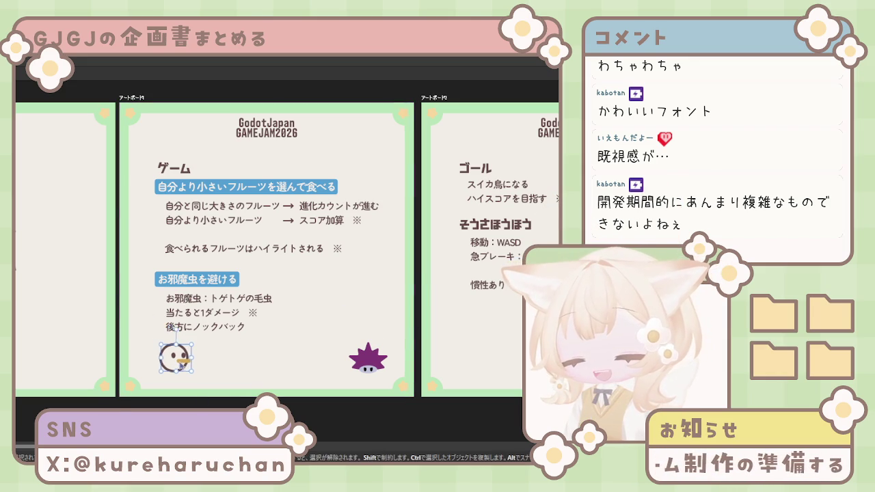
click(165, 283)
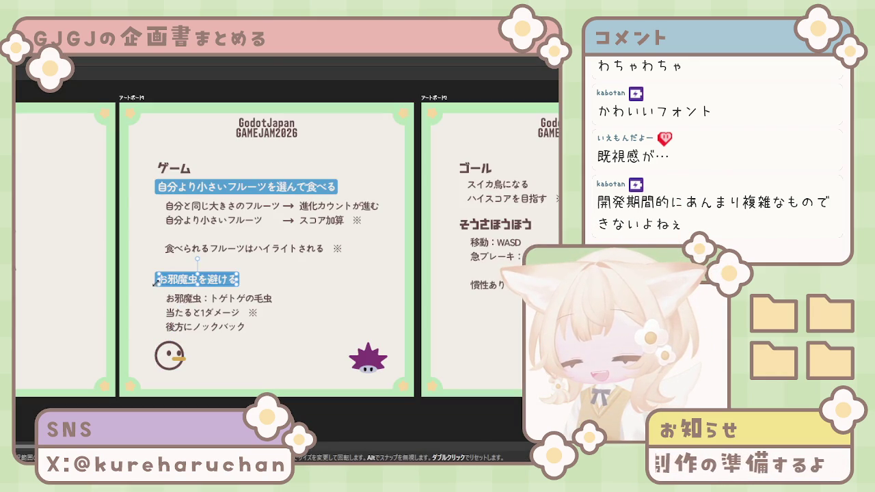
drag(151, 280, 161, 288)
Check the bird icon's and purple spiky enemy's placements, leaving nothing selected
click(170, 364)
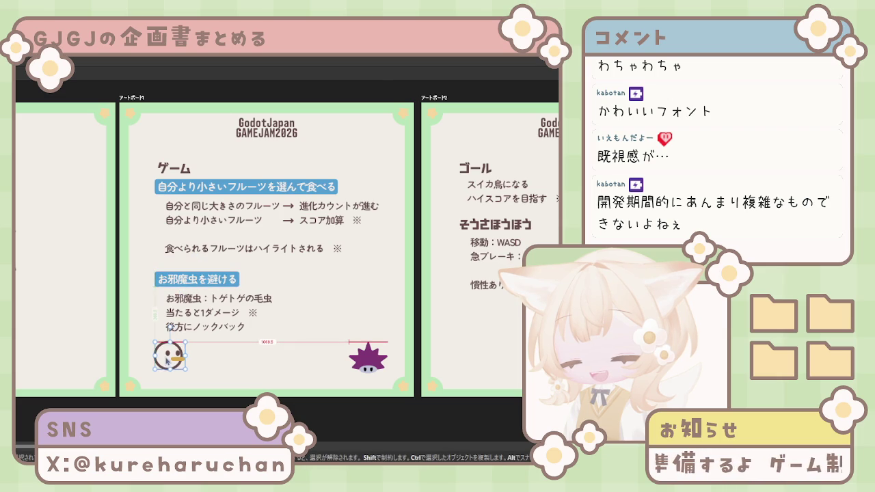
click(179, 360)
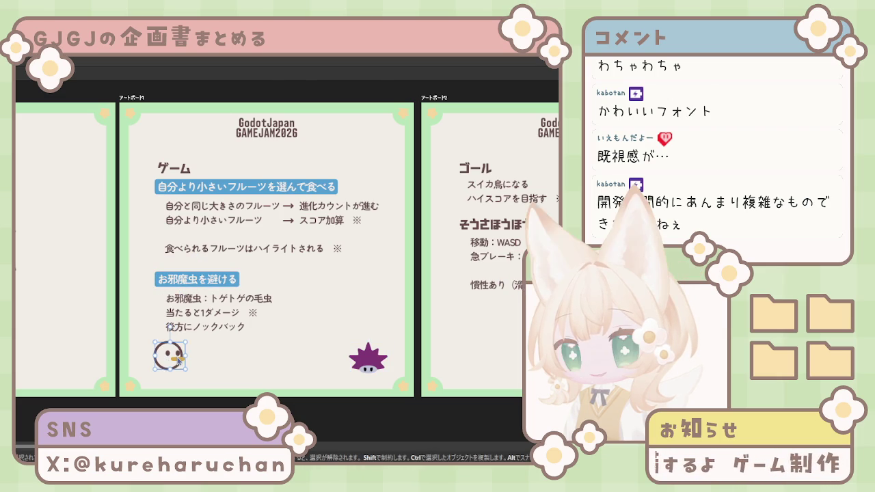
click(208, 372)
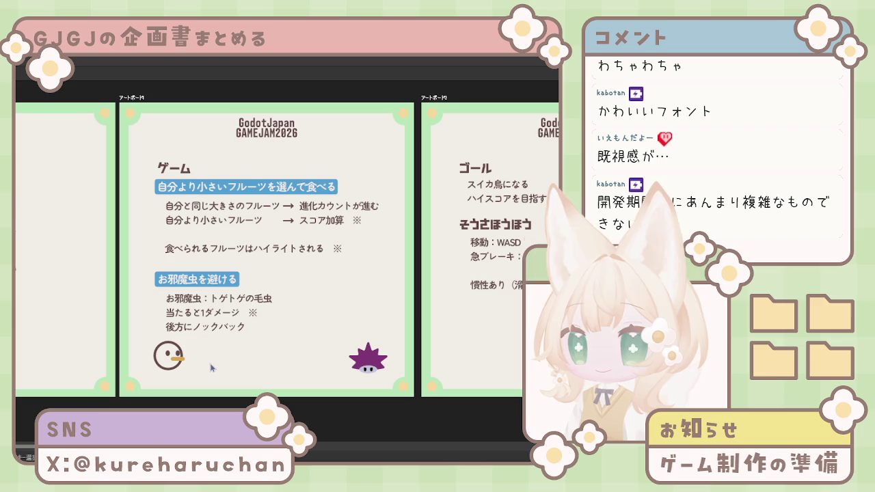
click(175, 358)
scroll(179, 378, up, 5)
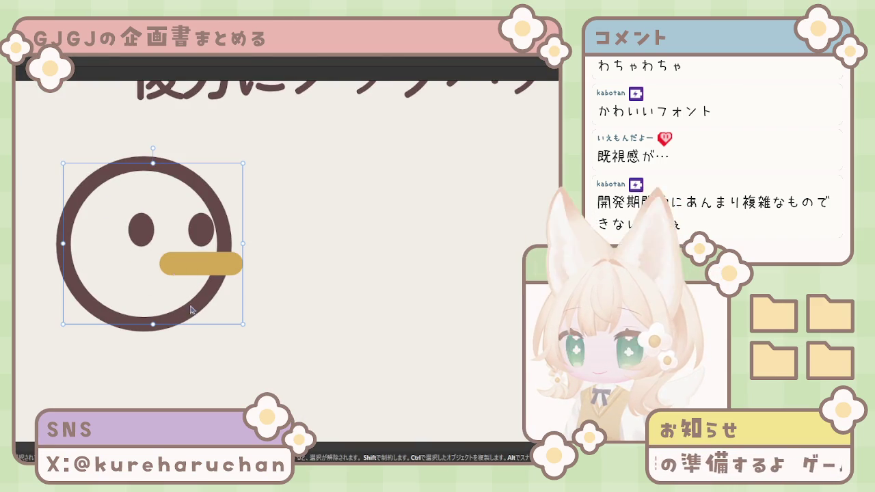
scroll(190, 316, down, 5)
scroll(192, 319, down, 3)
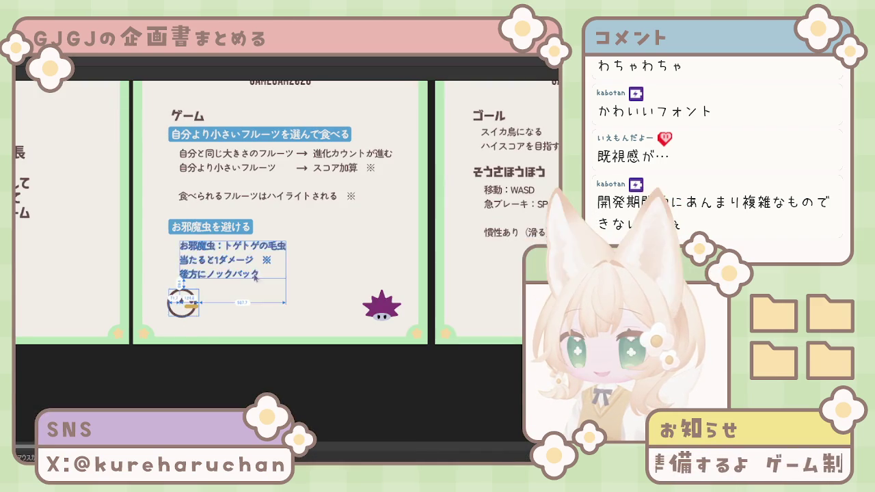
scroll(247, 348, up, 2)
scroll(298, 334, down, 2)
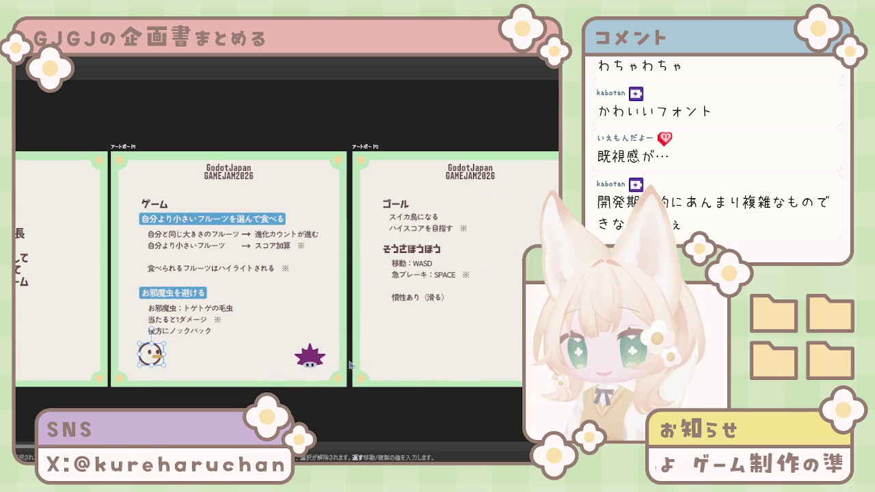
click(316, 362)
click(318, 379)
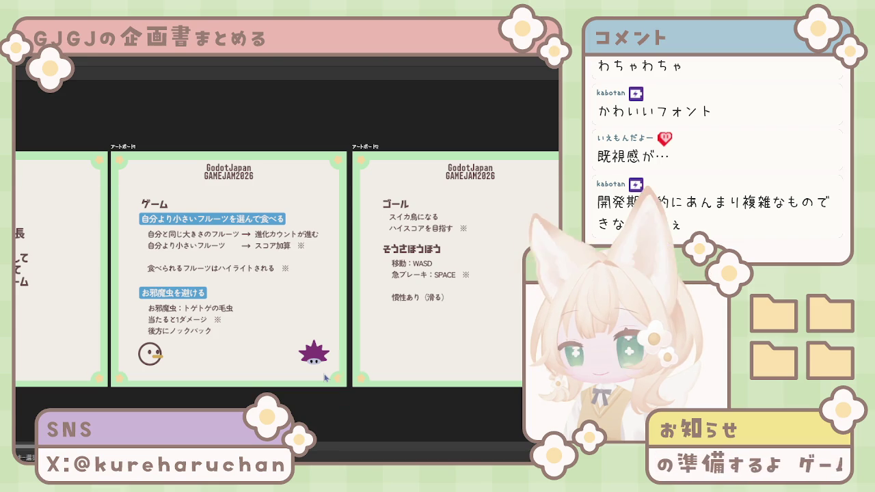
scroll(326, 378, up, 2)
scroll(149, 380, down, 1)
scroll(207, 381, down, 2)
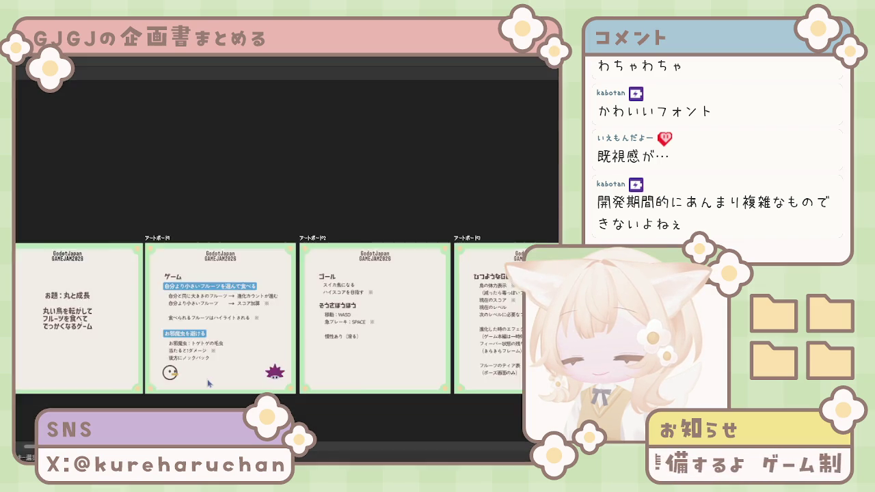
scroll(208, 380, up, 4)
scroll(208, 380, up, 2)
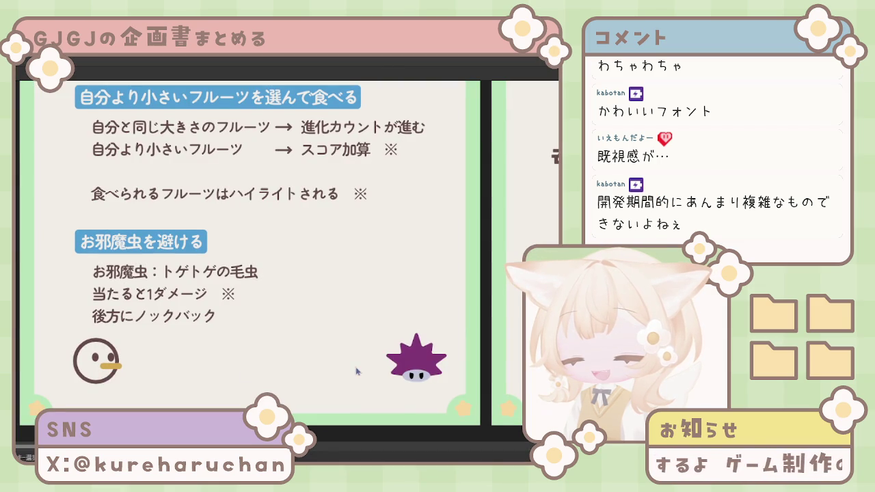
click(410, 375)
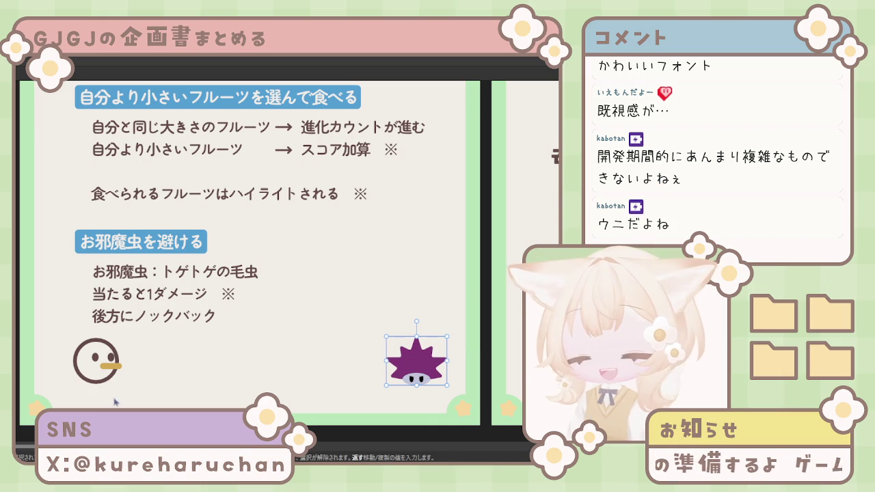
click(273, 366)
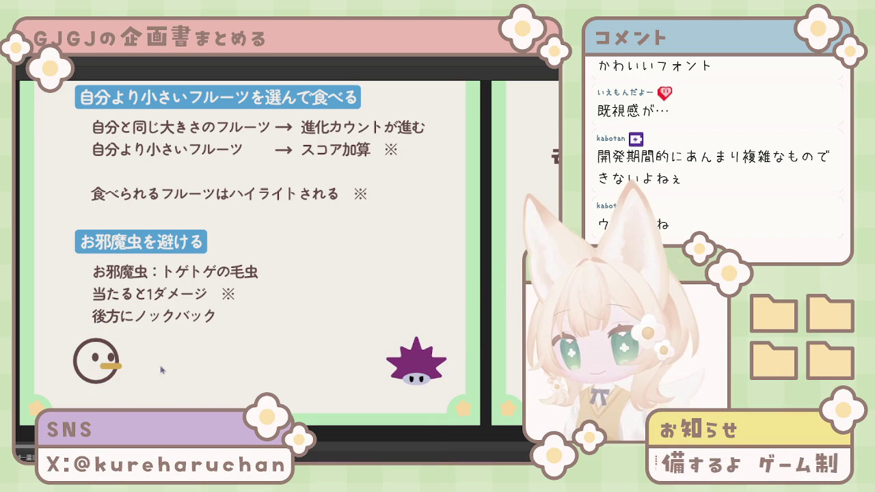
scroll(100, 363, down, 2)
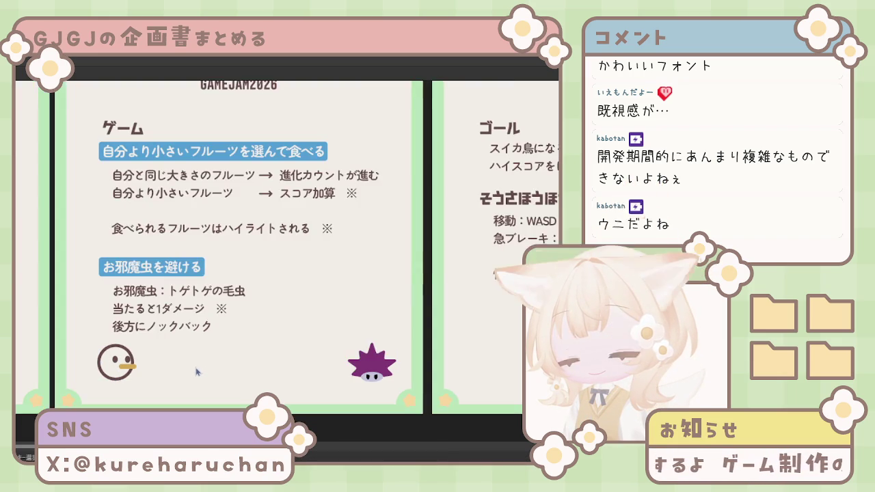
scroll(194, 374, up, 1)
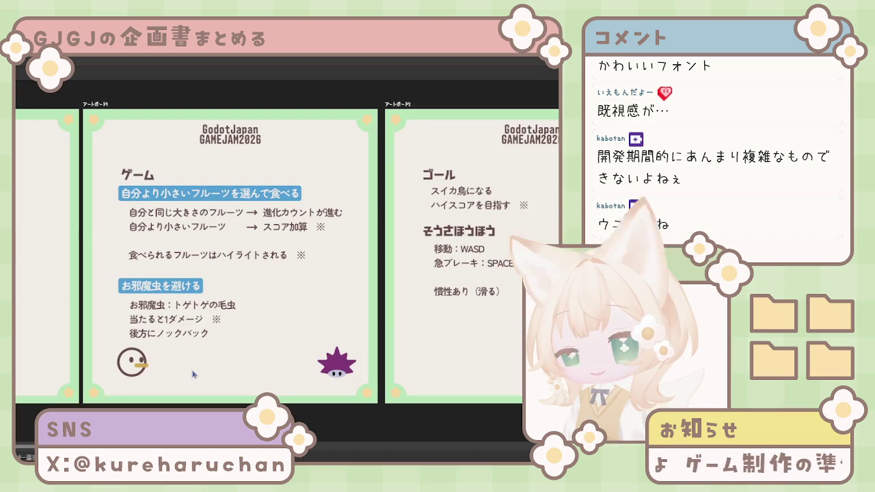
Try duplicating the bird face to the right, then undo it and clear the selection
drag(195, 374, 168, 351)
click(110, 347)
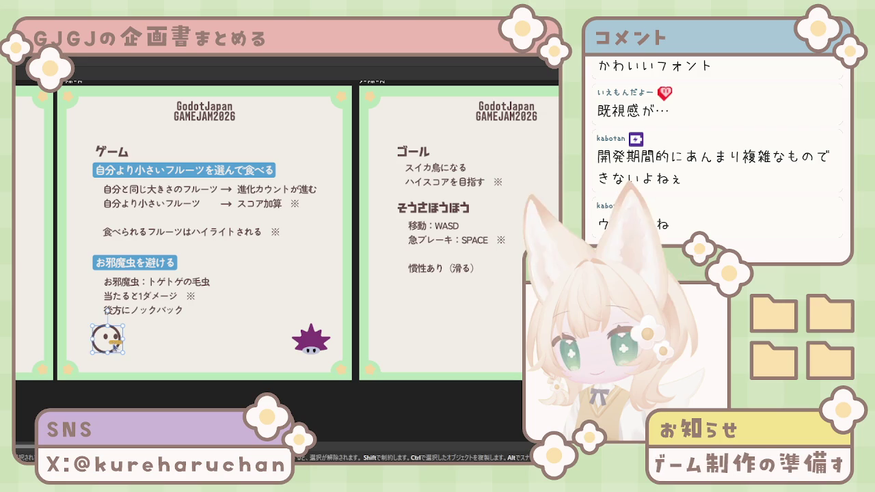
drag(110, 349, 199, 350)
key(ctrl+z)
key(Escape)
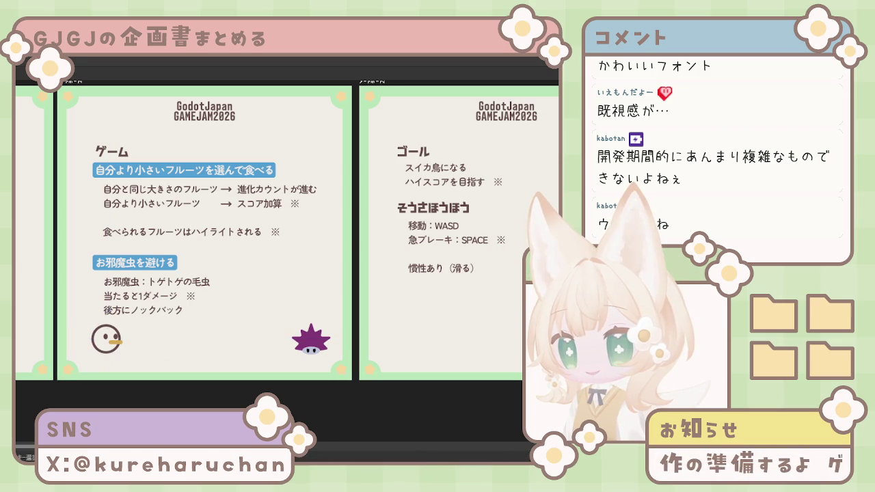
Draw the apple circle between the bird face and urchin, with its stem line resting on top
key(m)
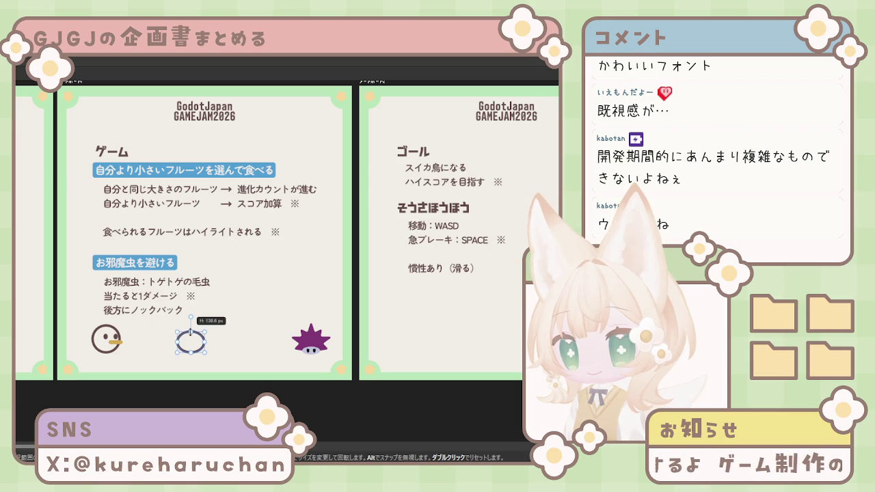
drag(190, 327, 191, 326)
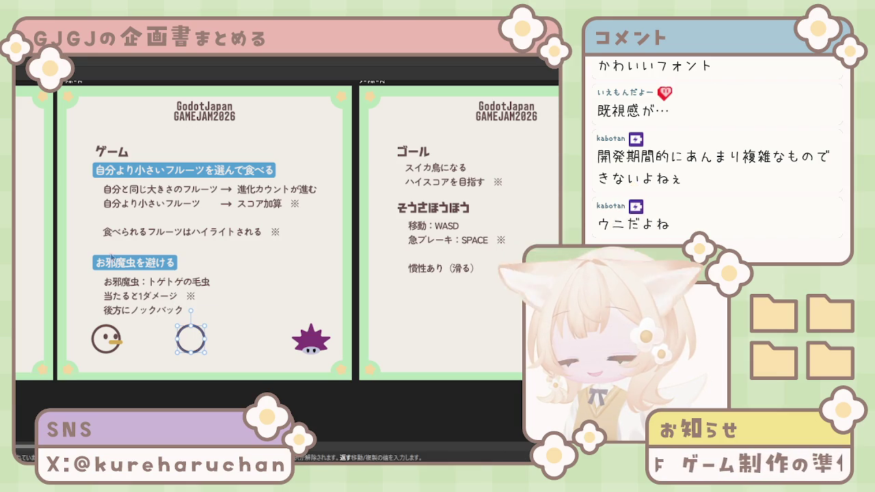
scroll(316, 366, up, 3)
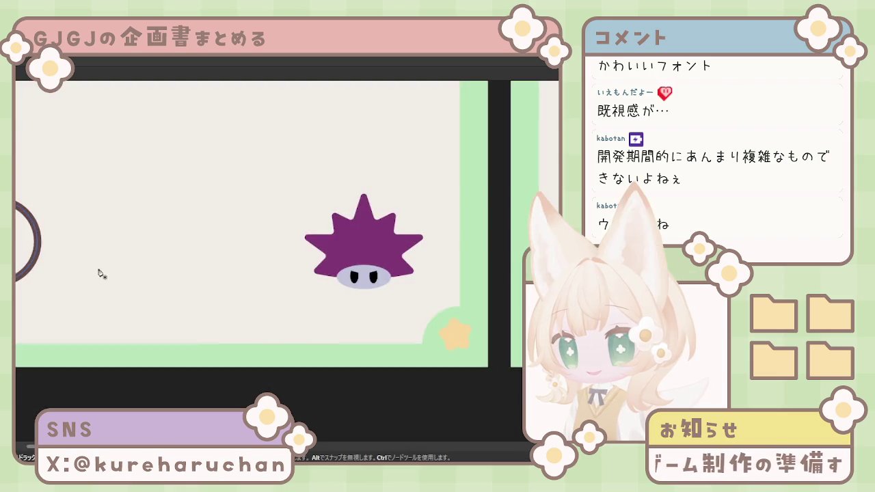
scroll(297, 297, left, 5)
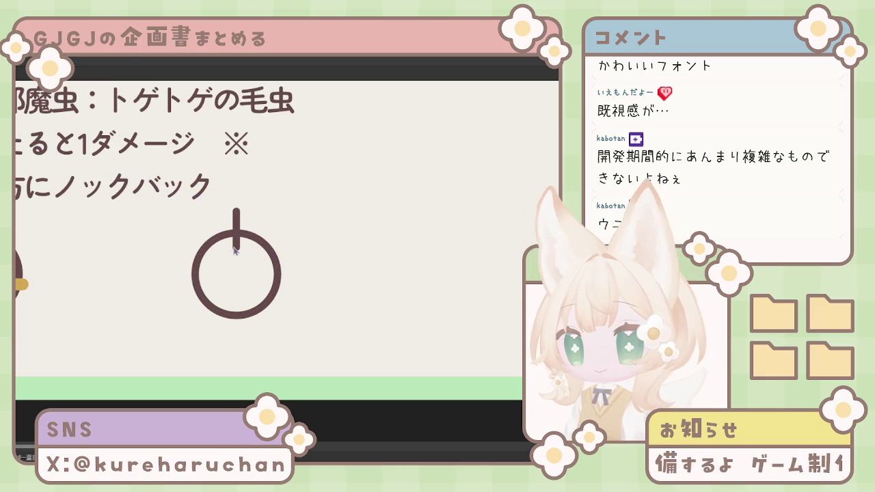
drag(237, 247, 236, 250)
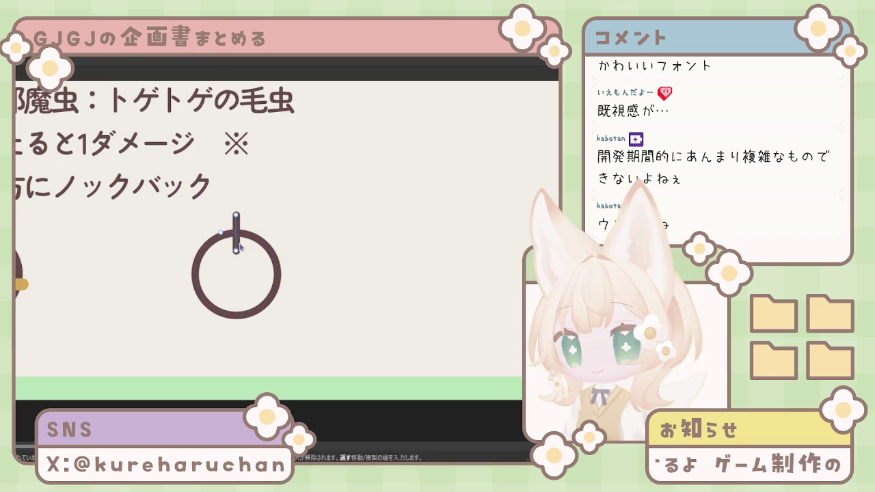
click(225, 293)
scroll(277, 250, left, 1)
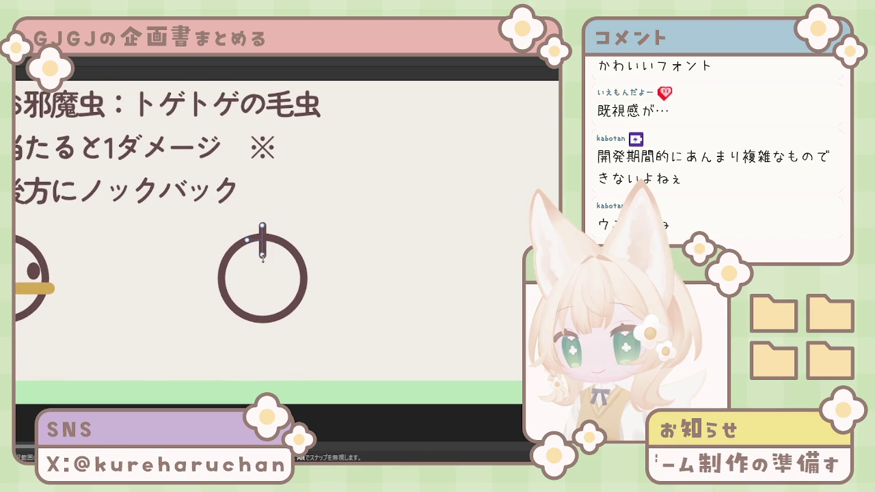
click(262, 246)
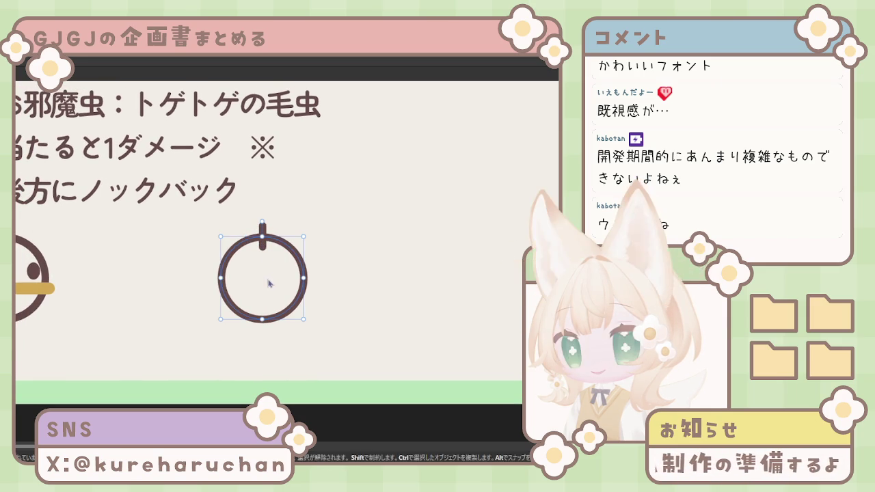
scroll(270, 312, left, 2)
scroll(270, 311, up, 1)
scroll(269, 312, down, 2)
click(268, 311)
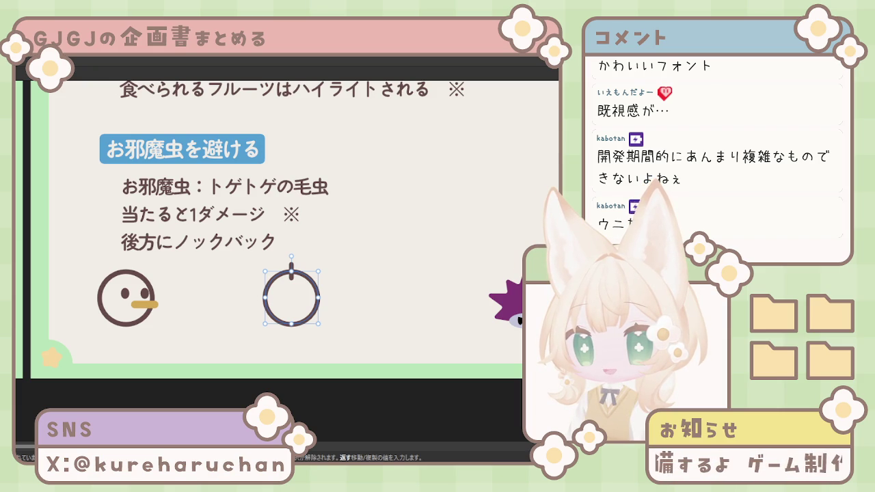
Fill the apple circle with red and centre it in view
key(comma)
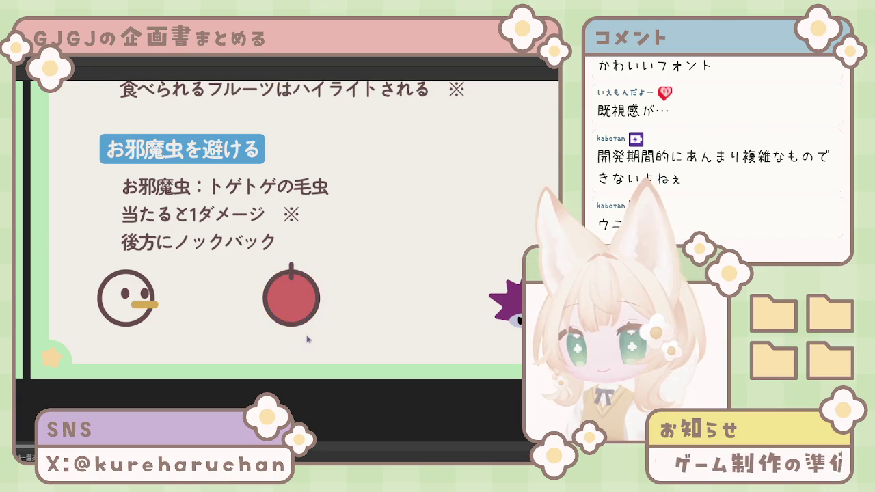
mouse_move(305, 298)
mouse_down()
mouse_move(376, 268)
mouse_move(362, 329)
mouse_up()
scroll(375, 268, down, 1)
scroll(375, 267, down, 2)
scroll(363, 266, up, 3)
scroll(352, 267, up, 2)
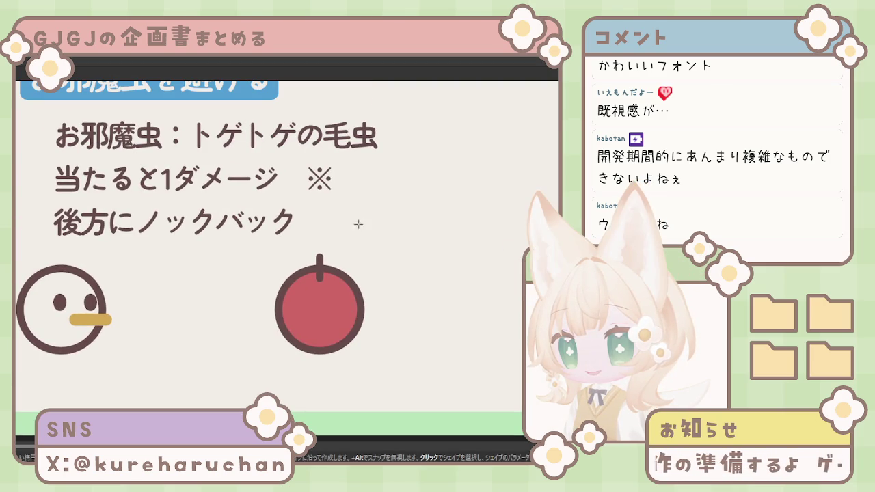
Add a green pointed leaf ellipse beside the stem, flattened to about 39 px tall
drag(375, 223, 453, 258)
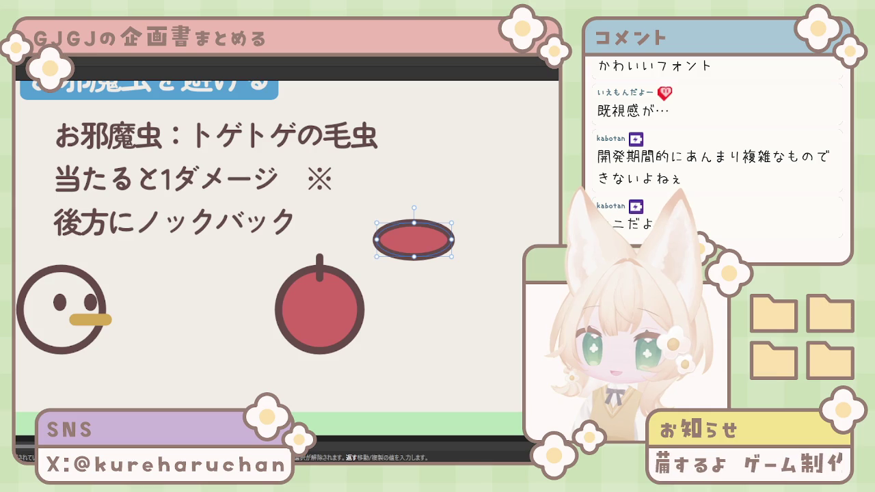
click(547, 206)
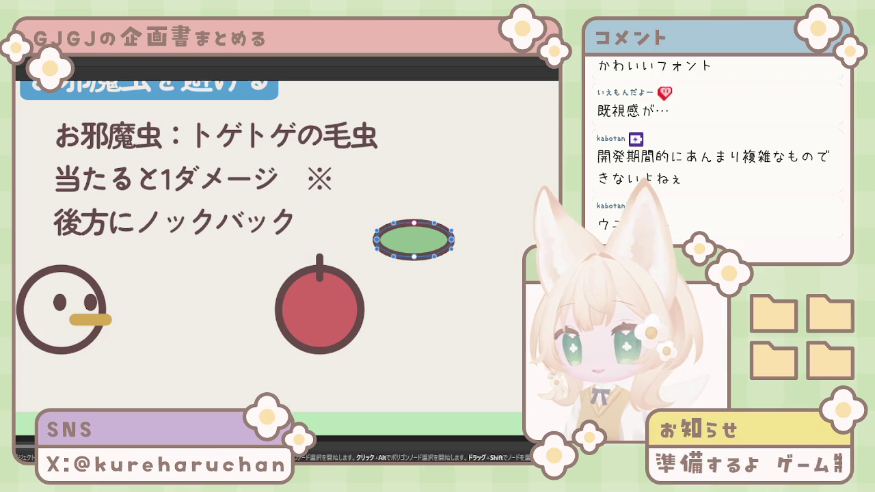
key(shift+c)
click(413, 269)
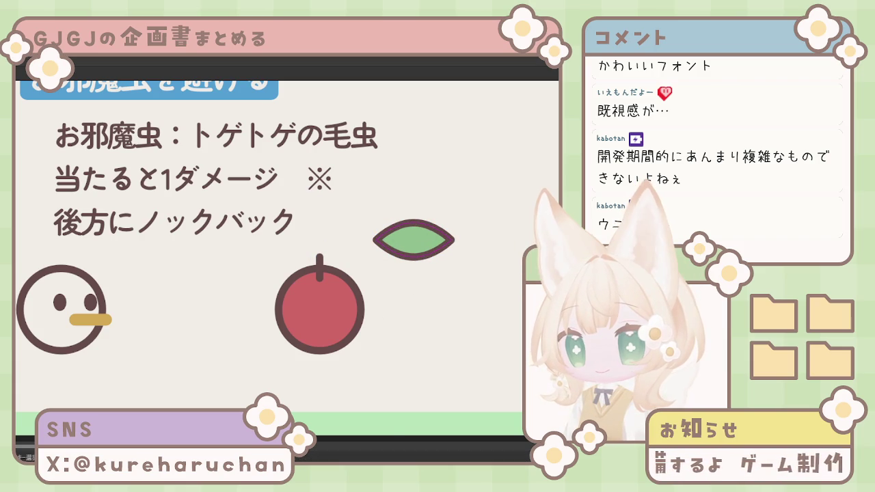
click(413, 266)
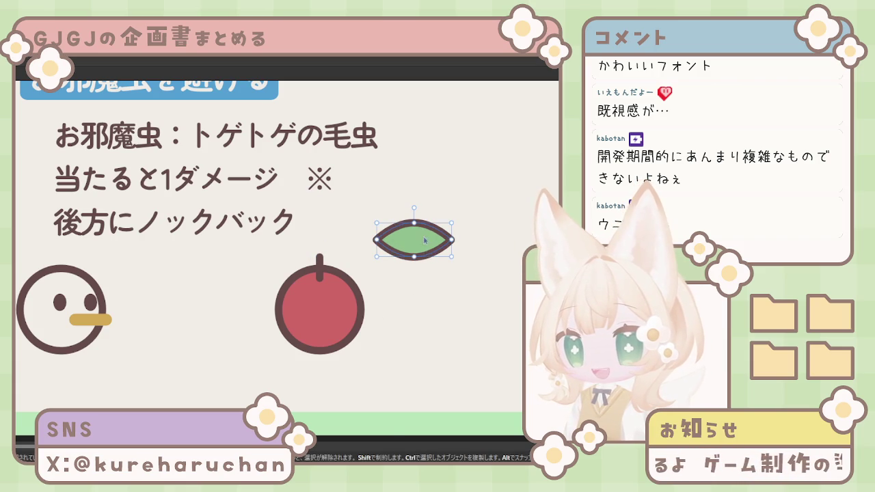
mouse_move(414, 269)
mouse_down()
mouse_move(414, 253)
mouse_move(355, 263)
mouse_up()
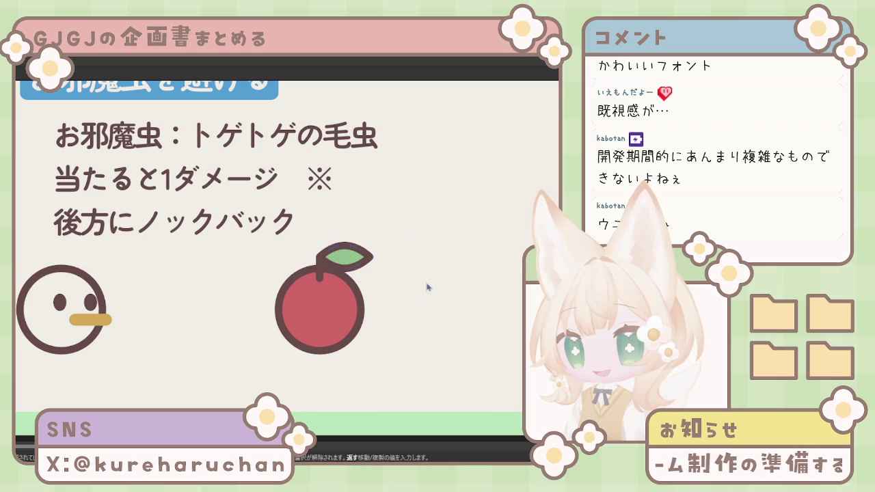
scroll(344, 356, up, 1)
click(344, 348)
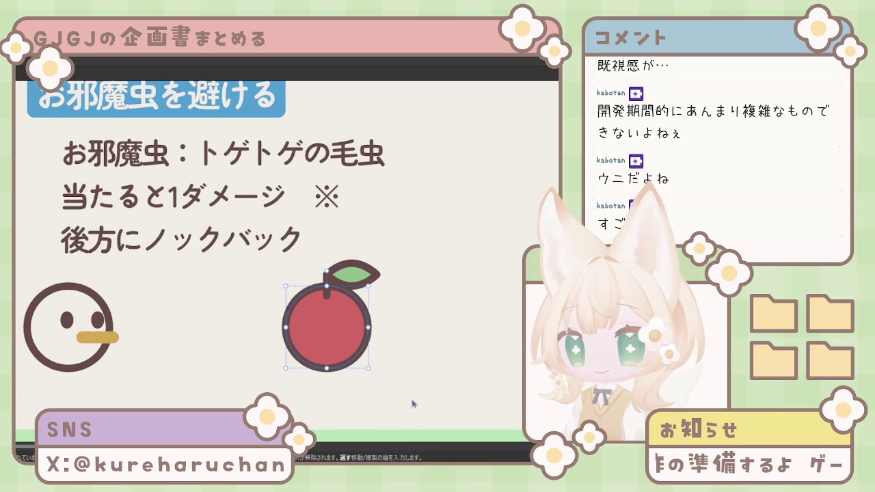
Shrink the whole apple with stem and leaf proportionally and shift it slightly right
drag(429, 412, 273, 258)
shift+drag(331, 261, 331, 309)
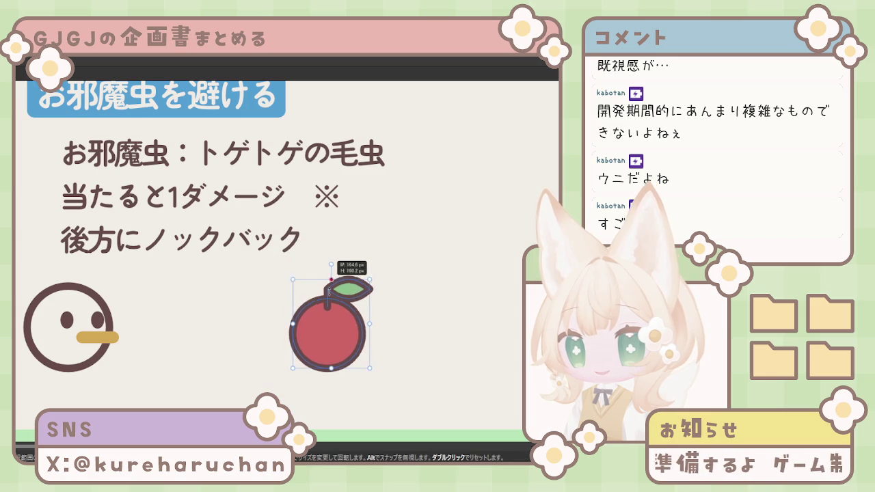
key(Escape)
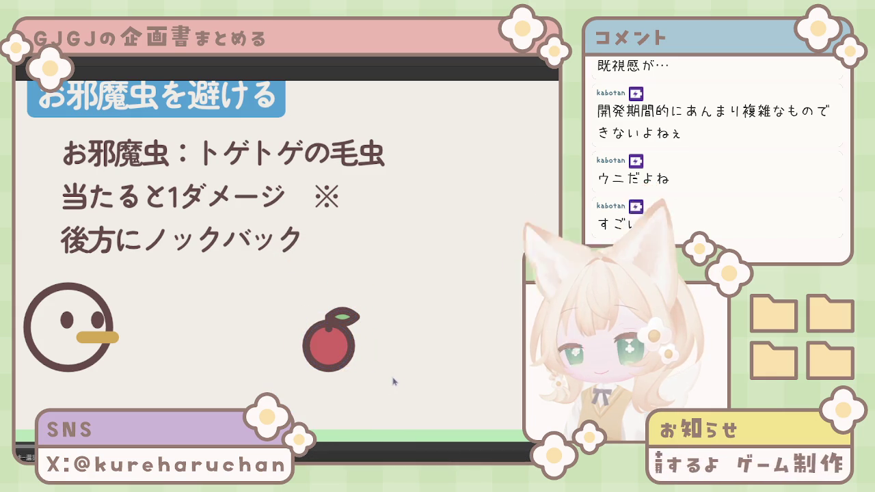
scroll(391, 361, down, 3)
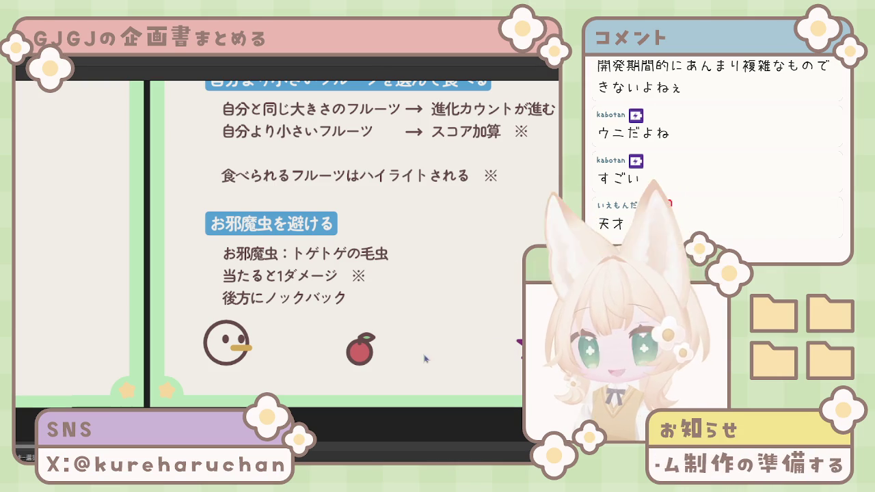
click(359, 361)
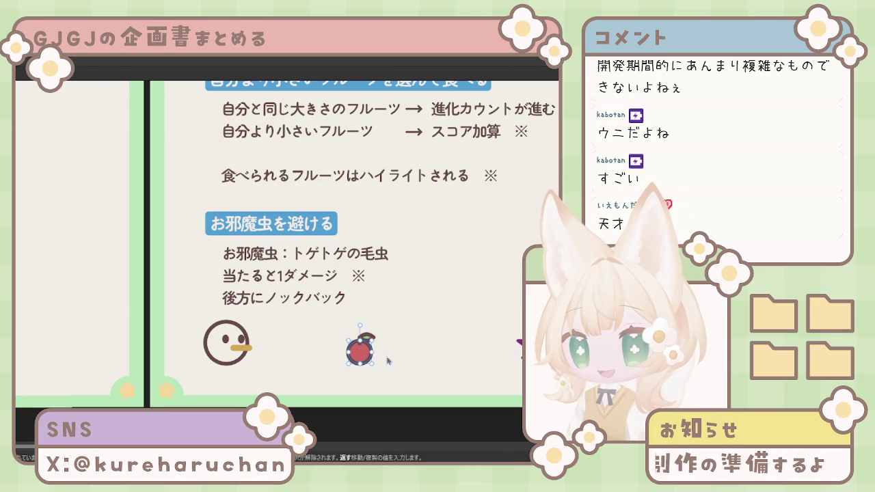
click(385, 358)
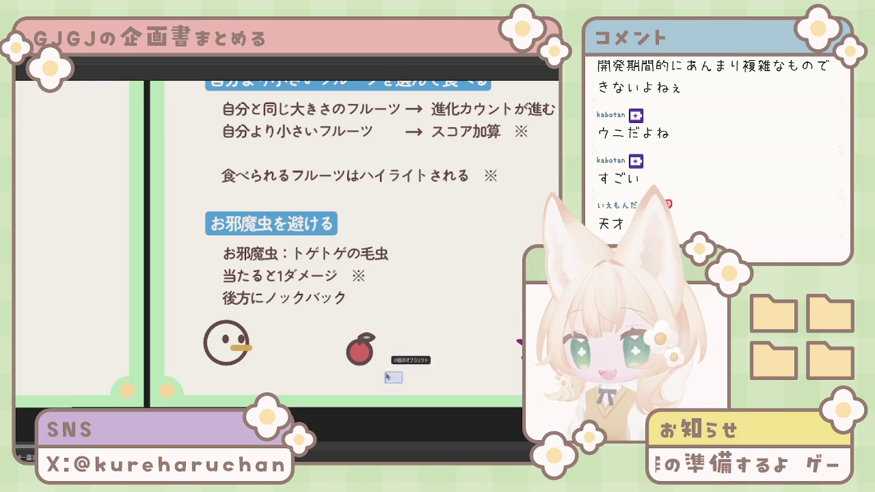
drag(359, 354, 379, 355)
click(423, 361)
Try moving the bird face beside the apple, then return it near its original spot
key(F5)
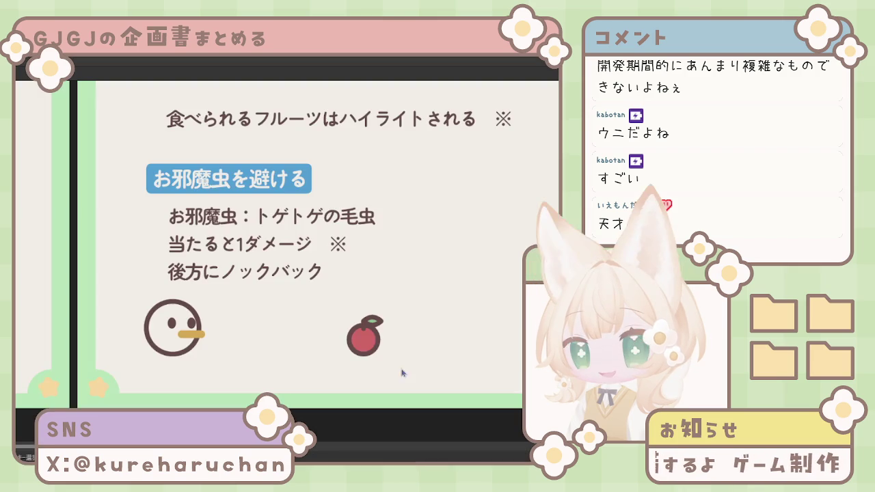
click(195, 333)
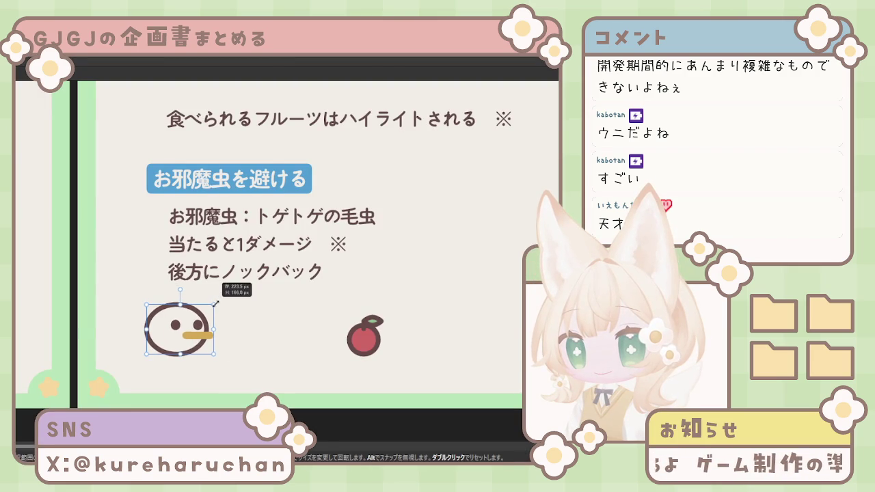
mouse_move(190, 324)
mouse_down()
mouse_move(432, 327)
mouse_move(434, 274)
mouse_up()
drag(448, 327, 440, 332)
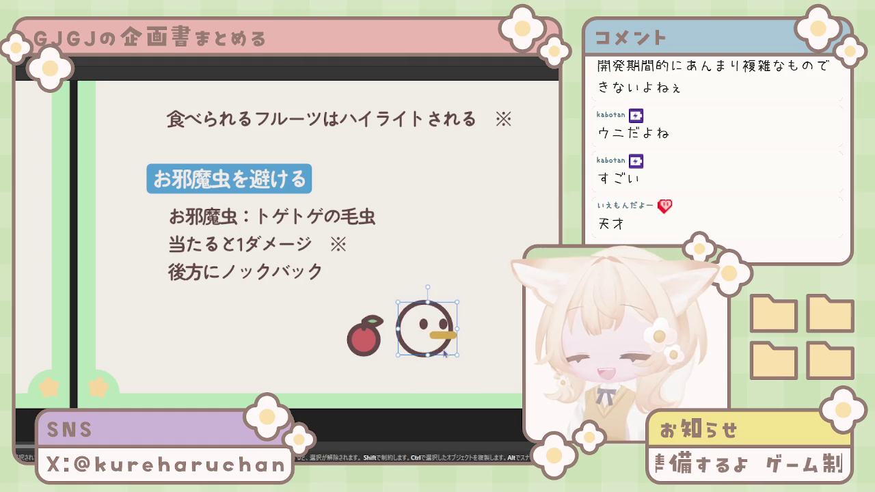
key(ctrl+z)
key(ctrl+z)
key(ctrl+z)
drag(171, 333, 182, 335)
Move the apple left to sit beside the bird face at the lower left
click(364, 339)
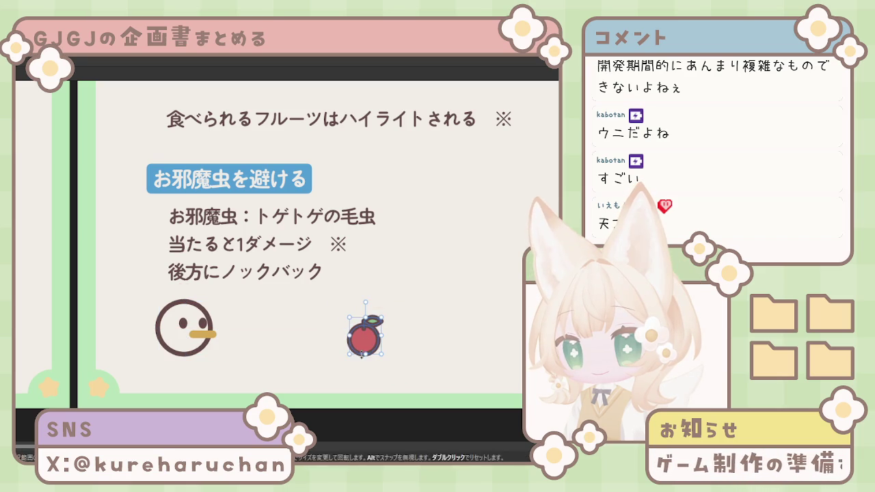
mouse_move(364, 339)
mouse_down()
mouse_move(248, 333)
mouse_move(244, 345)
mouse_up()
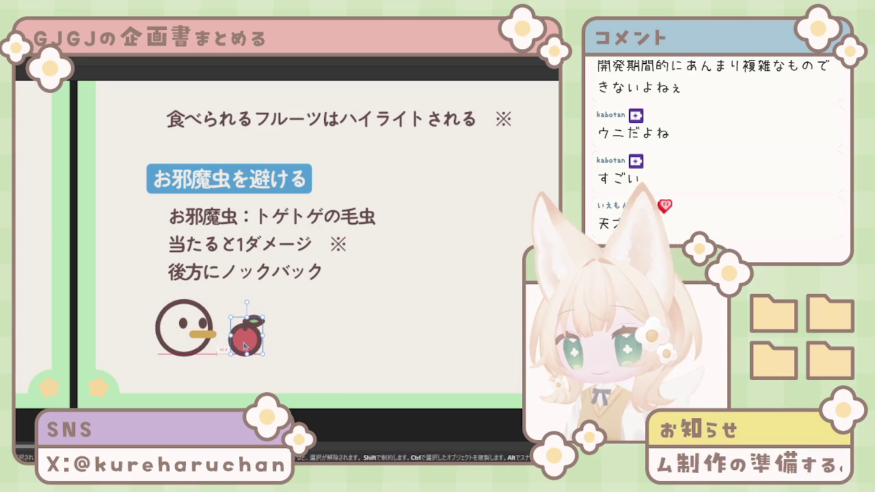
click(216, 340)
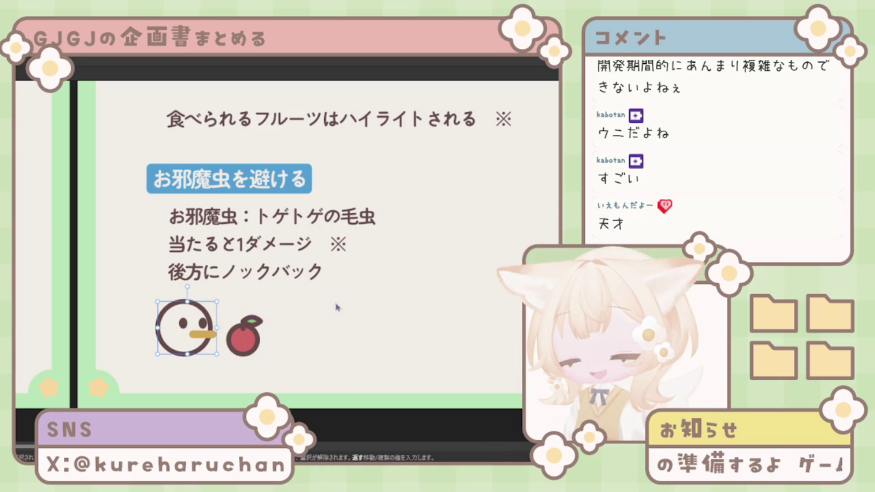
scroll(335, 303, down, 3)
scroll(332, 294, down, 2)
scroll(321, 311, up, 2)
scroll(300, 328, up, 1)
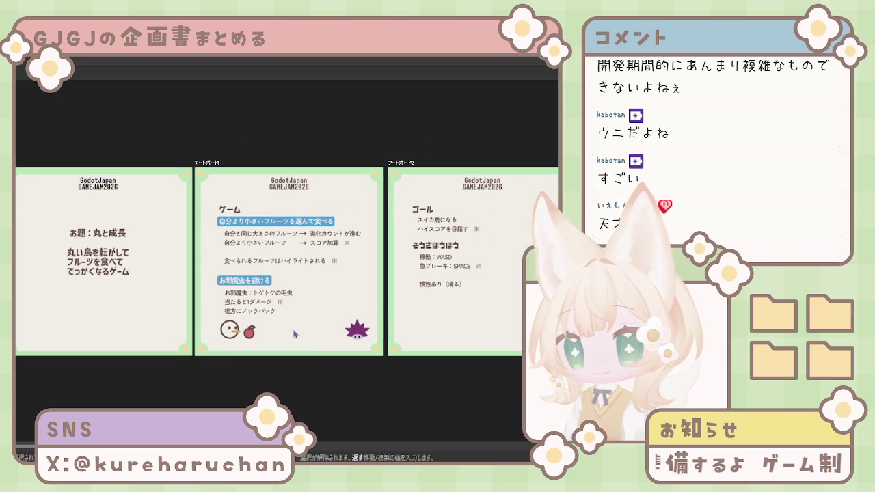
scroll(296, 334, right, 1)
click(203, 331)
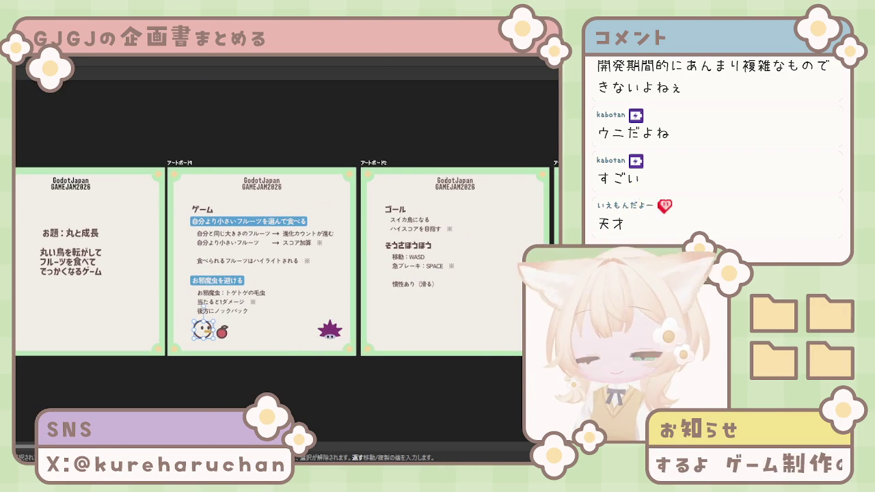
click(330, 330)
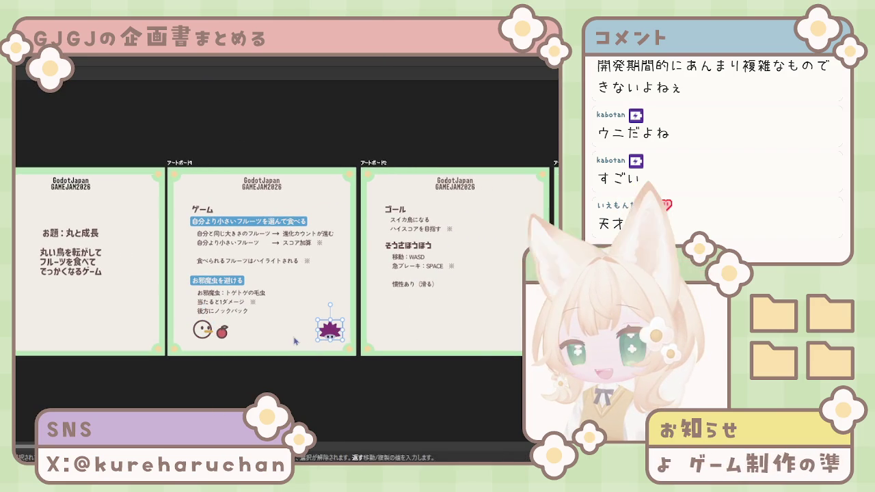
click(343, 381)
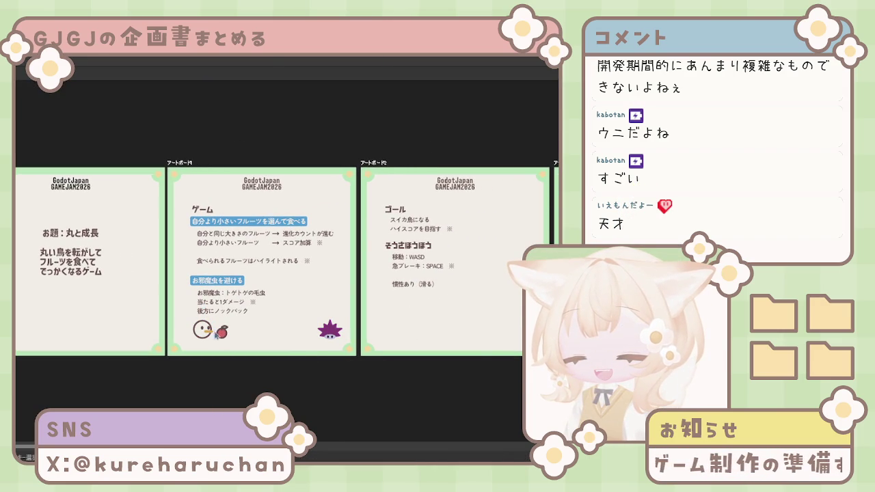
click(330, 330)
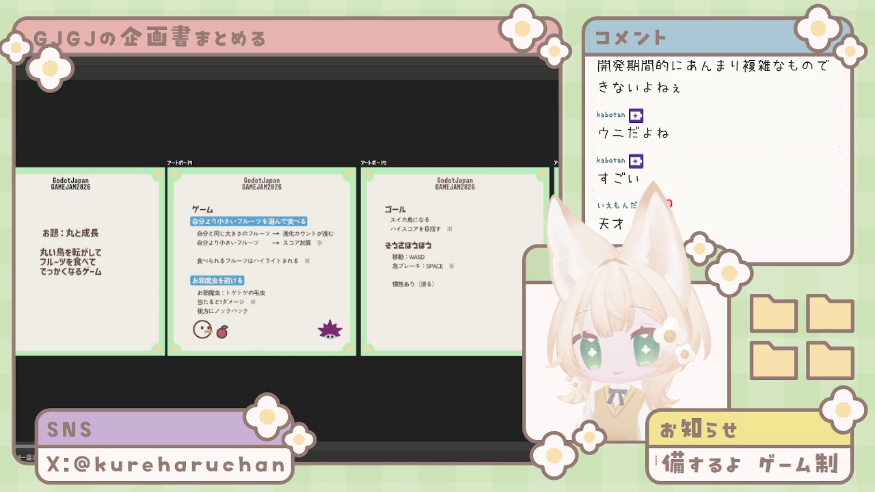
scroll(410, 327, down, 1)
scroll(410, 328, down, 1)
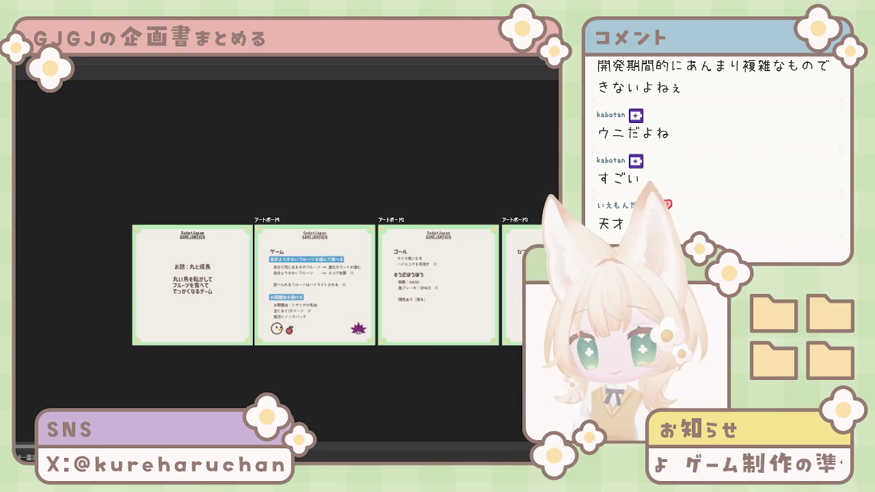
scroll(262, 309, up, 2)
scroll(261, 310, up, 3)
click(262, 310)
scroll(387, 222, down, 1)
scroll(383, 225, down, 1)
scroll(370, 233, down, 2)
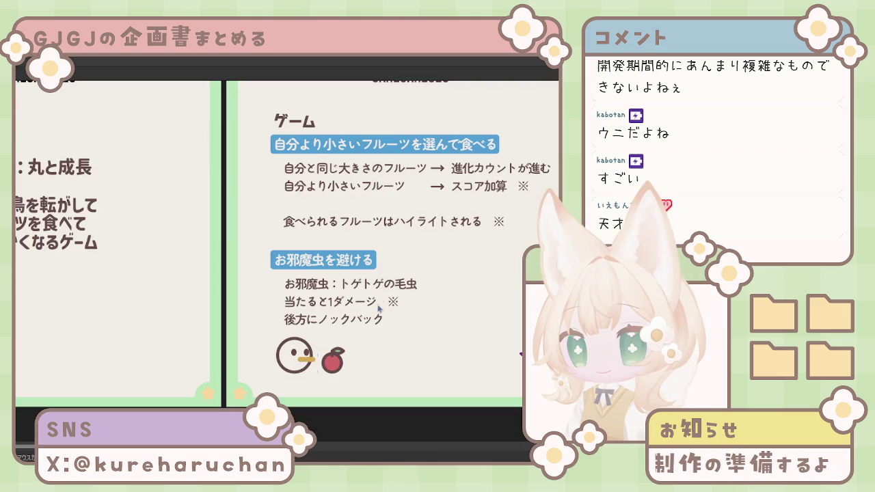
click(368, 174)
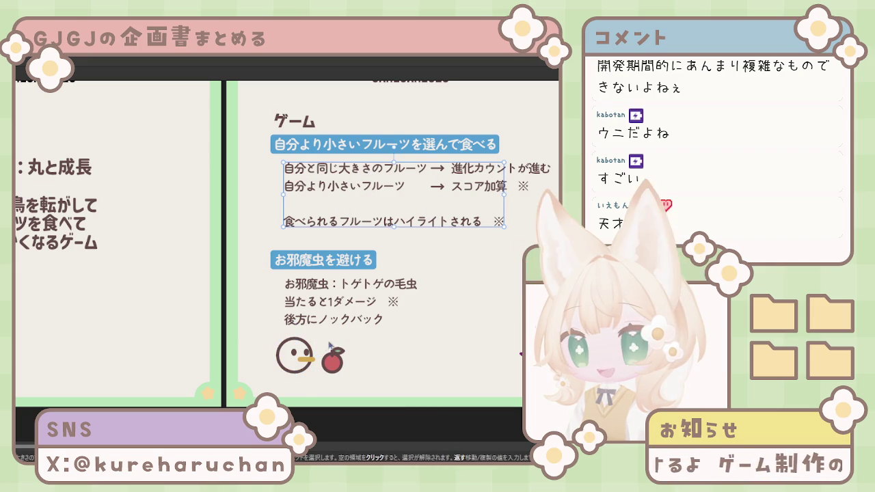
click(305, 370)
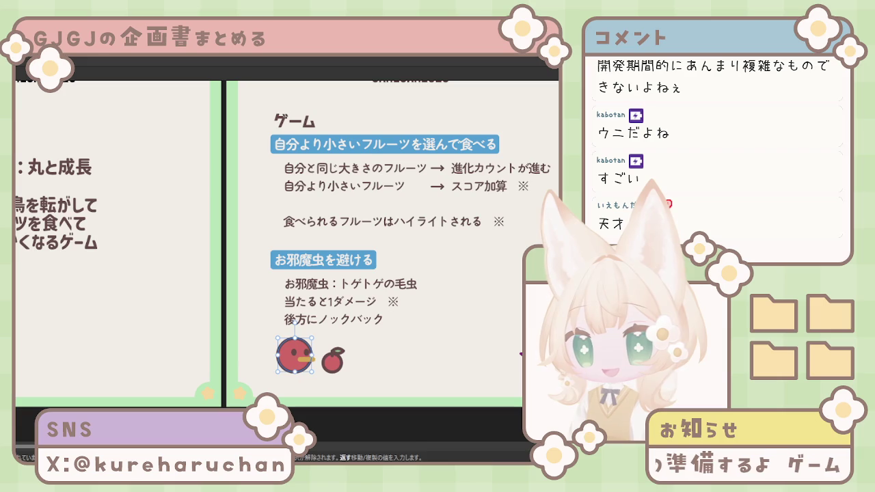
click(494, 319)
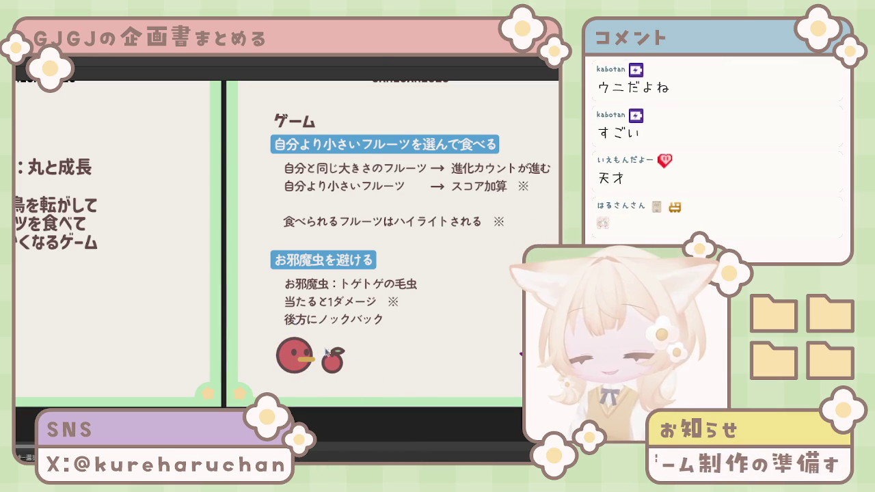
click(327, 372)
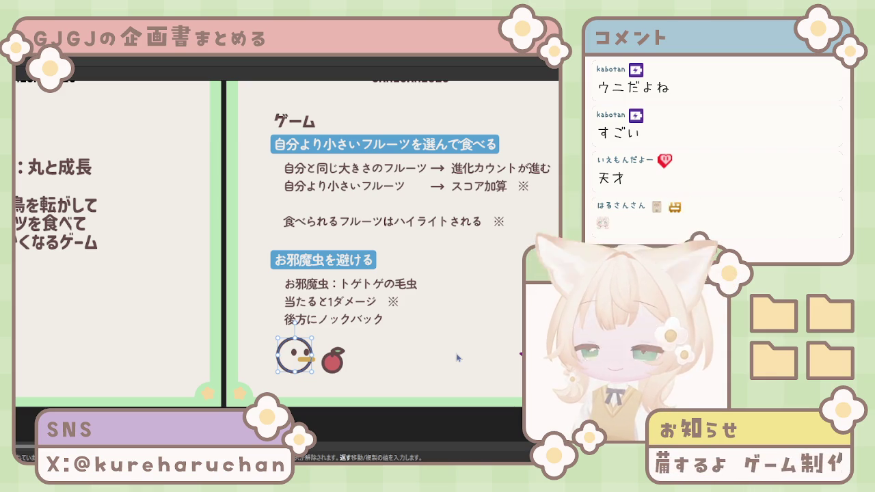
drag(477, 289, 397, 290)
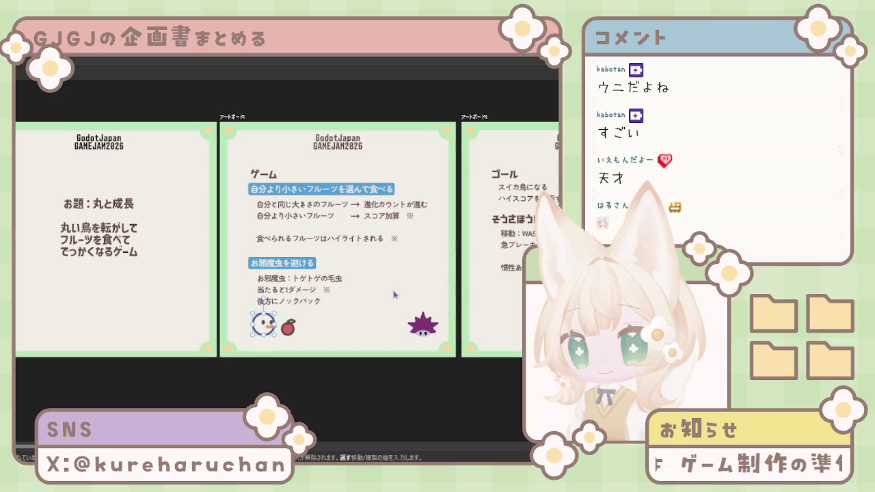
drag(528, 318, 384, 331)
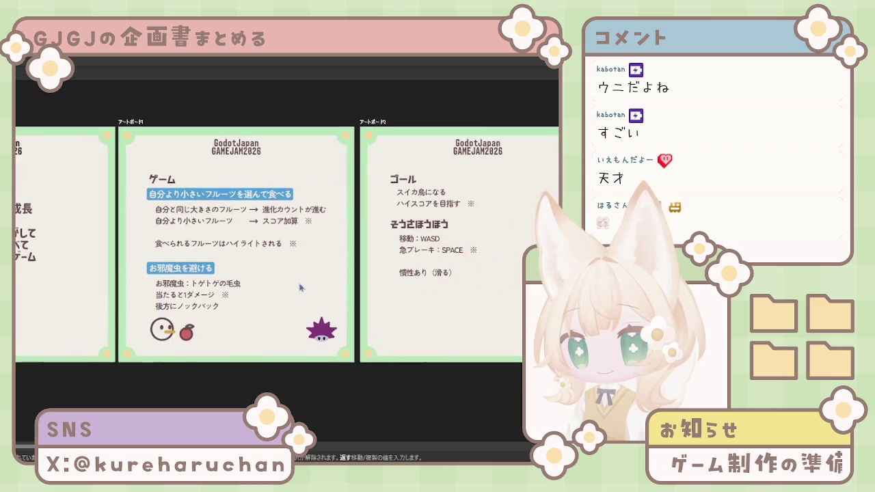
scroll(194, 370, down, 1)
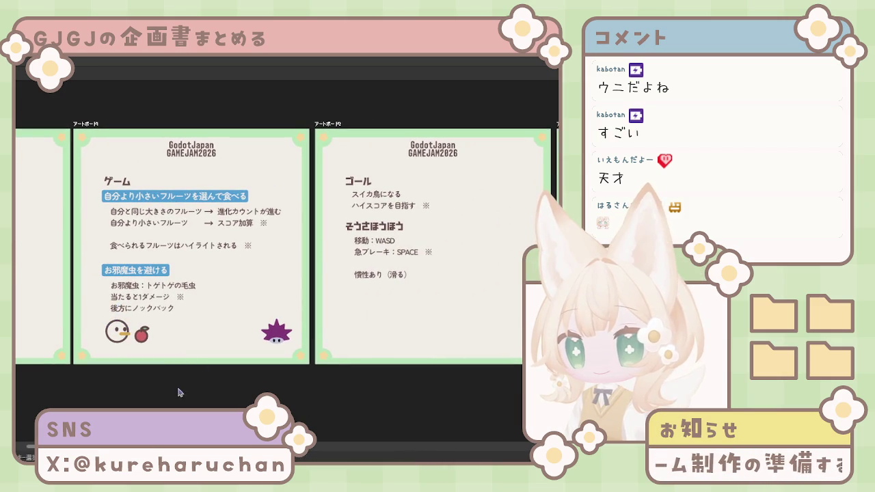
scroll(376, 377, right, 3)
scroll(376, 377, down, 1)
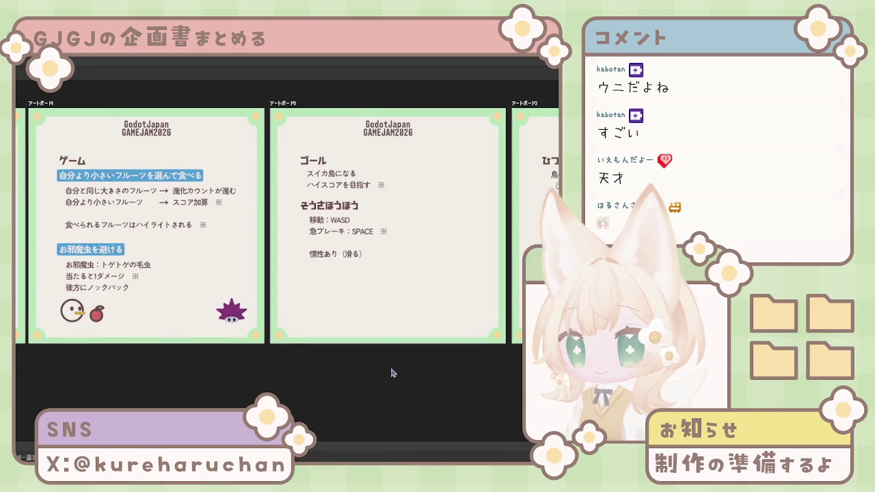
scroll(341, 299, up, 1)
click(332, 183)
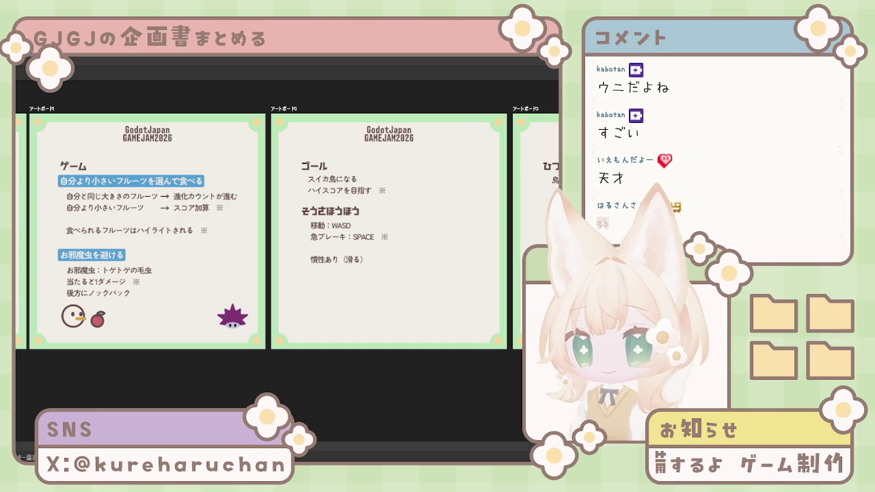
scroll(176, 313, right, 1)
scroll(176, 313, right, 4)
scroll(175, 313, right, 3)
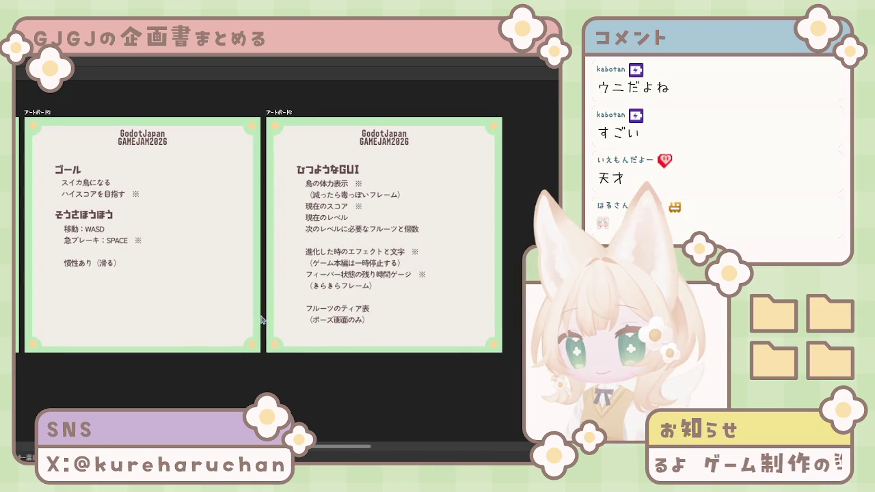
scroll(281, 320, left, 3)
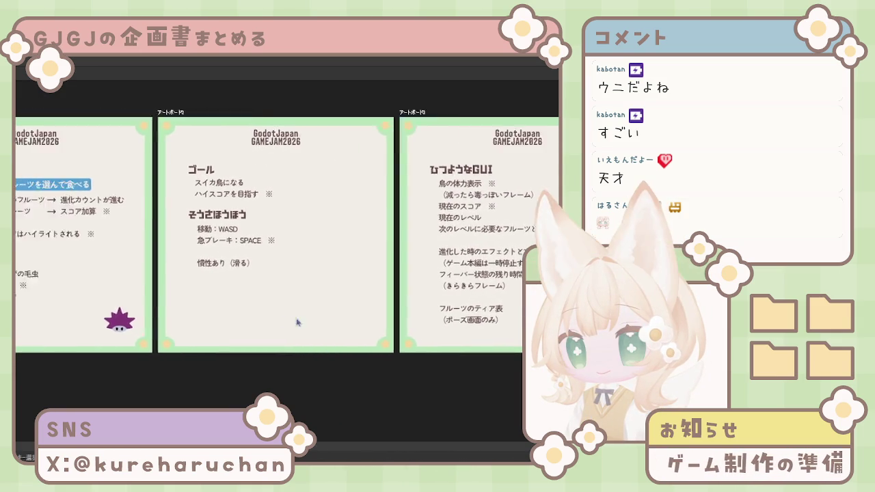
scroll(342, 322, left, 4)
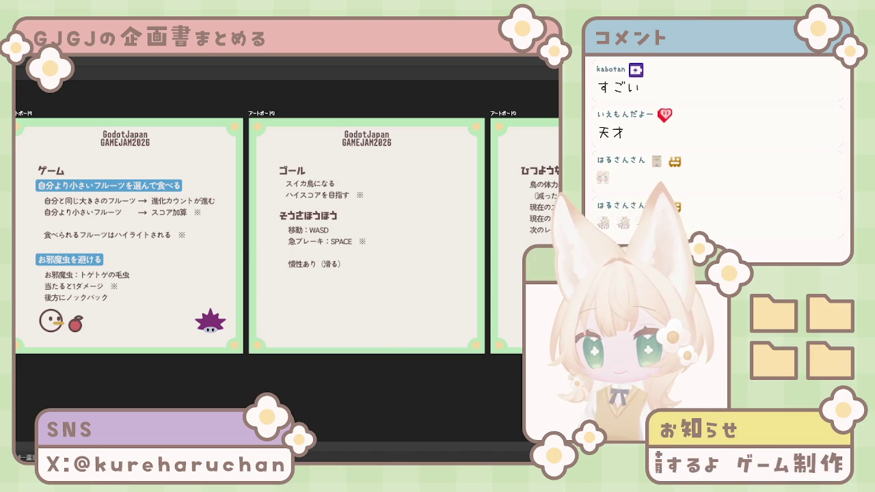
scroll(332, 391, left, 1)
scroll(332, 391, left, 4)
scroll(332, 391, right, 2)
scroll(324, 392, right, 2)
scroll(314, 394, right, 3)
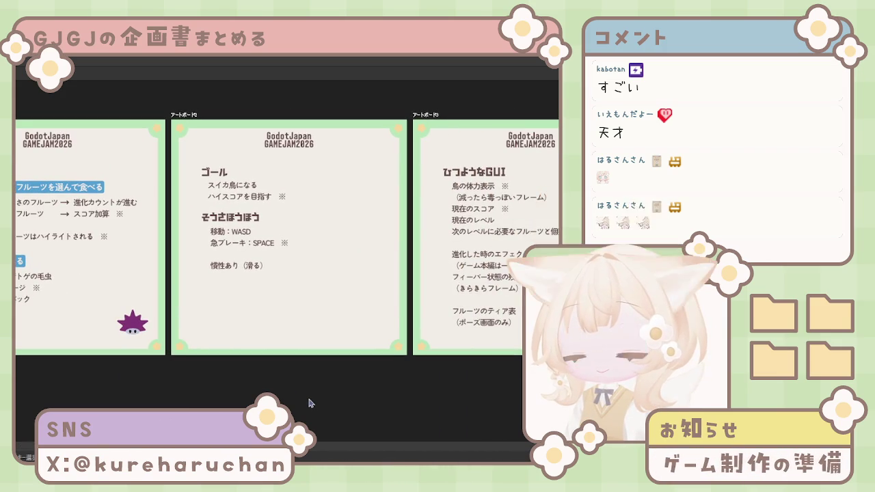
scroll(390, 401, right, 3)
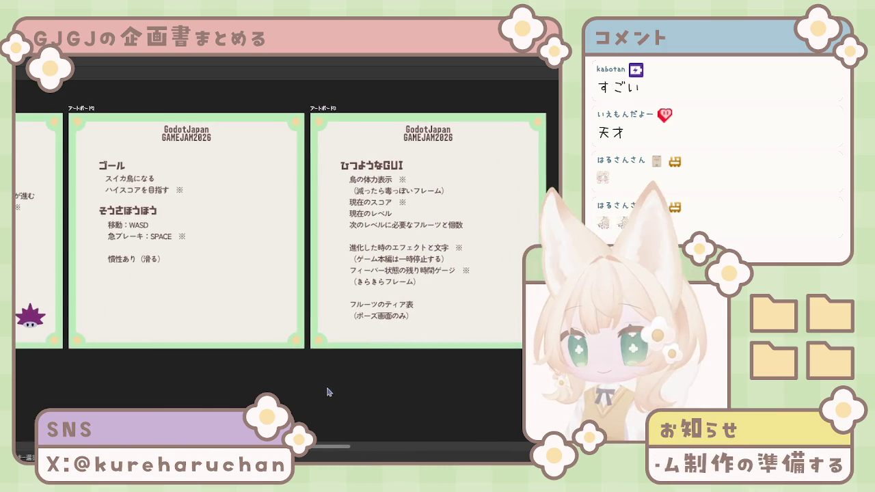
scroll(331, 383, left, 2)
scroll(332, 379, down, 1)
scroll(331, 366, down, 1)
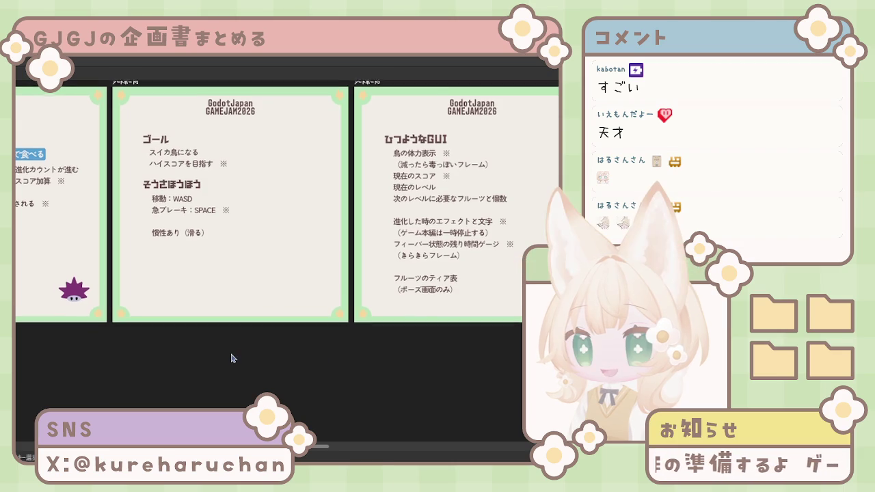
scroll(331, 362, up, 1)
scroll(385, 386, up, 2)
scroll(308, 384, left, 2)
scroll(314, 378, left, 3)
scroll(329, 397, left, 2)
scroll(328, 398, down, 1)
scroll(318, 390, right, 3)
scroll(308, 386, right, 1)
scroll(342, 377, right, 1)
scroll(371, 371, right, 2)
scroll(356, 375, left, 1)
scroll(390, 363, down, 1)
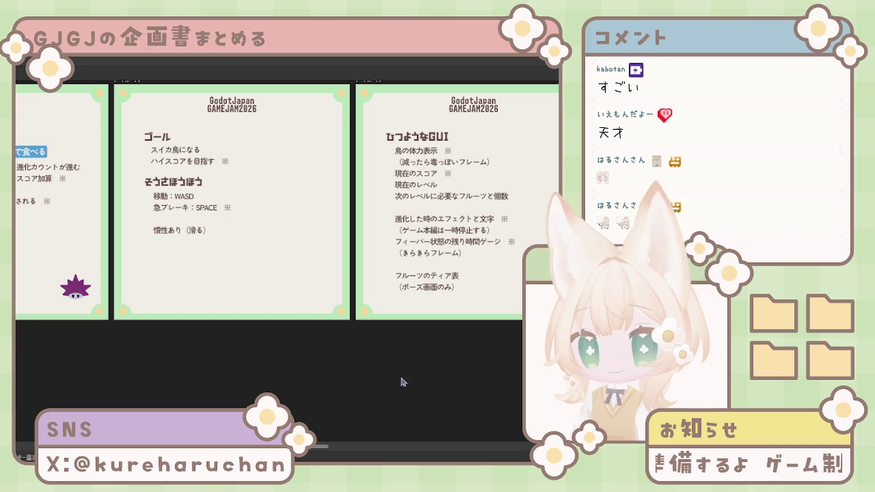
scroll(383, 390, up, 2)
scroll(419, 380, down, 1)
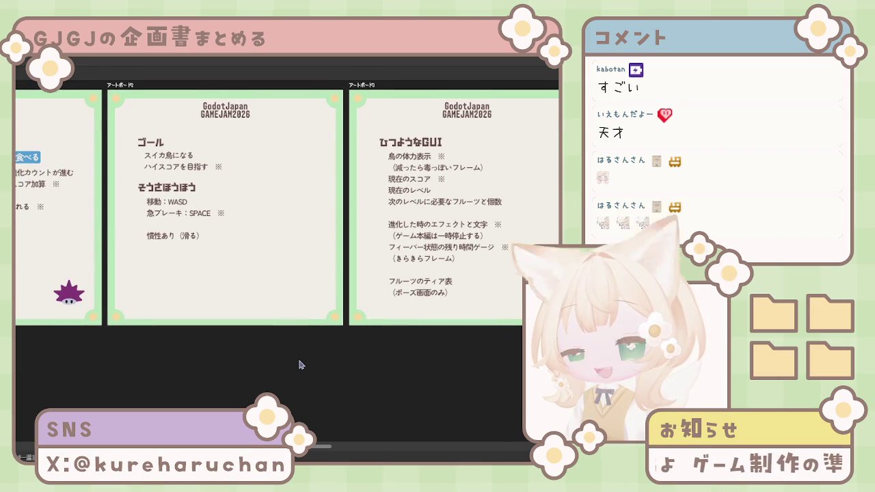
scroll(298, 366, up, 1)
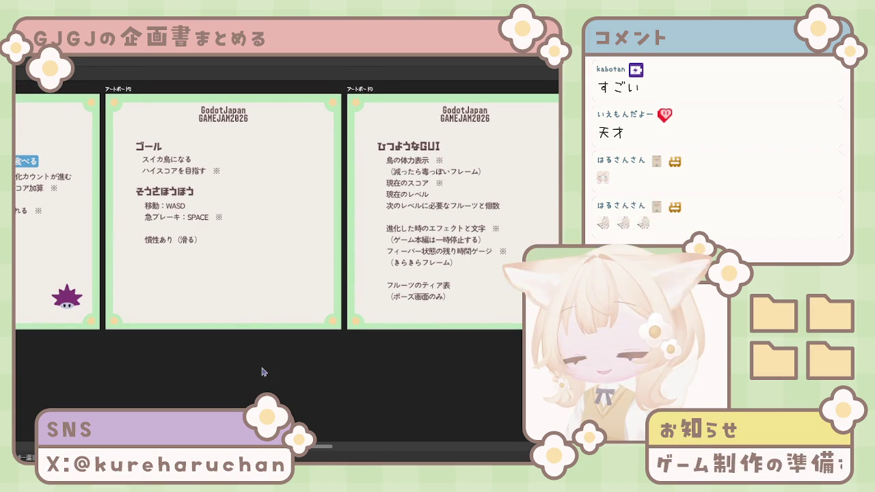
scroll(253, 373, left, 2)
scroll(253, 373, left, 5)
scroll(324, 379, left, 2)
scroll(182, 365, left, 2)
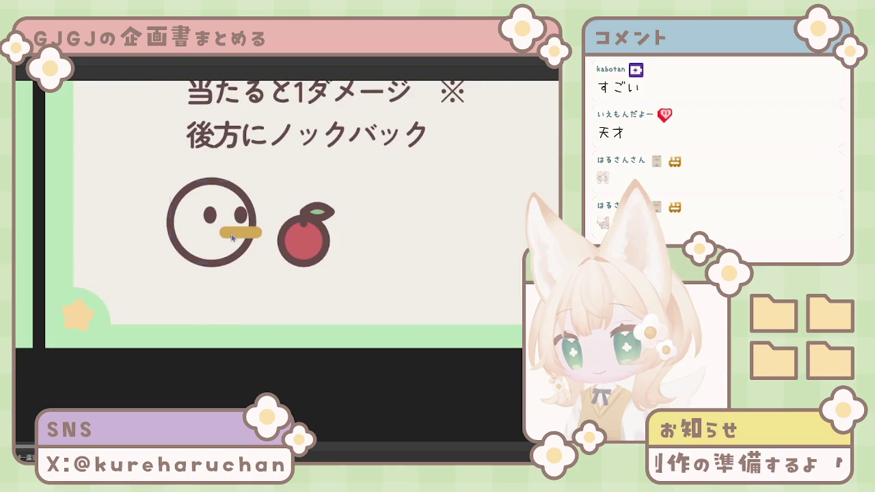
click(231, 236)
shift+click(218, 218)
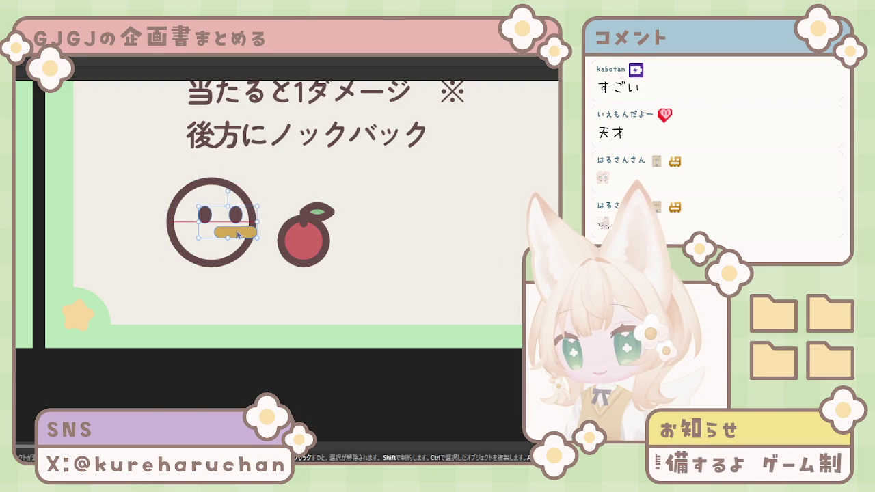
click(265, 283)
key(ctrl+0)
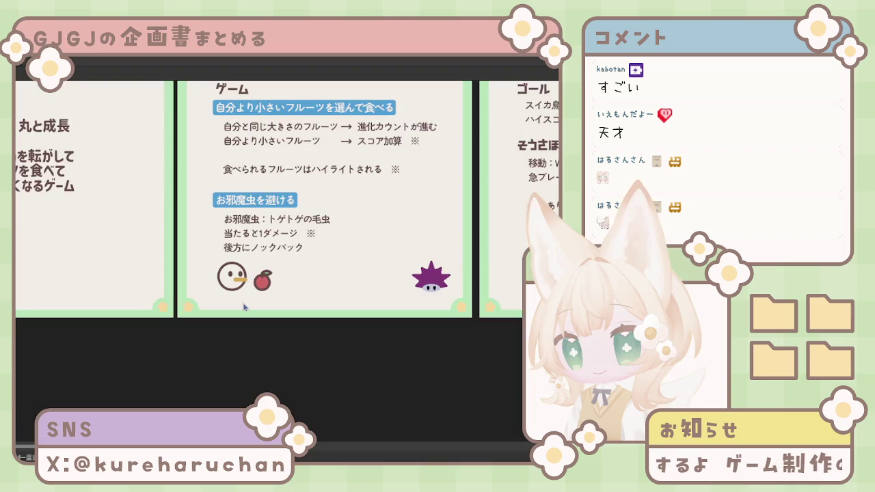
scroll(327, 266, down, 3)
scroll(303, 308, right, 3)
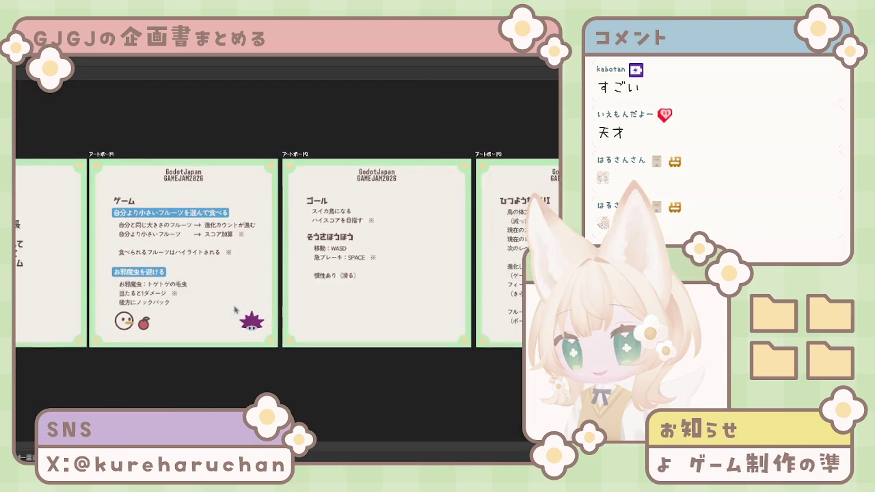
scroll(328, 310, down, 2)
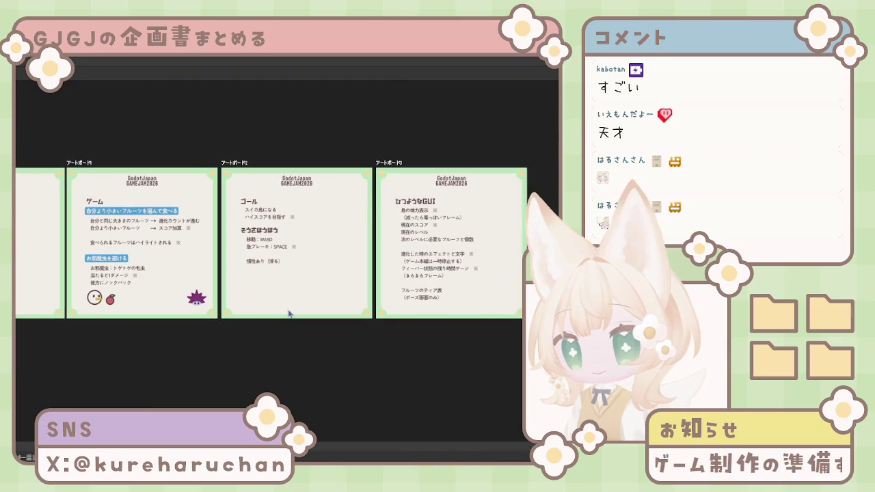
scroll(284, 311, up, 1)
scroll(281, 321, up, 1)
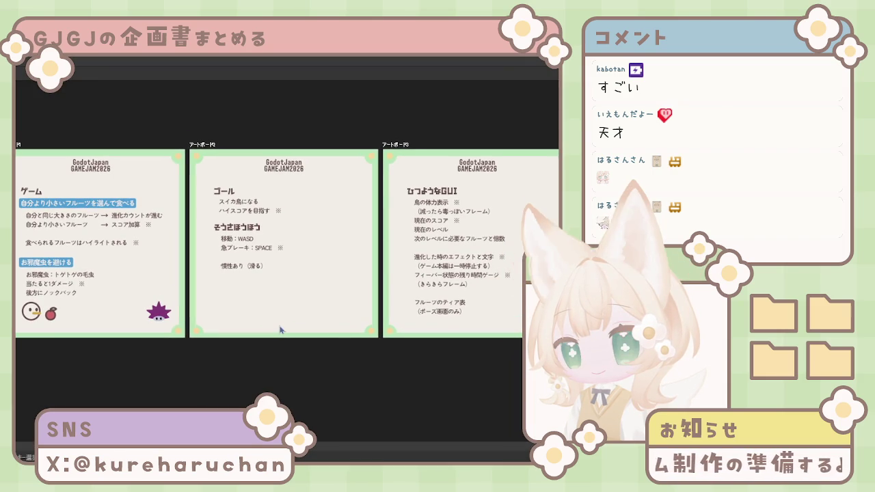
scroll(279, 329, down, 1)
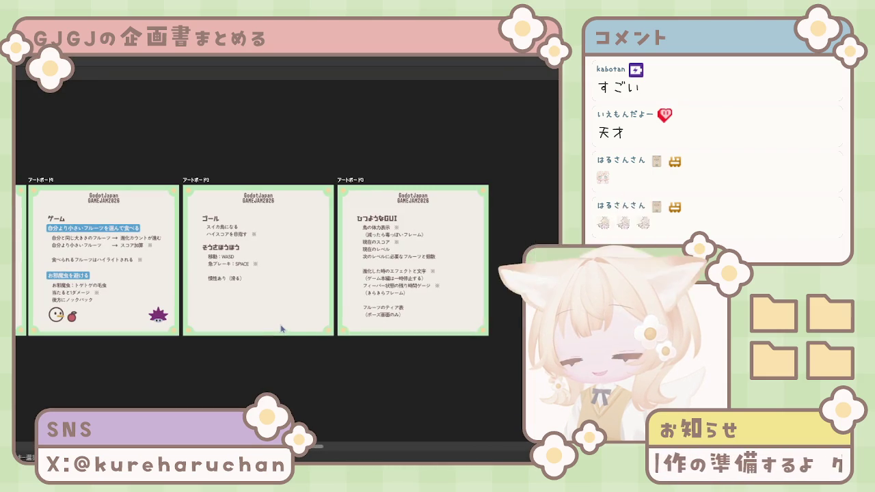
scroll(291, 330, up, 1)
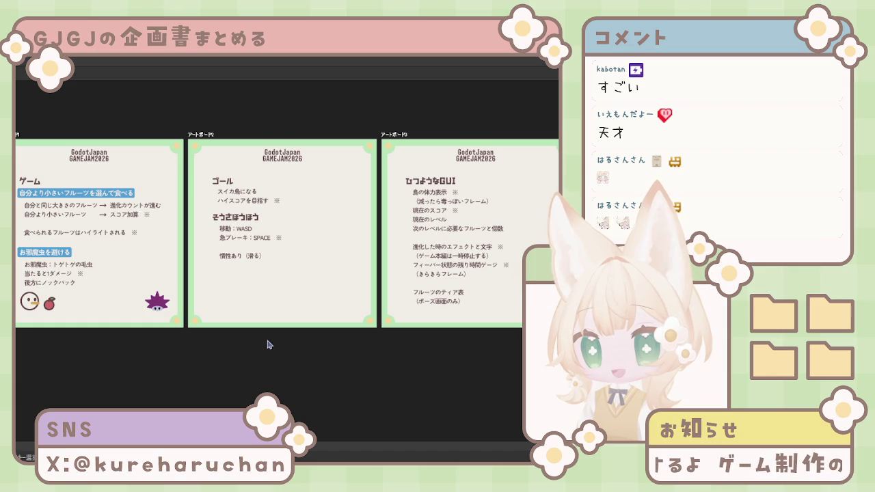
scroll(239, 328, left, 3)
scroll(171, 316, up, 4)
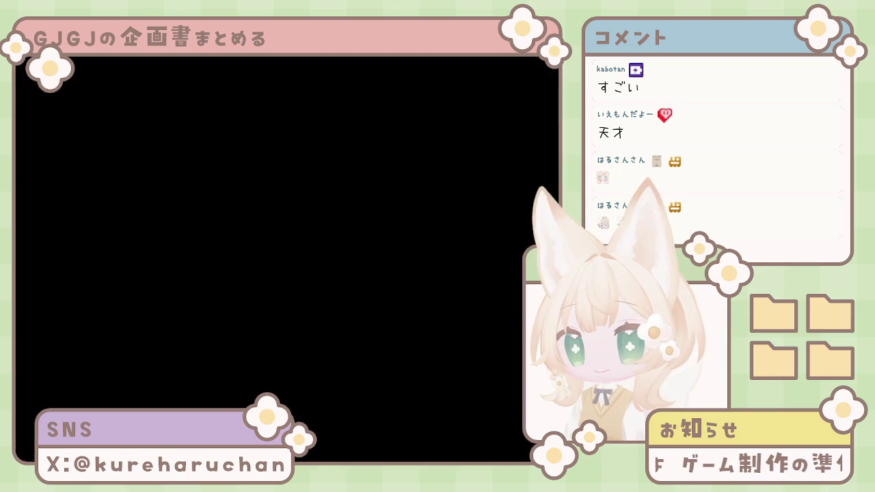
Copy the bird face and apple onto the title page below the tagline, aligned with the game-page pair
scroll(171, 316, left, 3)
click(268, 279)
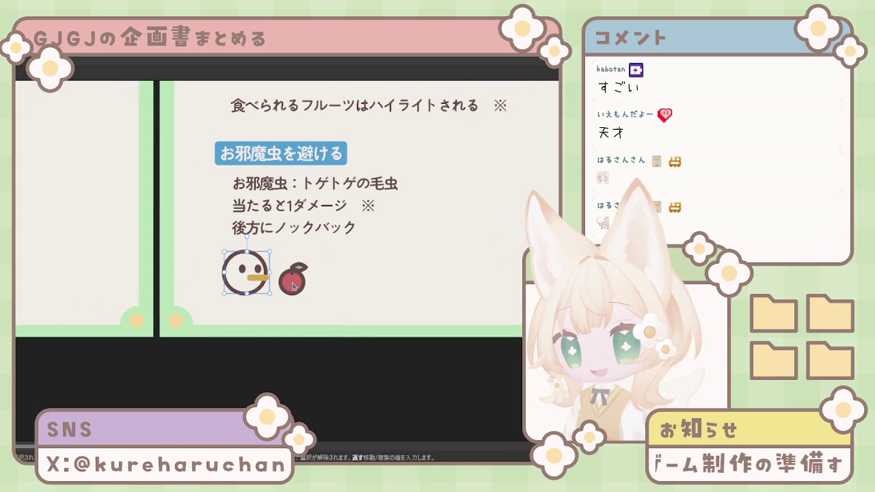
drag(292, 287, 20, 244)
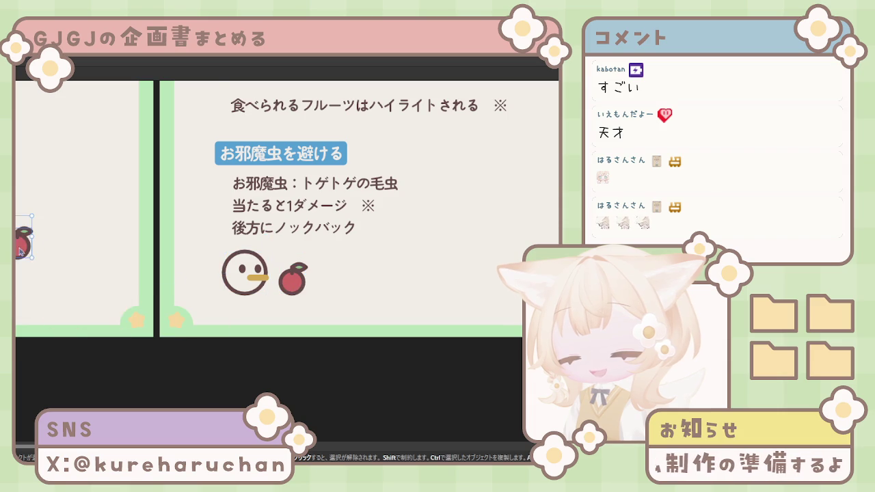
scroll(182, 307, left, 5)
shift+click(140, 263)
drag(140, 263, 61, 288)
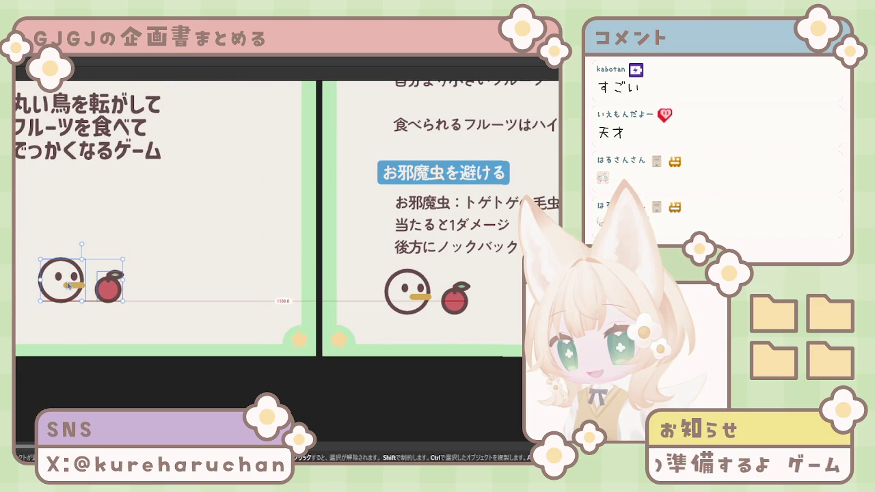
click(239, 361)
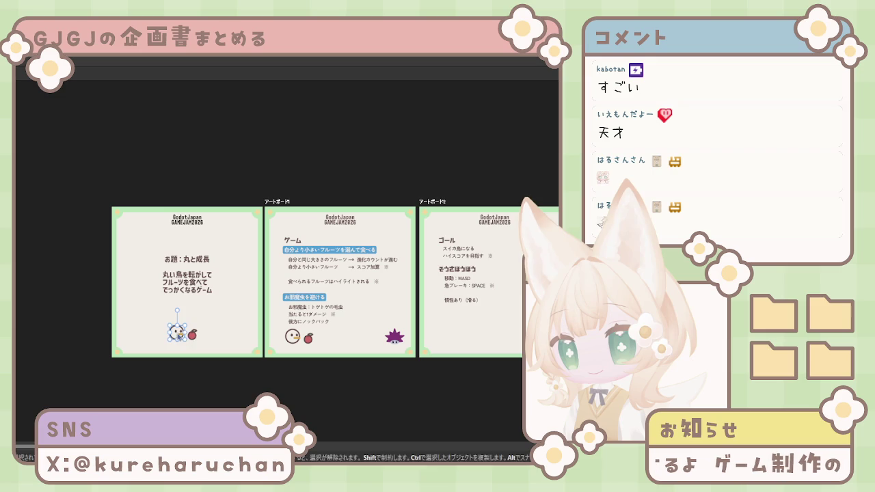
drag(194, 342, 194, 333)
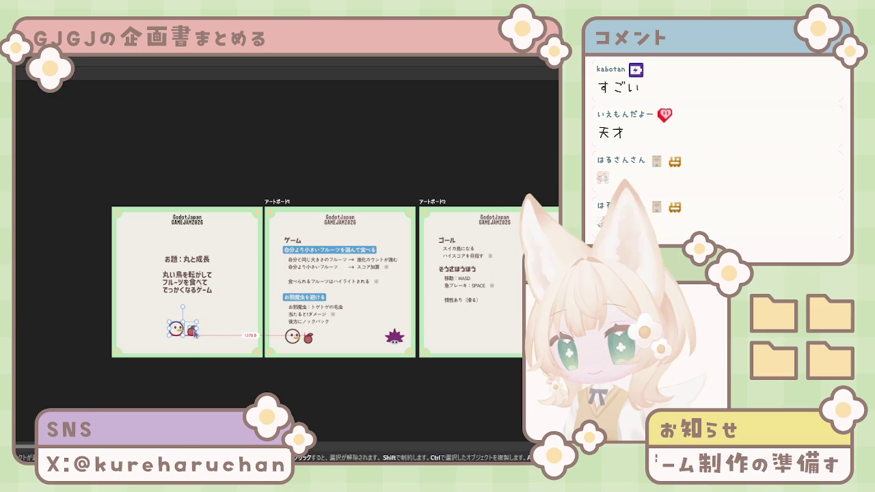
click(334, 385)
scroll(362, 366, right, 1)
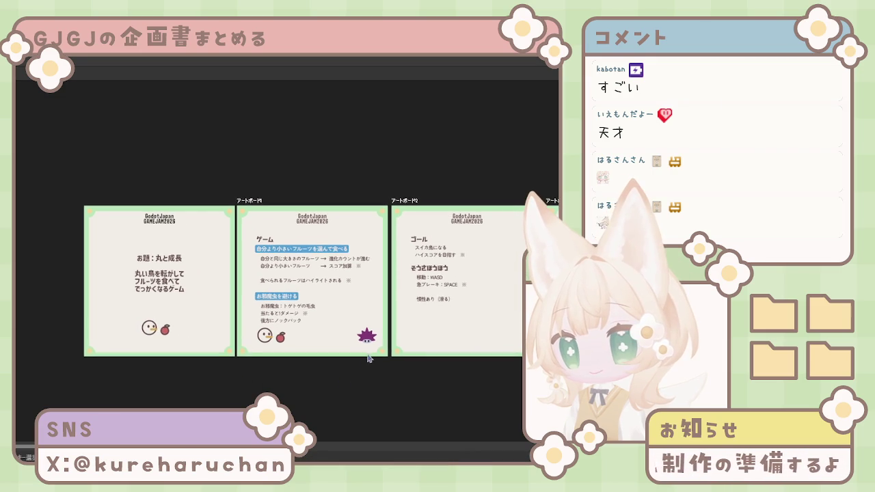
scroll(383, 375, right, 2)
scroll(311, 359, down, 1)
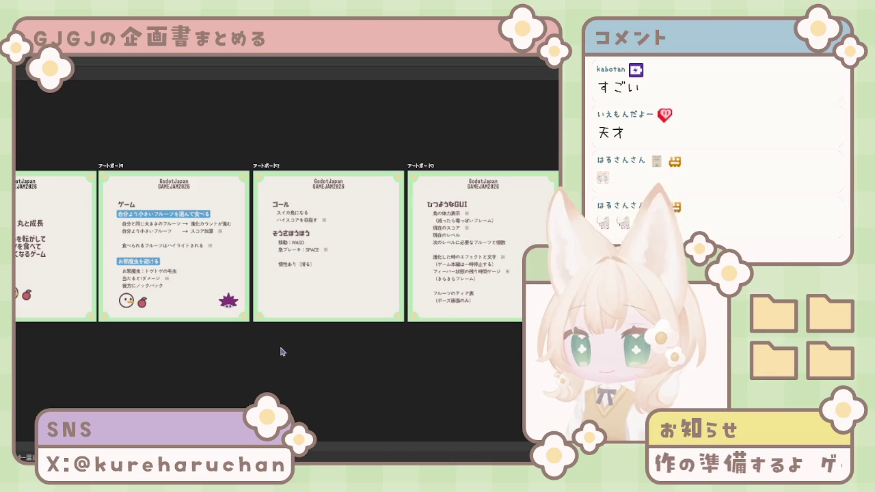
scroll(307, 352, up, 1)
scroll(240, 370, left, 1)
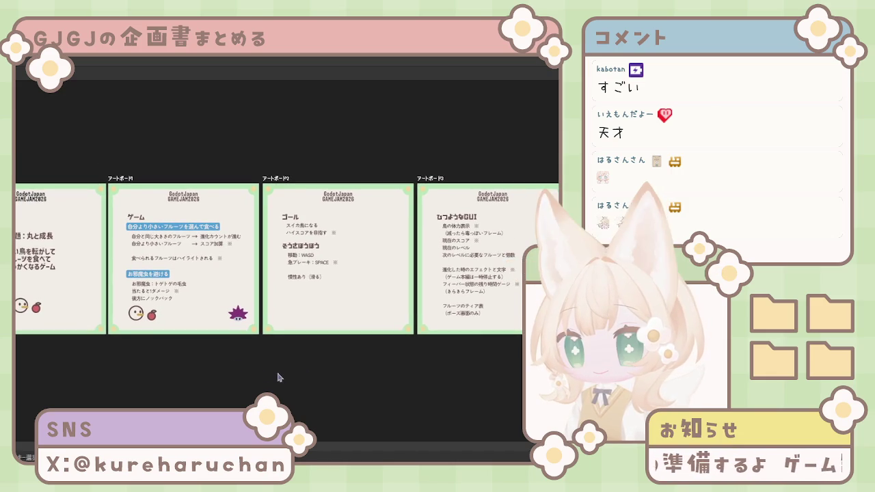
scroll(273, 375, down, 1)
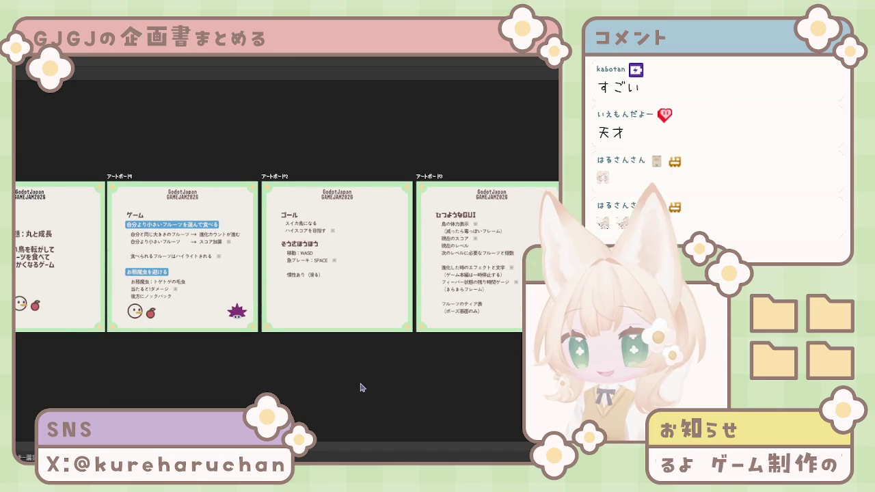
scroll(357, 387, up, 1)
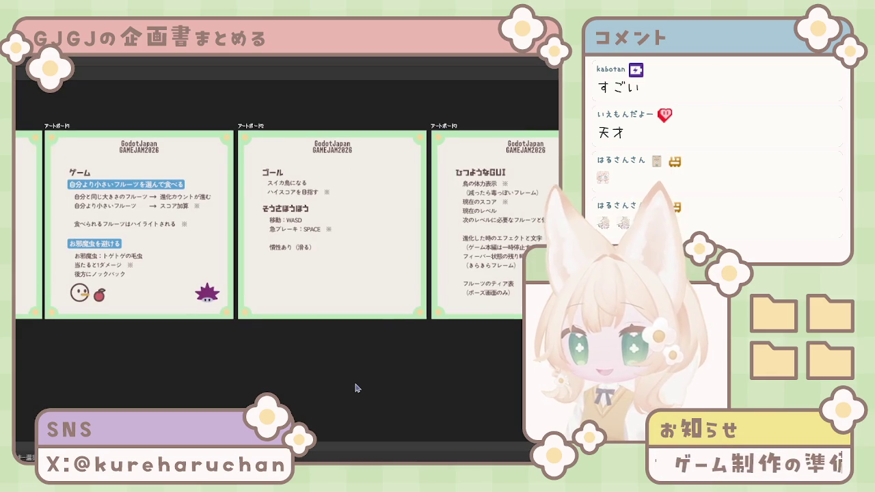
scroll(351, 382, down, 1)
scroll(347, 385, down, 1)
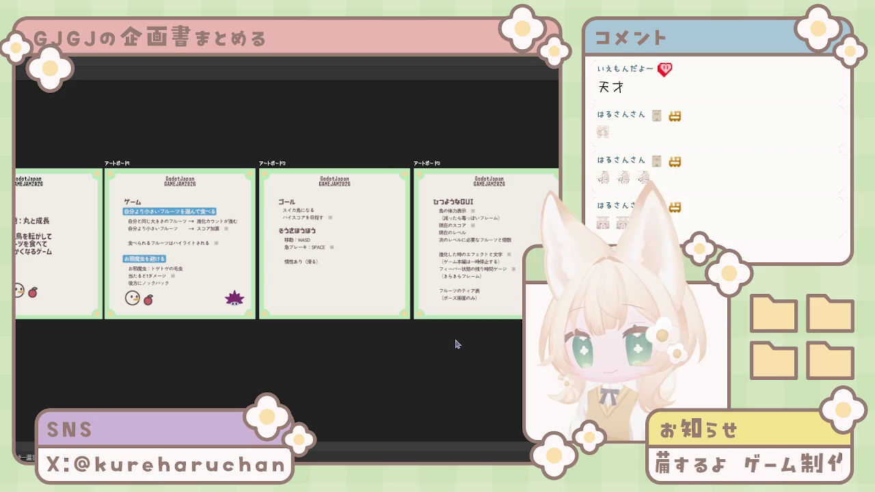
click(487, 268)
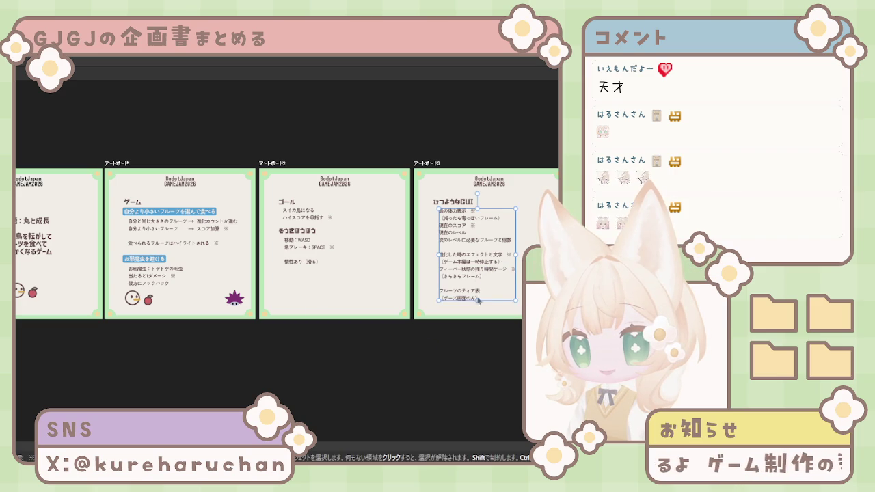
click(337, 356)
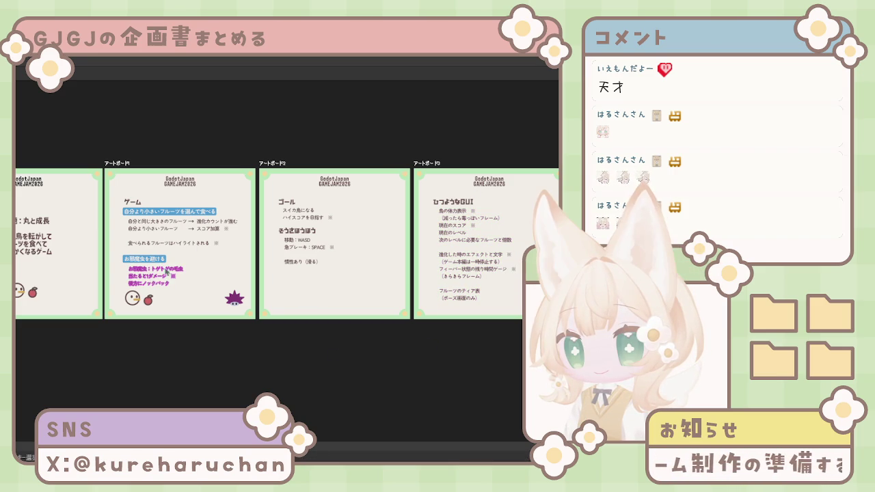
click(185, 331)
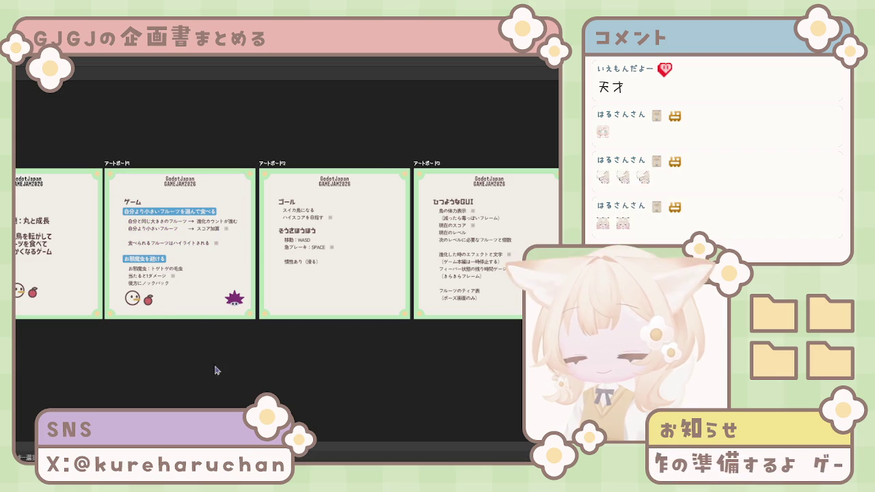
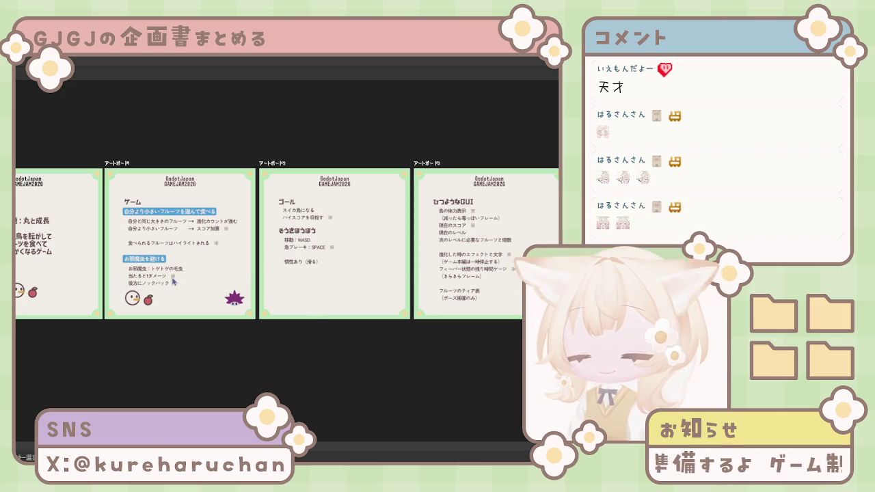
Review the planning artboards, briefly selecting the お邪魔虫 obstacle text block
click(152, 283)
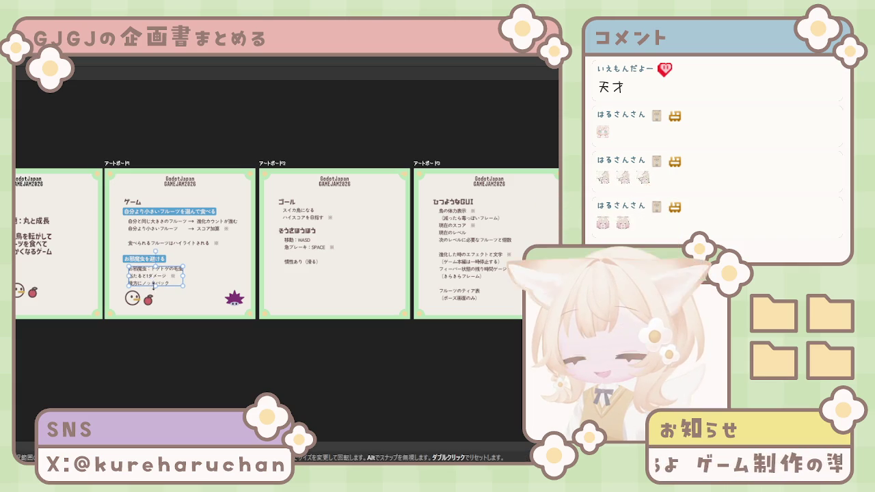
scroll(172, 312, up, 5)
scroll(156, 251, down, 2)
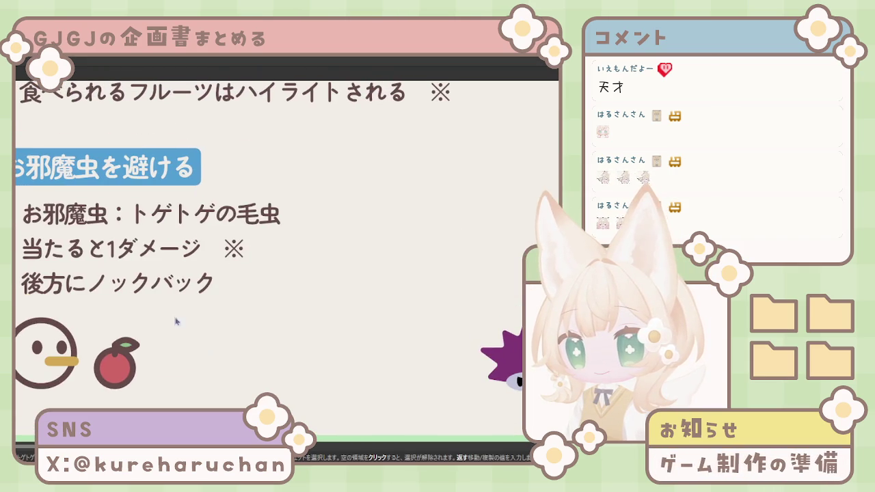
click(263, 257)
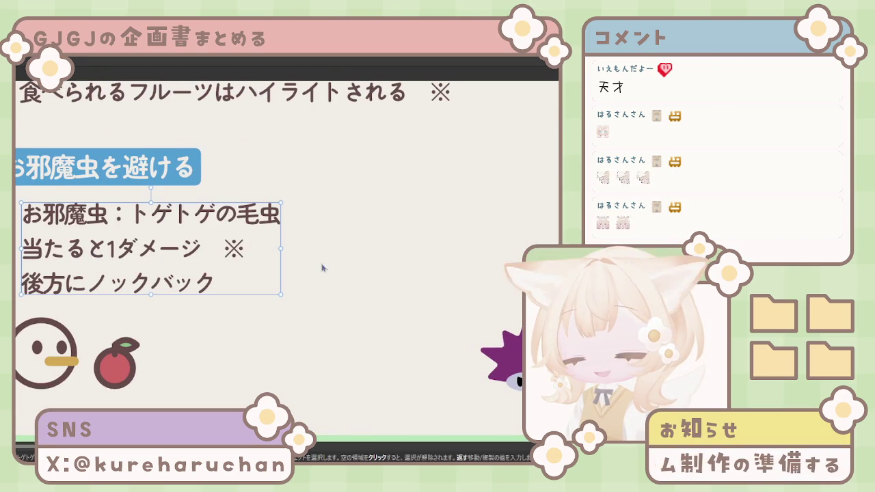
scroll(321, 315, up, 2)
scroll(313, 297, up, 1)
scroll(306, 328, up, 1)
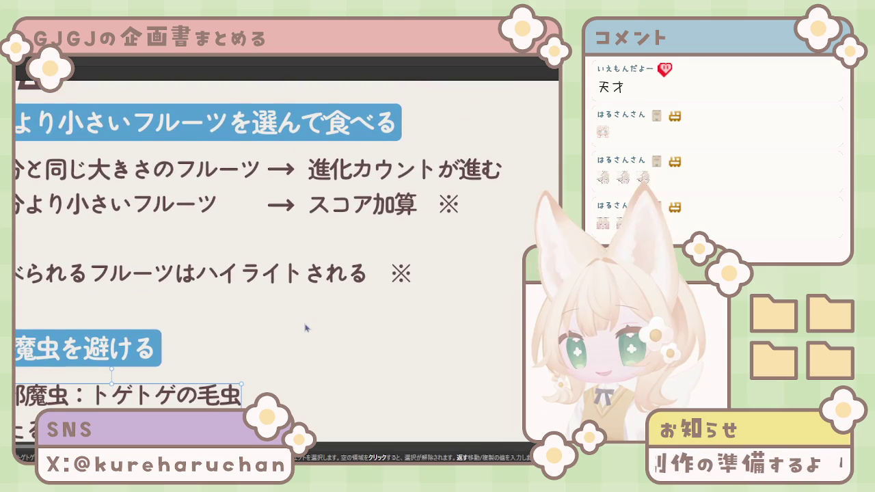
scroll(348, 248, up, 1)
scroll(342, 289, up, 1)
scroll(294, 340, up, 2)
scroll(294, 339, right, 3)
scroll(301, 307, right, 3)
scroll(321, 336, right, 1)
scroll(287, 321, down, 1)
scroll(287, 321, down, 1)
scroll(289, 322, down, 2)
scroll(288, 322, down, 1)
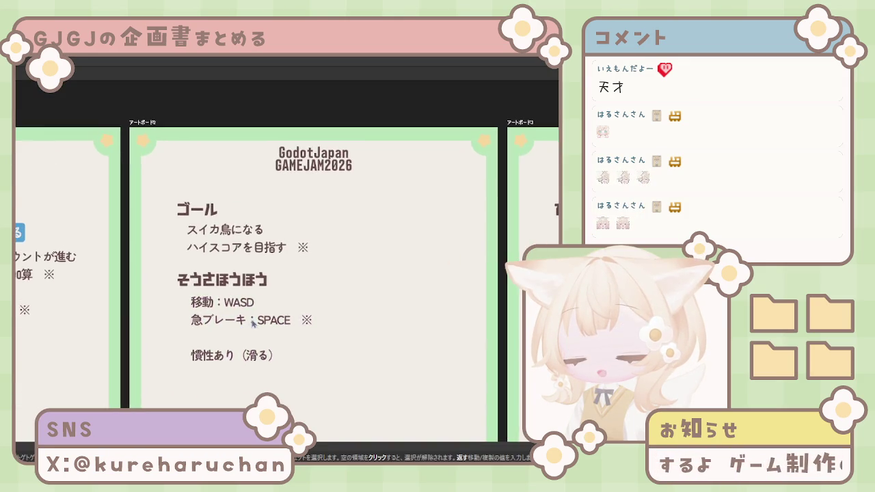
scroll(280, 318, down, 2)
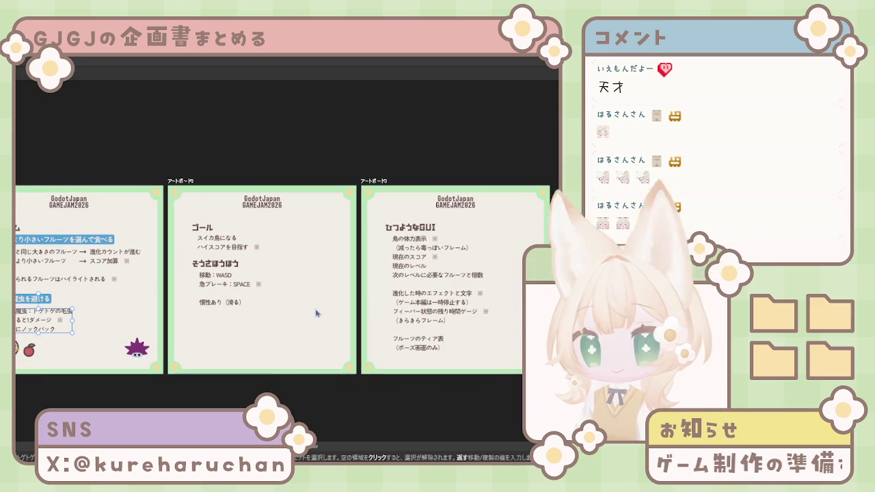
scroll(333, 312, up, 1)
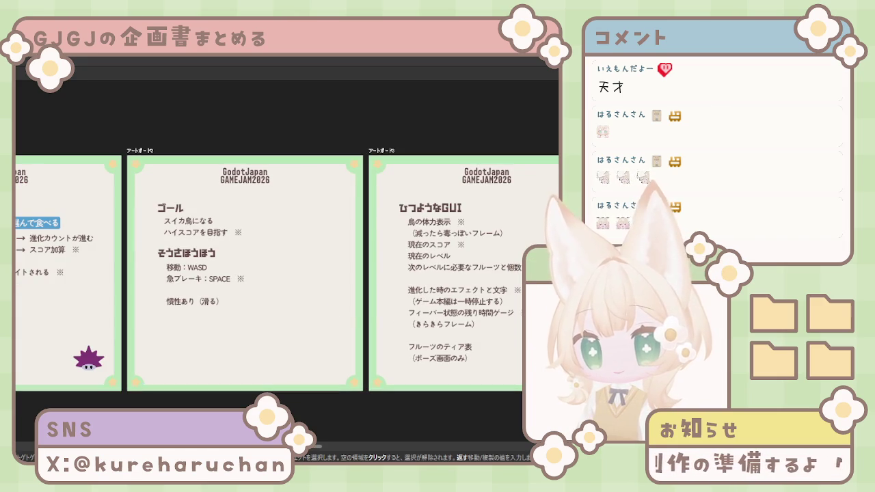
scroll(463, 398, right, 2)
scroll(387, 379, down, 1)
scroll(267, 372, left, 4)
scroll(243, 371, left, 3)
scroll(290, 371, left, 2)
scroll(235, 348, left, 3)
scroll(246, 348, right, 5)
scroll(256, 346, right, 2)
scroll(265, 346, left, 2)
scroll(265, 345, left, 1)
scroll(287, 352, left, 3)
scroll(321, 362, left, 3)
scroll(335, 369, up, 1)
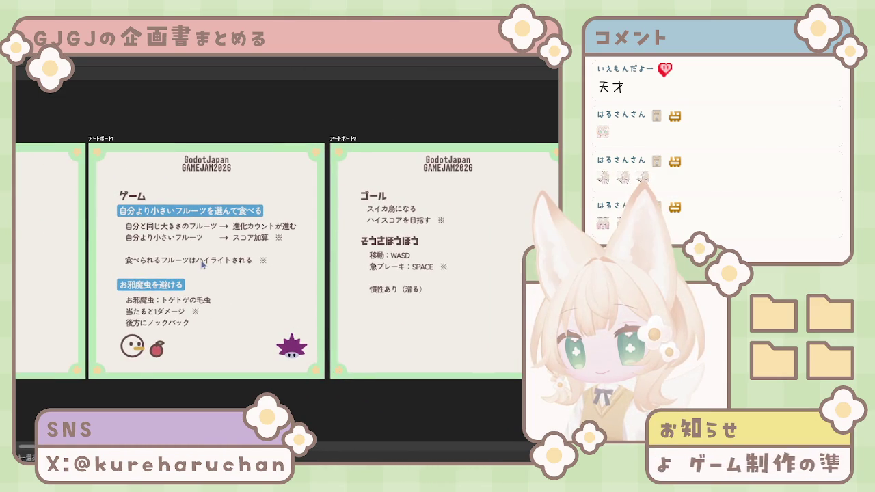
Select the fruit-rule lines on the ゲーム artboard and enter text editing
click(134, 231)
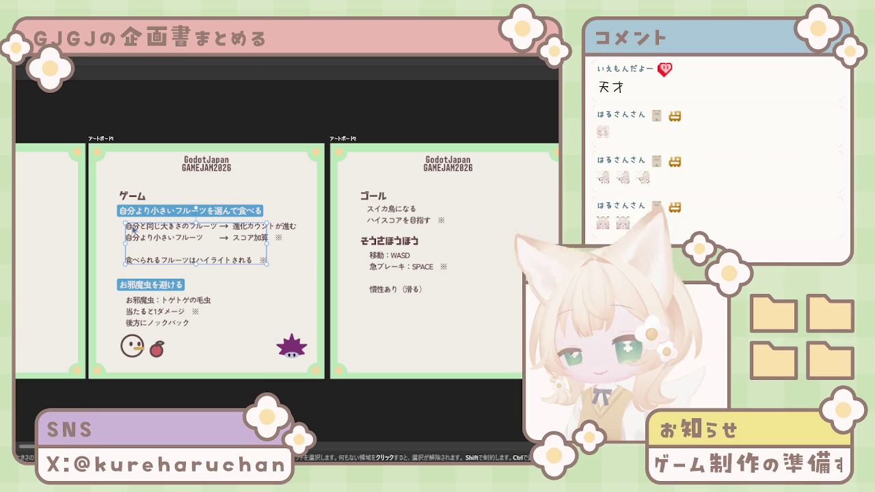
double_click(218, 227)
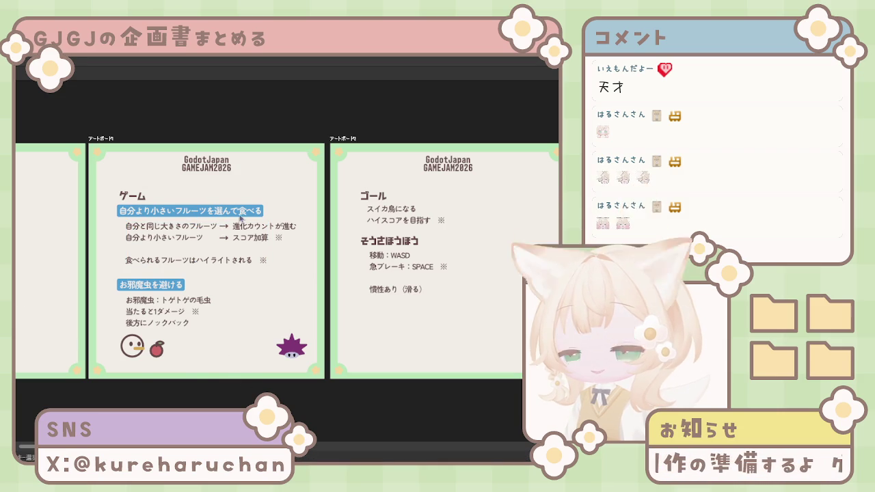
scroll(222, 203, right, 3)
scroll(336, 190, left, 3)
scroll(336, 190, down, 2)
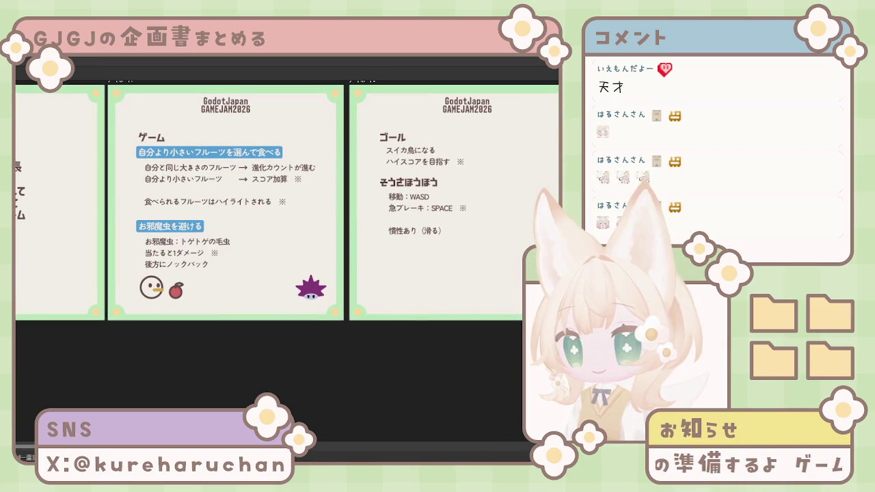
Add a blank artboard below the game-rules artboard and select the お邪魔虫 text block
click(226, 327)
scroll(171, 308, down, 3)
scroll(236, 303, up, 1)
scroll(247, 182, left, 1)
click(247, 182)
Paste a copy of the お邪魔虫 text block at the new artboard's top-left and clear it
key(ctrl+c)
key(ctrl+v)
mouse_move(247, 321)
mouse_down()
mouse_move(238, 299)
mouse_move(173, 279)
mouse_up()
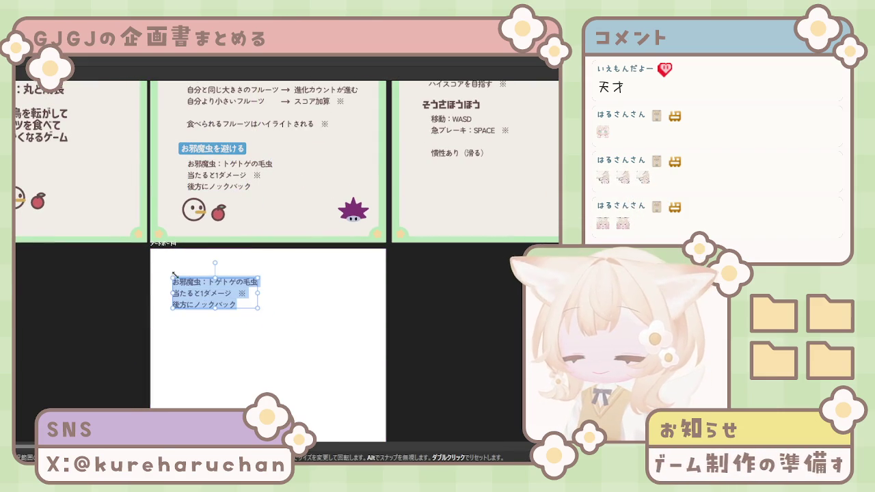
key(BackSpace)
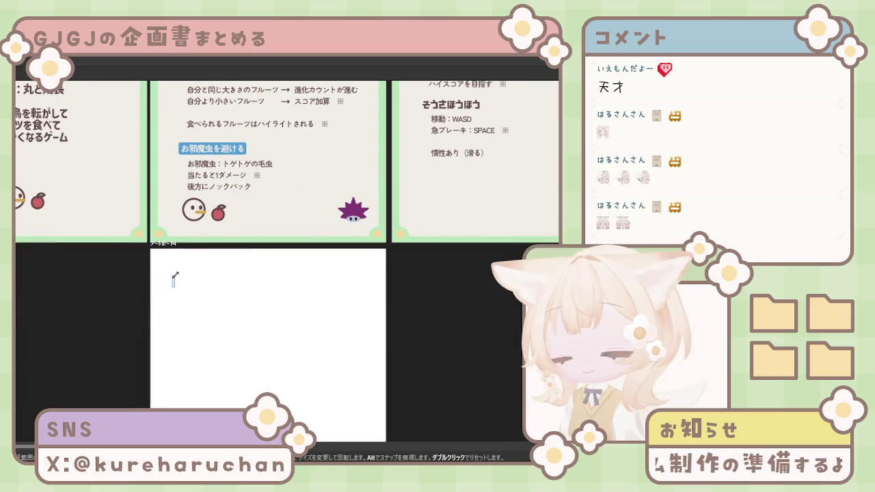
Draft the note 鳥：WASDの入力 with 移動, fixing mistyped characters along the way
text(あ)
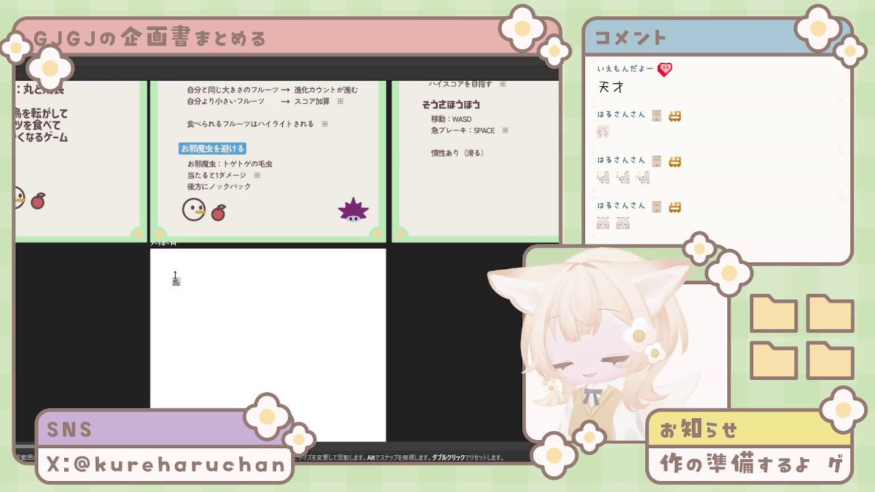
text(あたr)
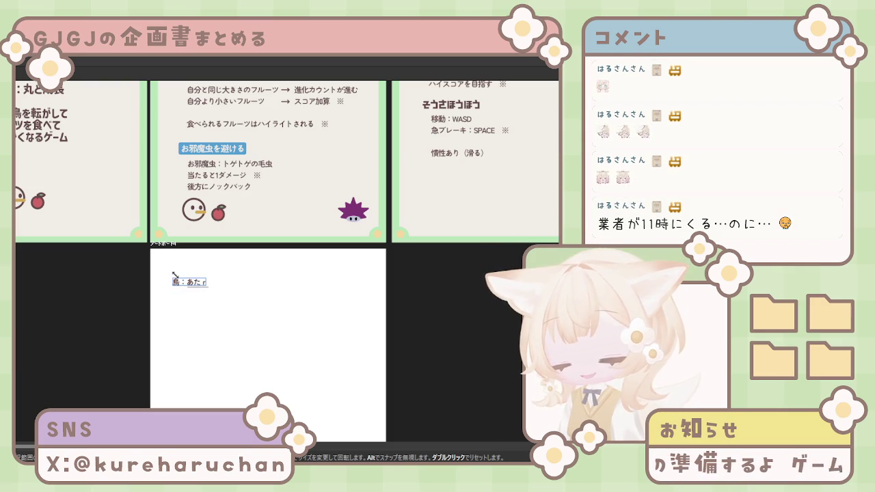
text(ihan)
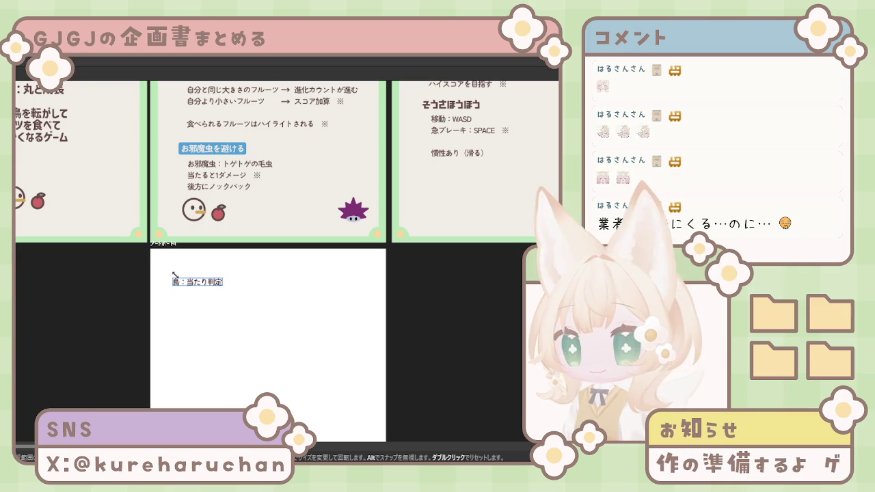
text(。)
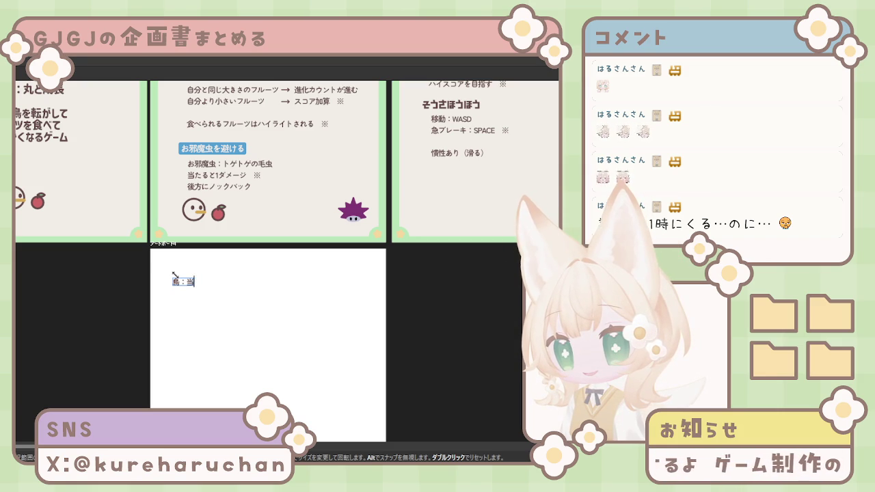
key(BackSpace)
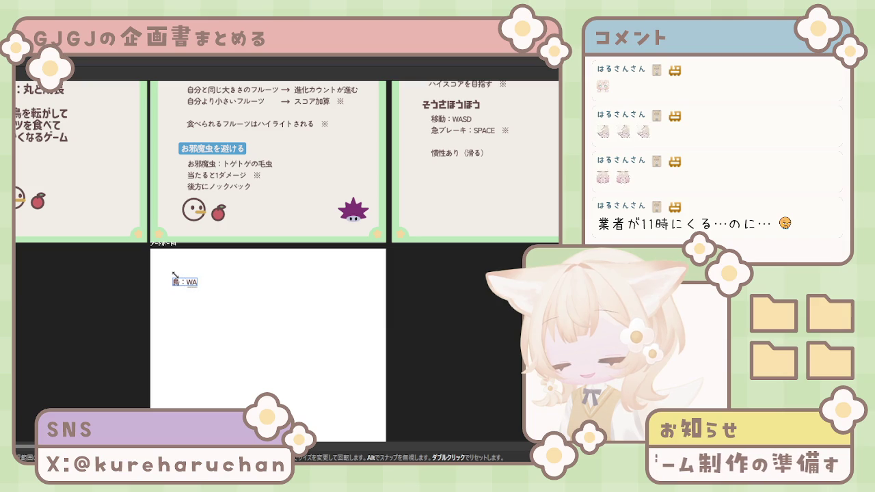
text(SDの)
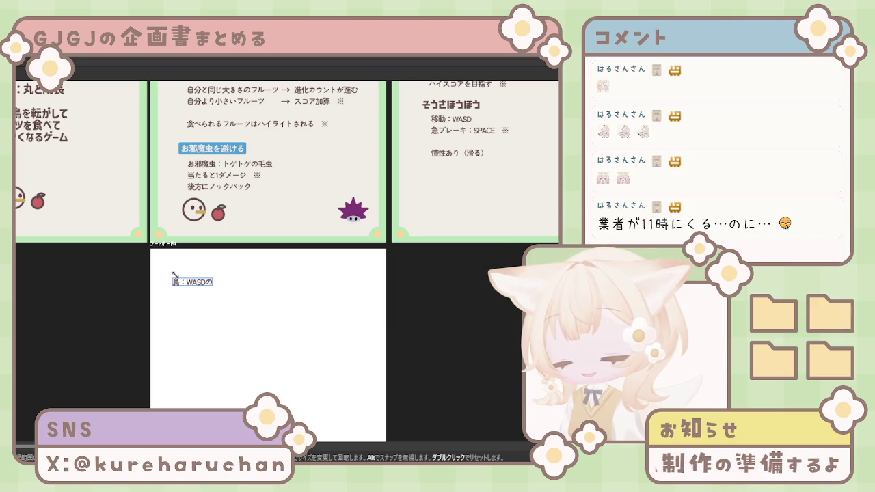
text(yoku)
key(space)
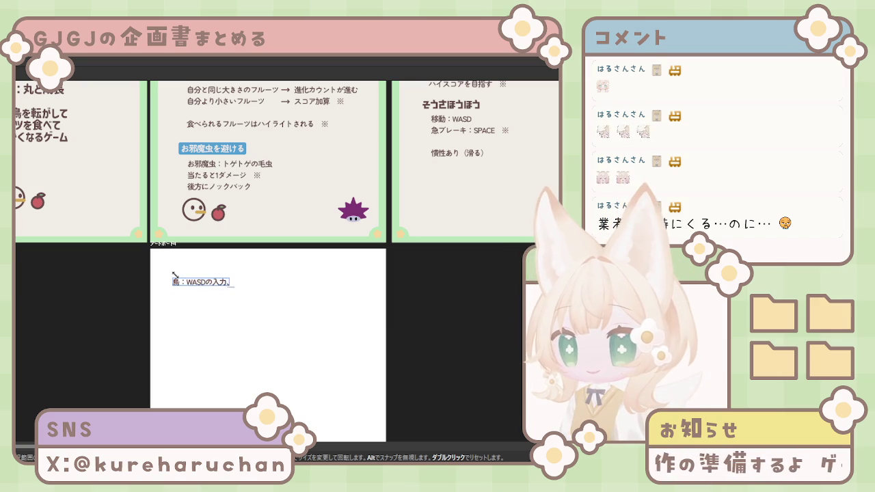
text(ou)
key(space)
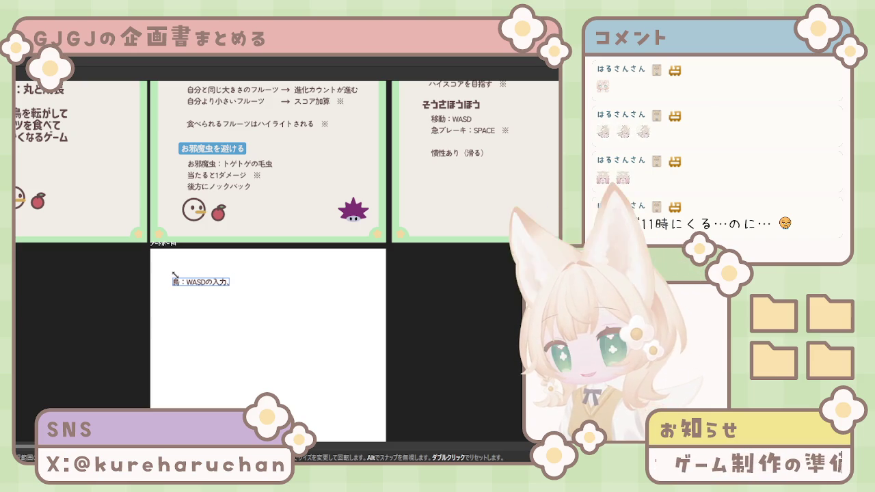
key(BackSpace)
key(BackSpace)
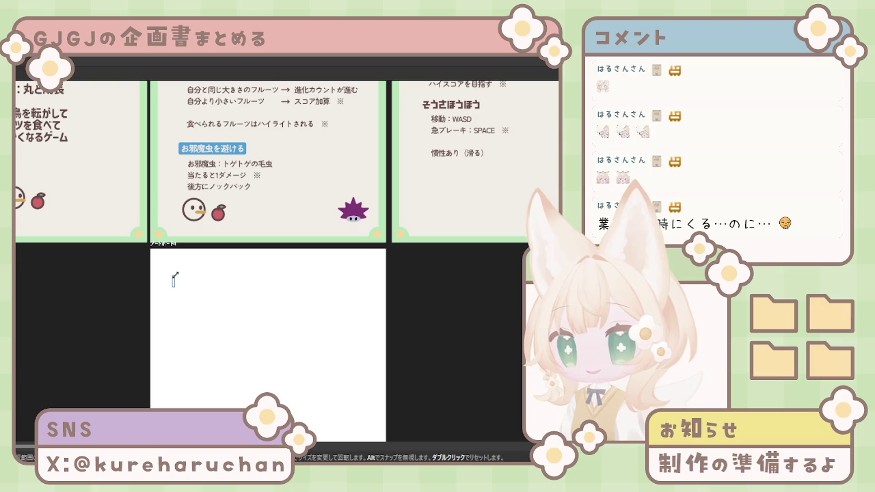
Replace the frame's text with the lines アセット, 鳥, フルーツ and 虫
scroll(179, 282, up, 1)
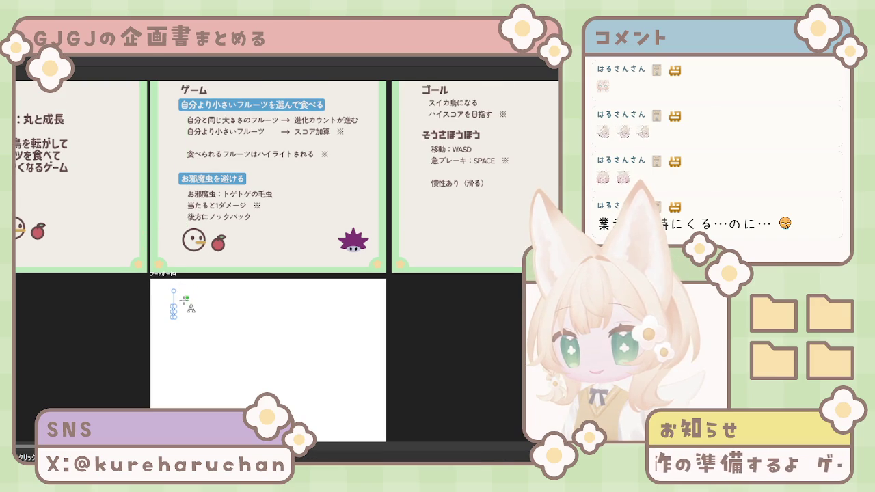
click(180, 306)
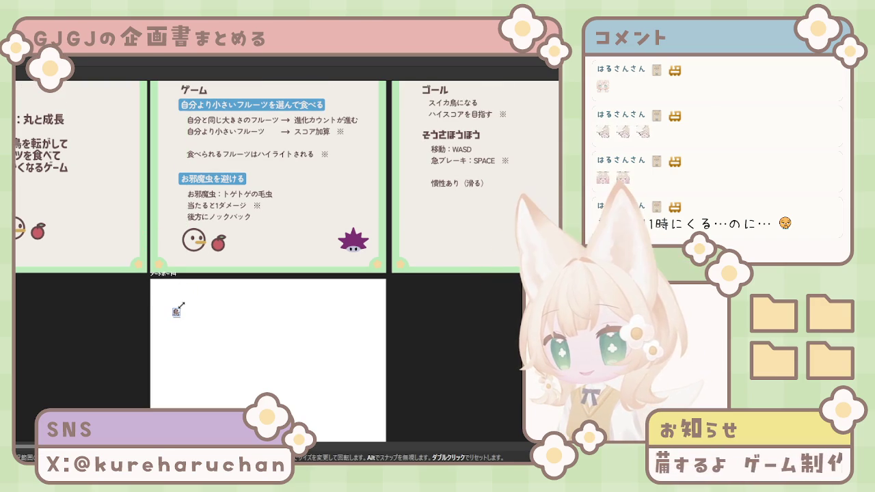
text(鳥の)
key(BackSpace)
key(BackSpace)
text(アセット)
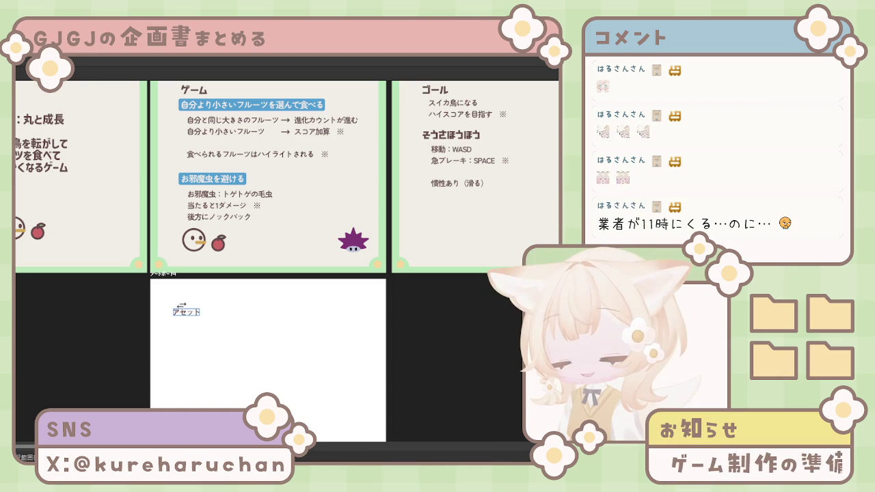
text(島)
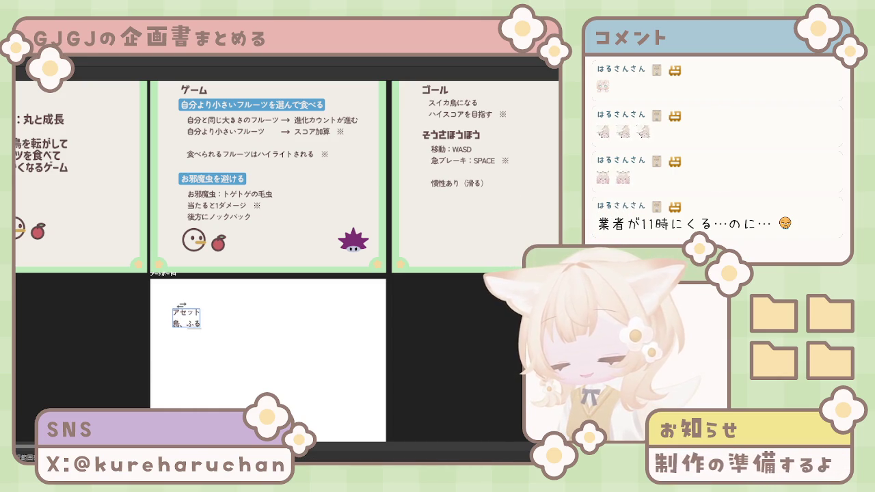
key(BackSpace)
key(BackSpace)
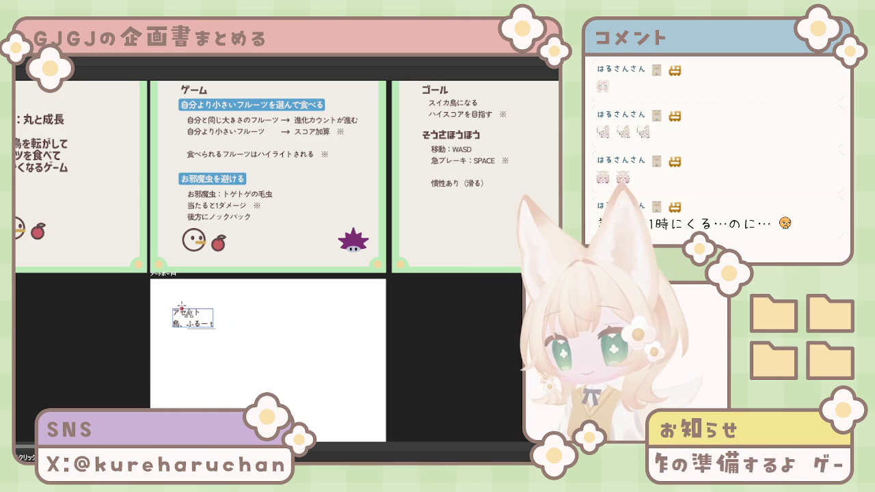
text(u)
key(space)
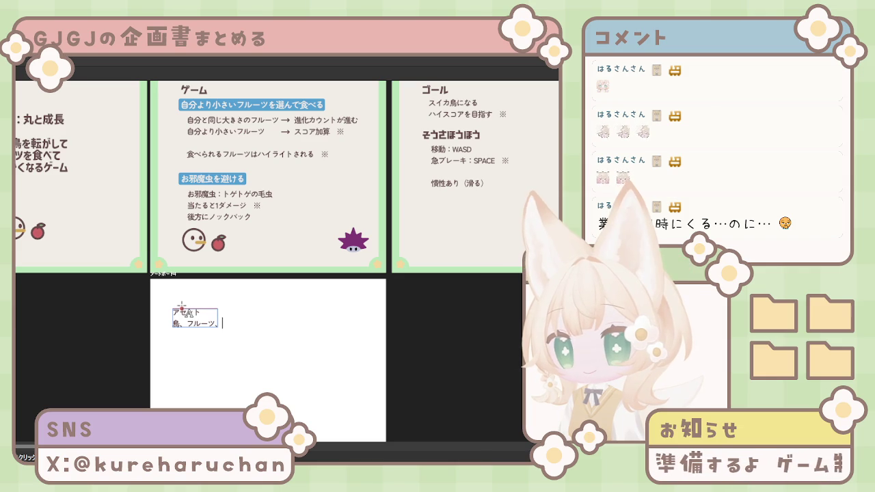
key(Return)
text(ushi)
key(space)
key(Return)
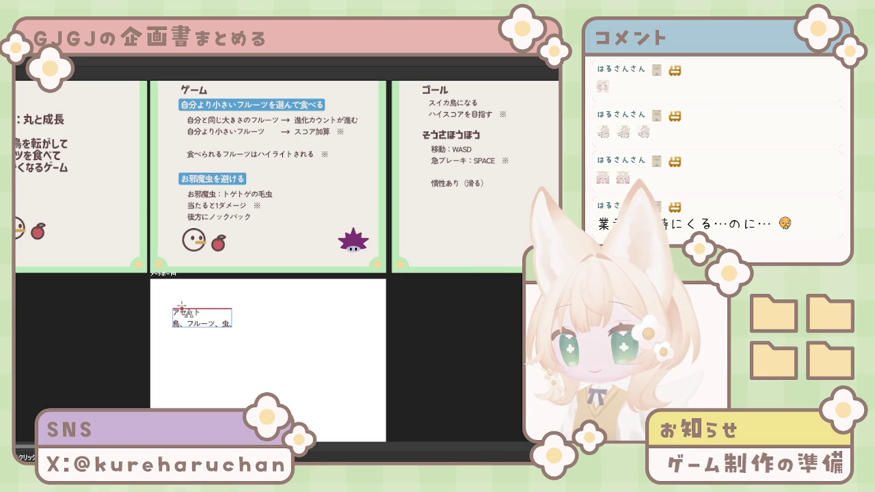
Correct the フルーツ and 虫 entries and add an empty line below 虫
key(BackSpace)
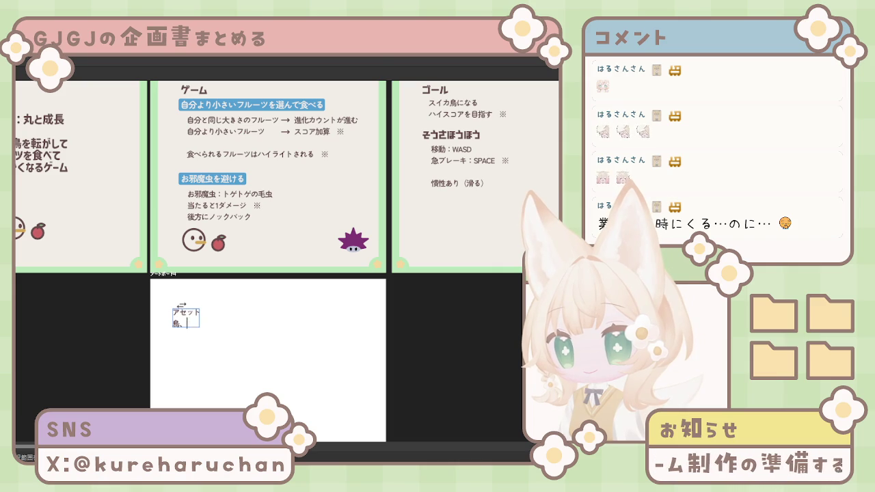
text(htsu)
key(space)
text(mushi)
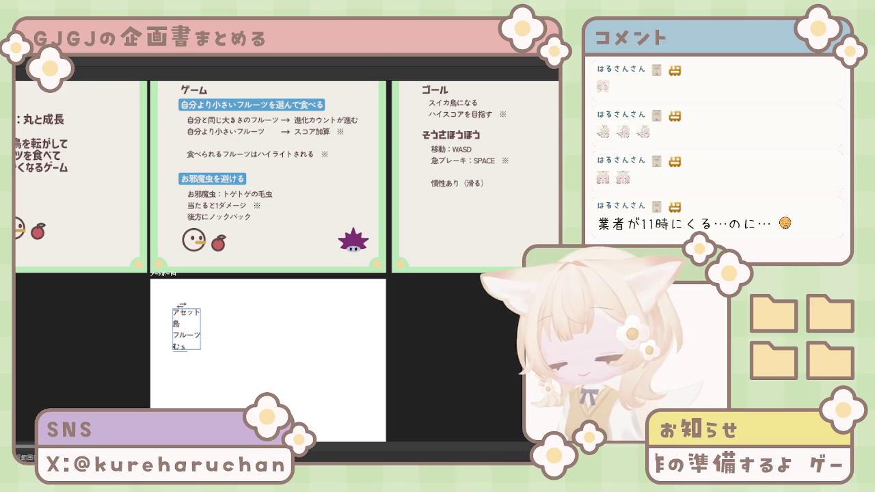
key(space)
key(Return)
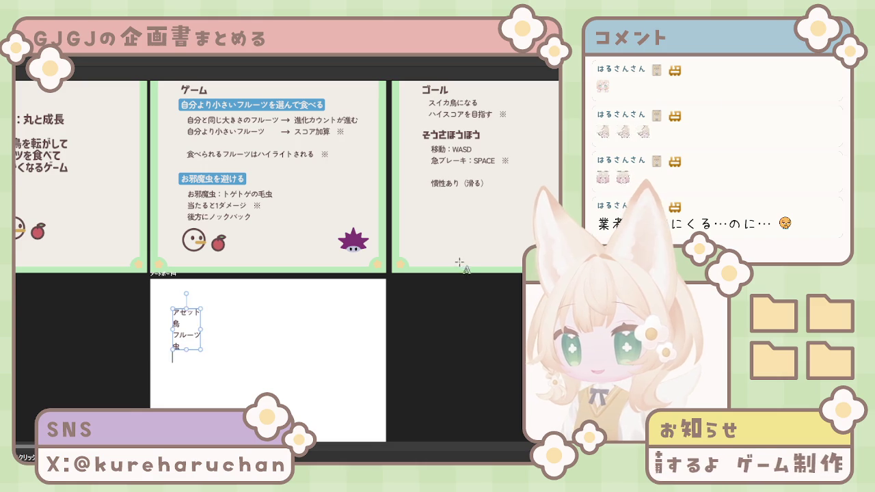
Check the needed-GUI artboard, add a 現在のレベル line, then delete it
drag(460, 260, 214, 298)
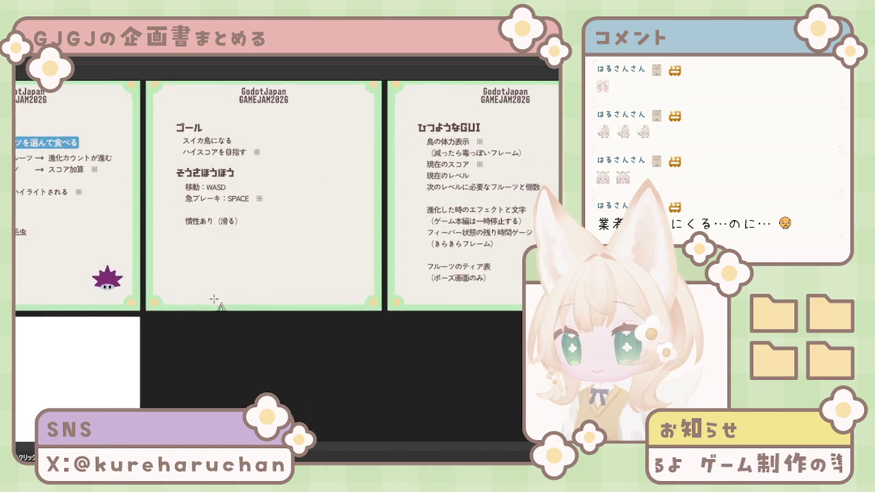
text(げんzれべる)
key(space)
key(Return)
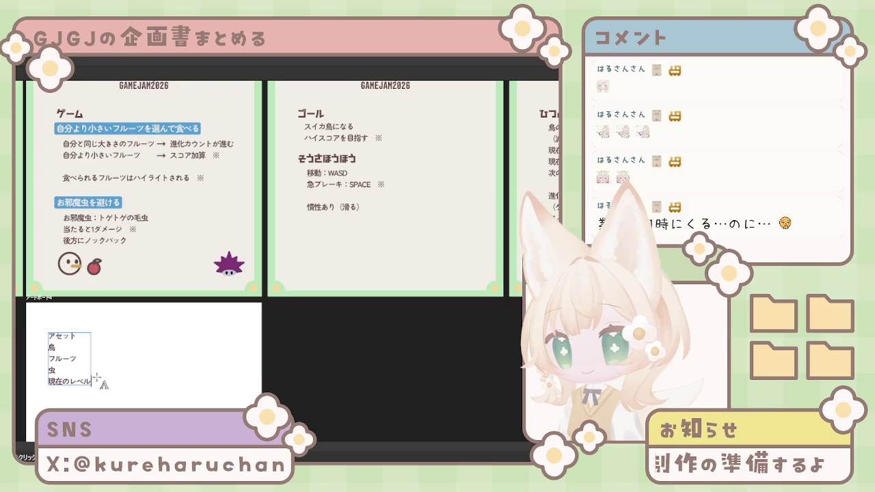
key(BackSpace)
key(BackSpace)
key(BackSpace)
key(BackSpace)
key(BackSpace)
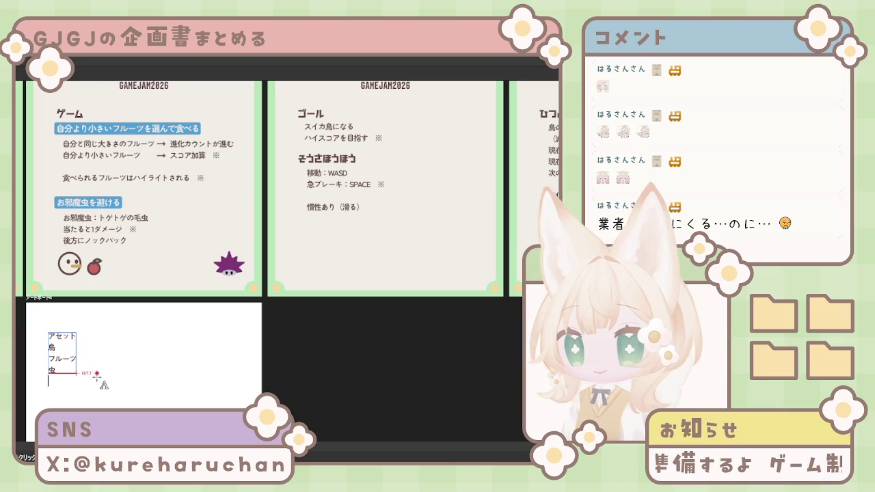
Pan across the artboards back to the game-rules artboard
scroll(297, 344, right, 5)
scroll(297, 344, up, 1)
scroll(303, 333, right, 1)
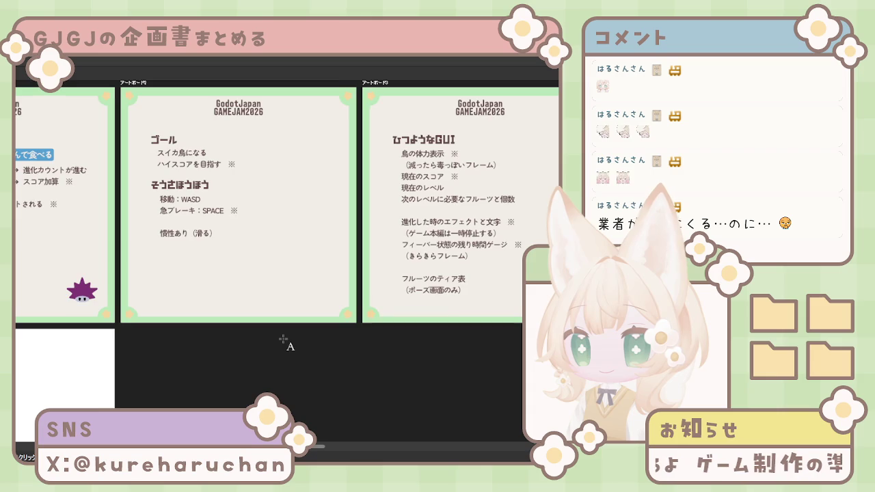
scroll(283, 340, down, 1)
scroll(287, 337, left, 1)
mouse_move(298, 341)
mouse_down()
mouse_move(372, 325)
mouse_move(259, 331)
mouse_up()
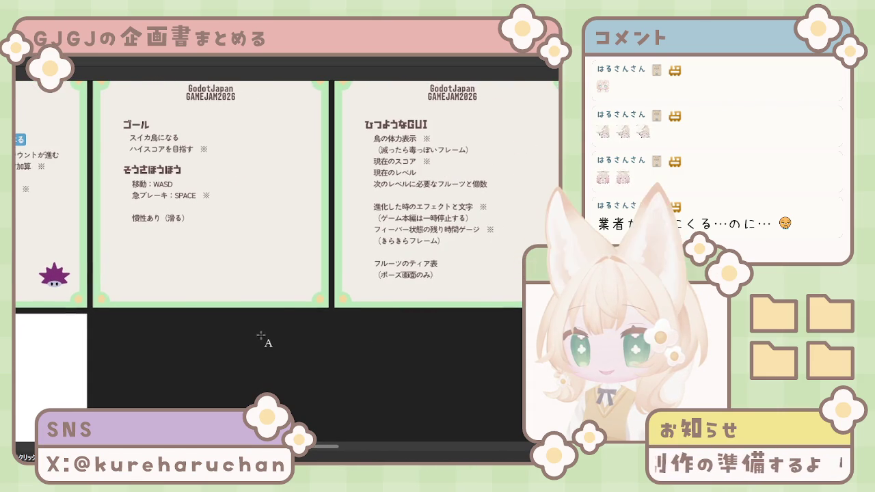
scroll(257, 338, left, 1)
scroll(274, 345, left, 1)
scroll(342, 338, left, 3)
Select the アセット list text box and nudge it slightly up and left
drag(387, 330, 447, 264)
key(Escape)
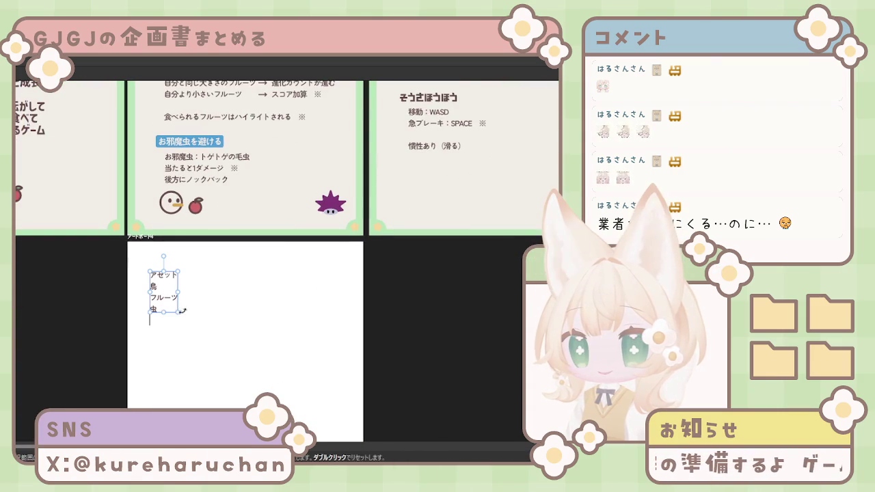
click(234, 303)
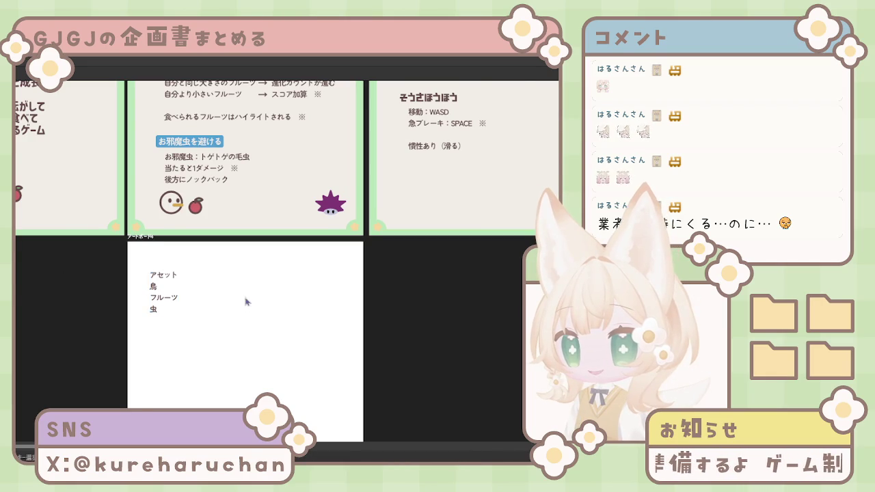
scroll(219, 328, up, 2)
click(189, 363)
mouse_move(189, 362)
mouse_down()
mouse_move(177, 347)
mouse_move(232, 229)
mouse_move(217, 288)
mouse_up()
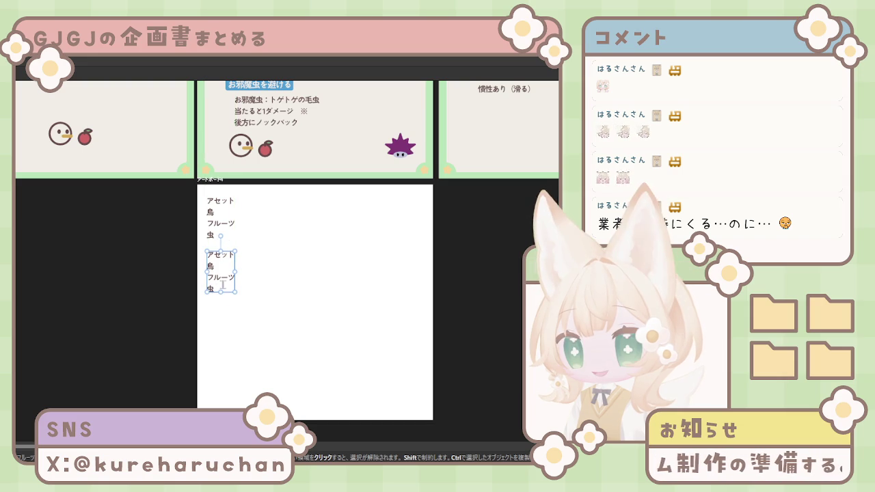
Clear all text from the duplicated アセット list
double_click(221, 289)
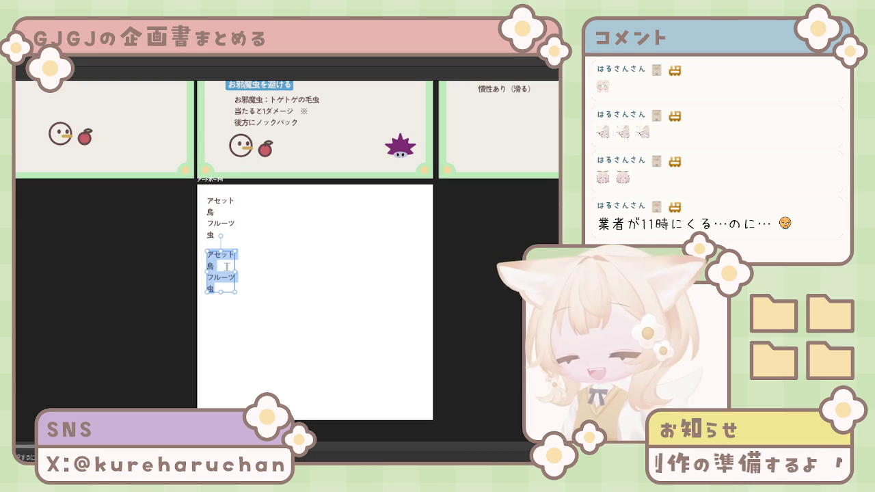
key(BackSpace)
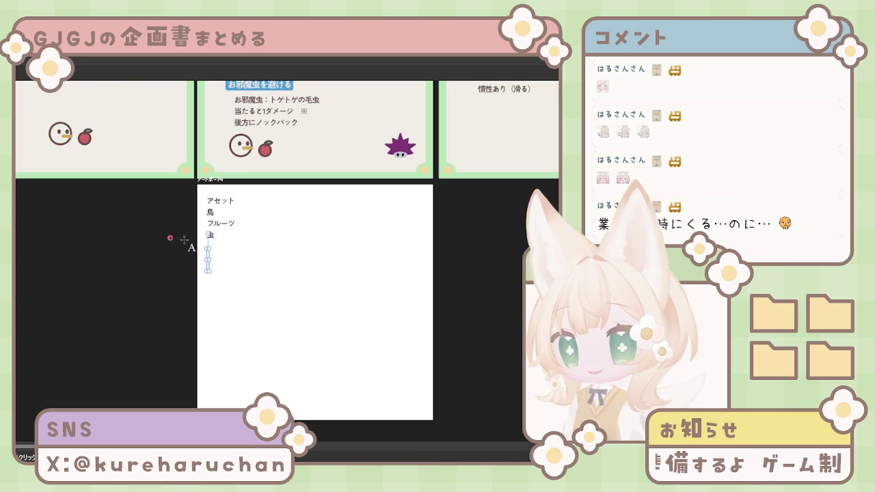
scroll(244, 254, up, 2)
scroll(247, 258, up, 2)
scroll(247, 258, up, 1)
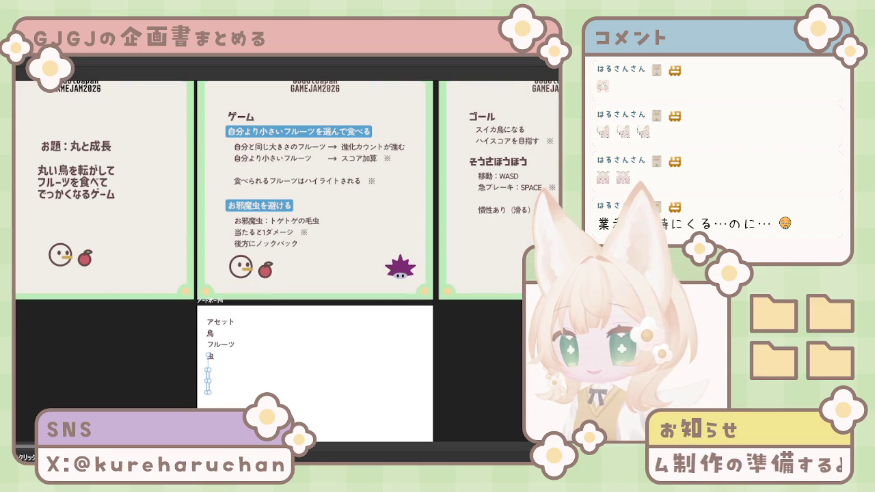
Enlarge the アセット list to about 279 px wide, move it inward, then delete it
click(218, 342)
drag(237, 363, 242, 359)
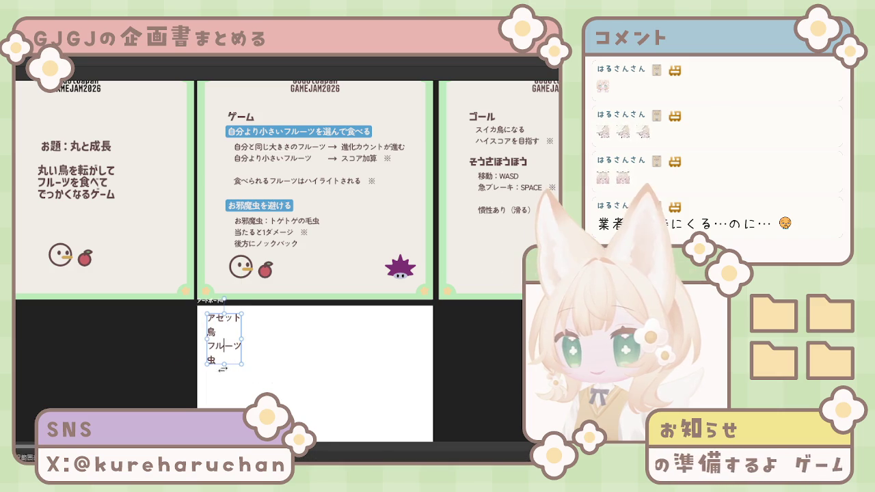
click(237, 360)
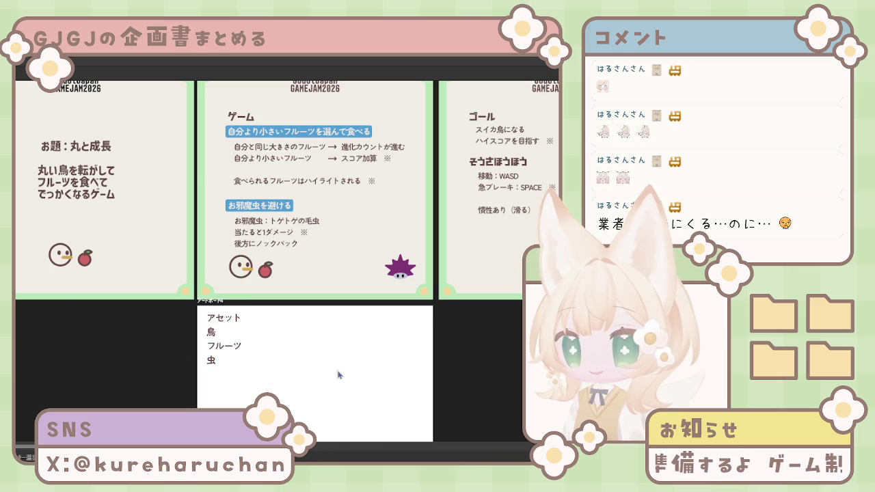
click(223, 347)
drag(223, 347, 247, 361)
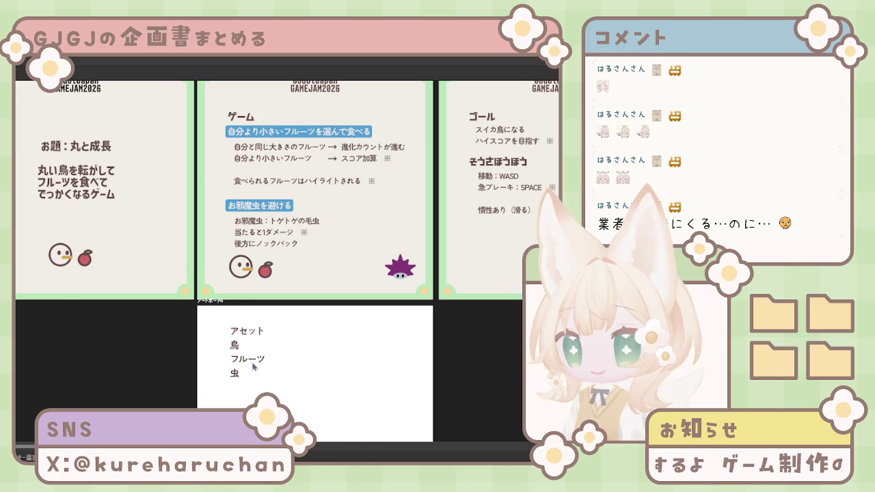
key(Delete)
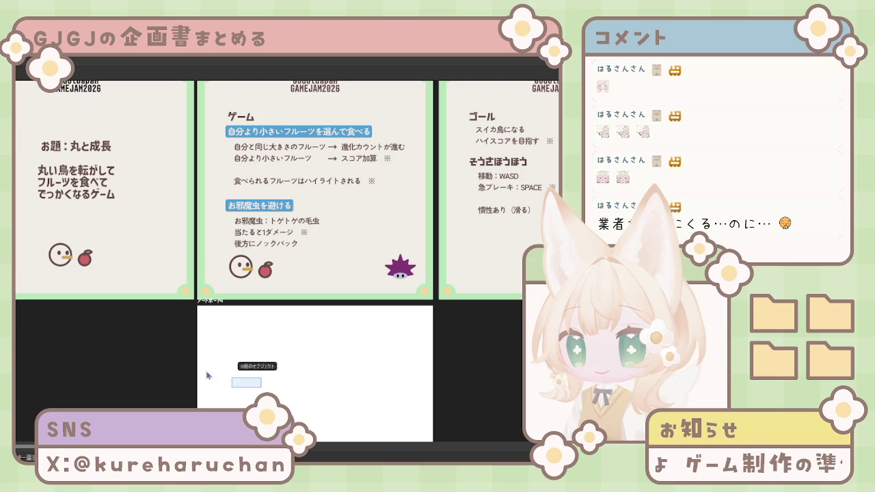
Delete the blank white artboard below the ゲーム page and deselect everything
click(231, 380)
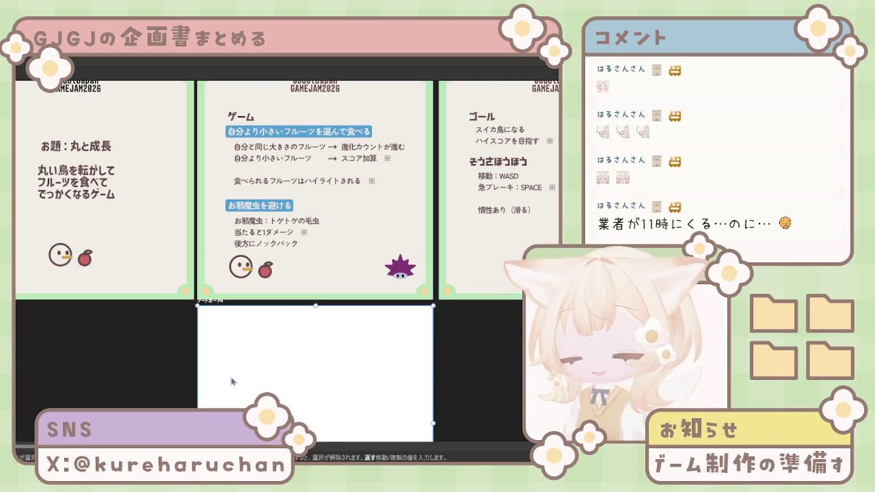
scroll(320, 381, down, 1)
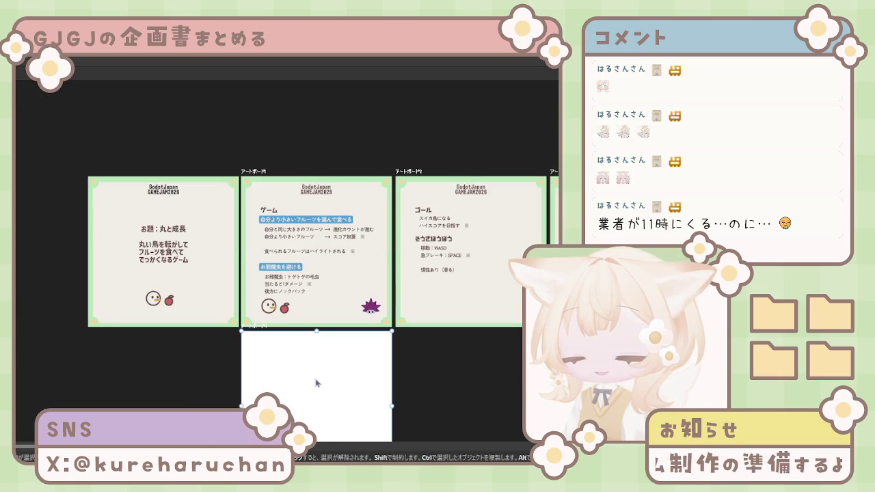
key(Delete)
click(316, 385)
scroll(273, 378, right, 5)
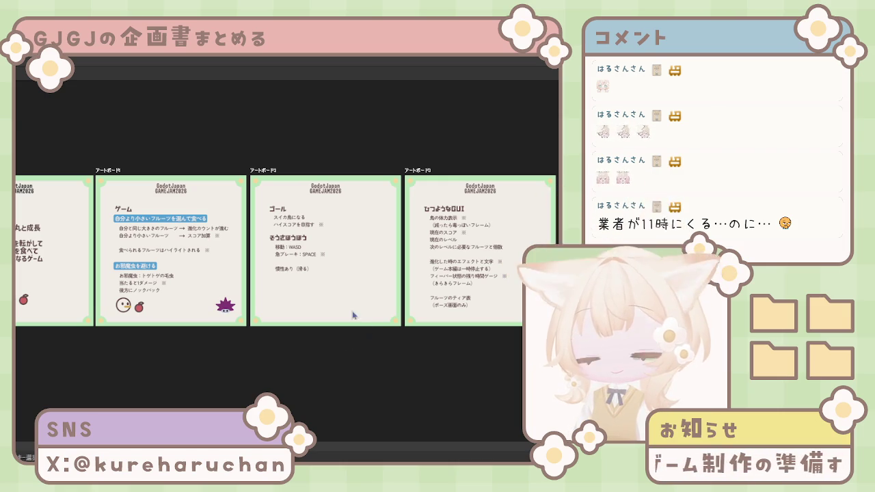
scroll(364, 324, up, 1)
scroll(365, 321, down, 1)
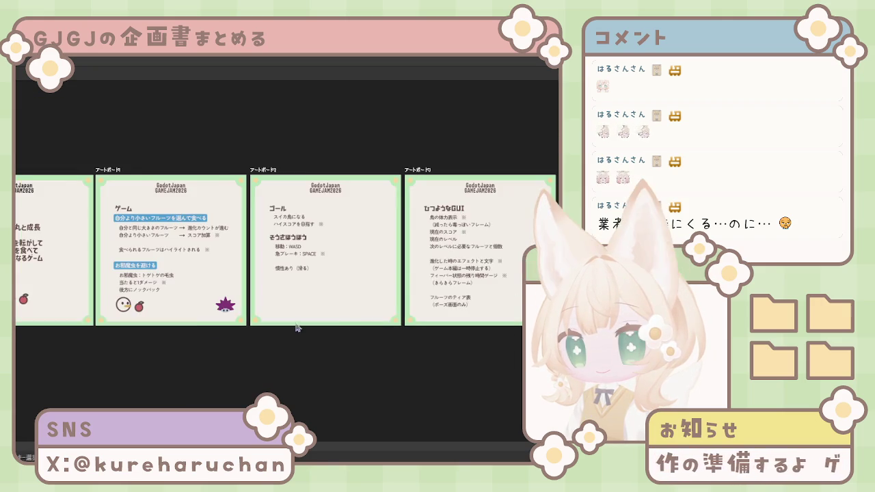
scroll(240, 319, right, 2)
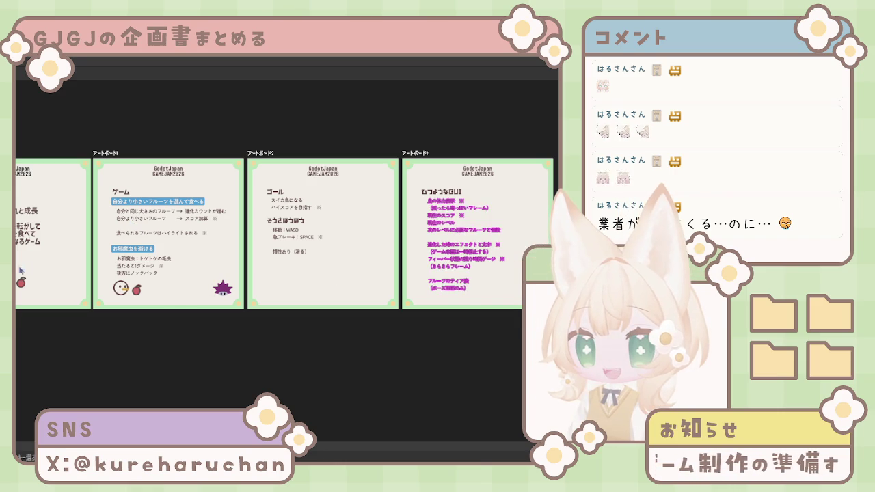
click(327, 257)
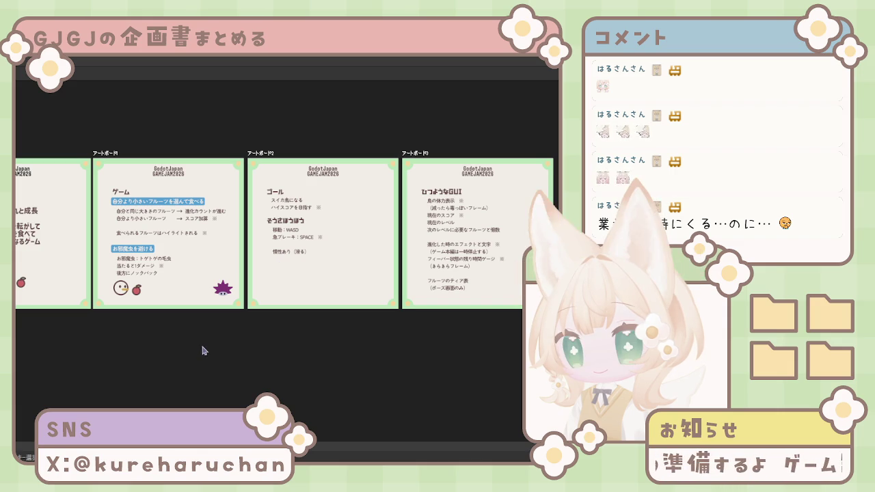
drag(137, 342, 144, 350)
scroll(234, 344, down, 2)
drag(301, 336, 289, 309)
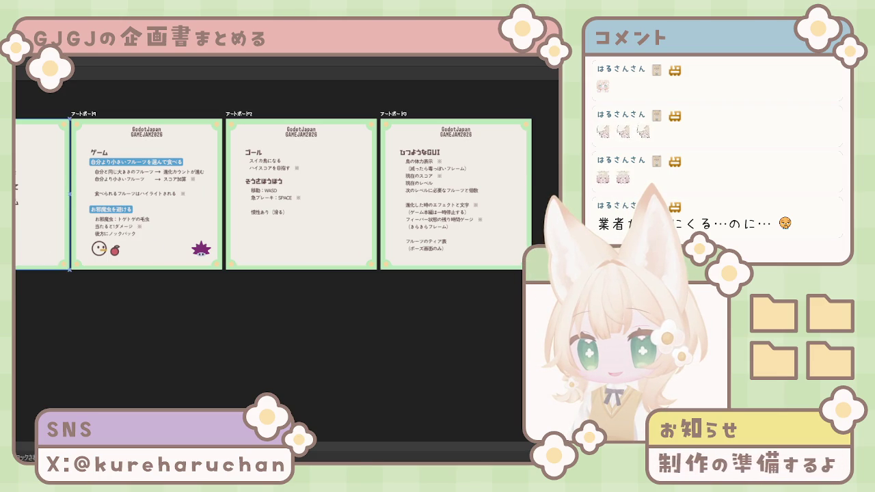
drag(43, 236, 39, 236)
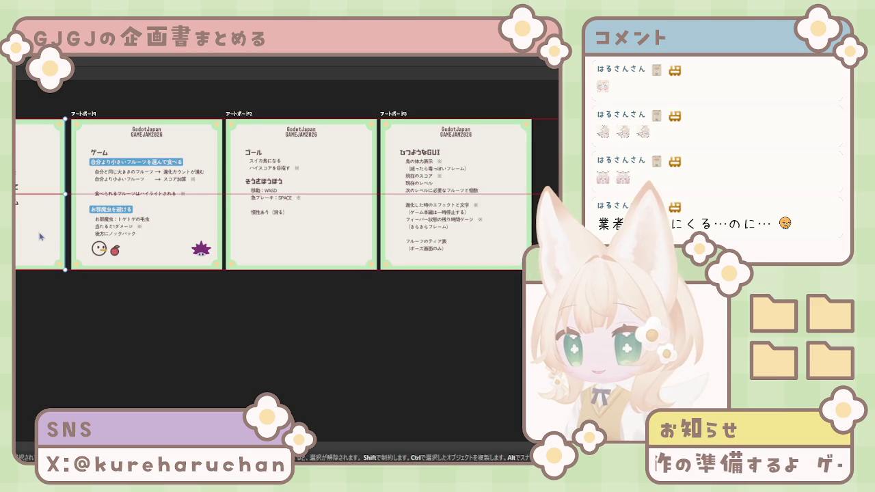
click(150, 327)
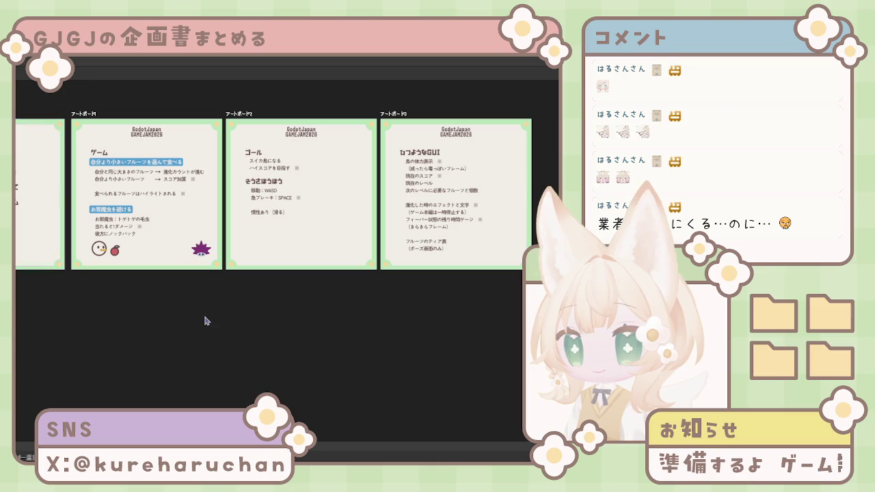
click(27, 250)
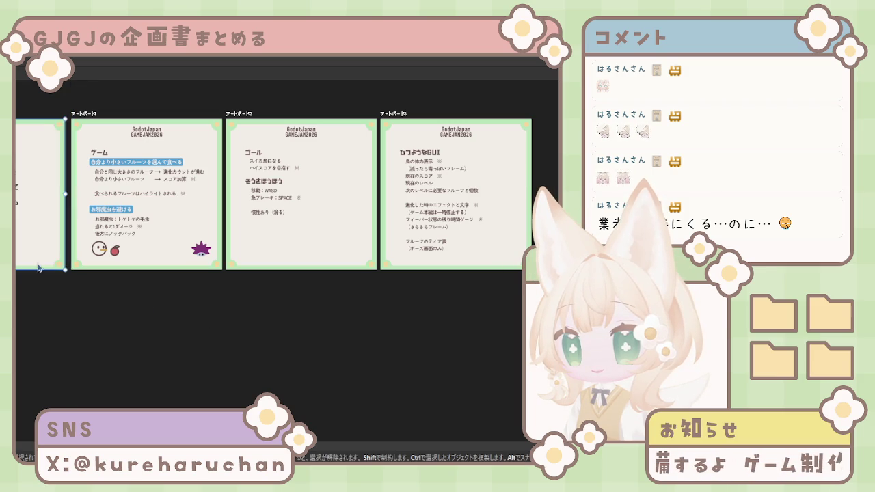
click(155, 339)
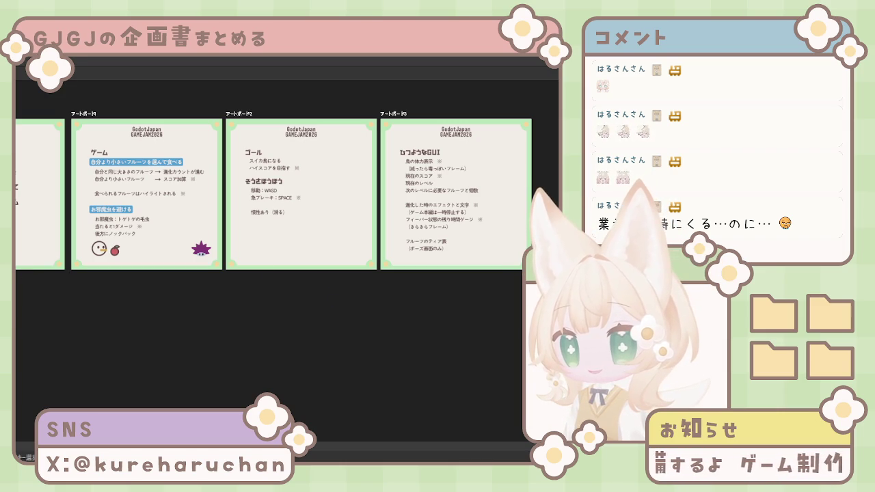
click(17, 193)
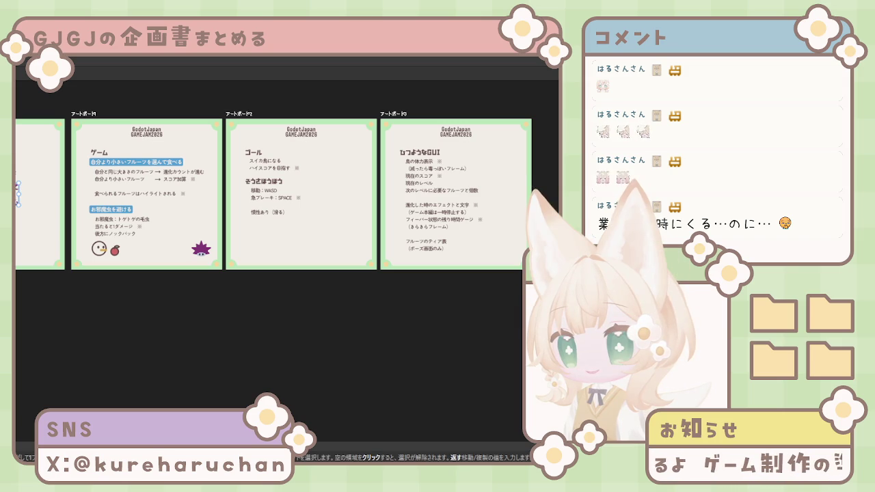
click(21, 226)
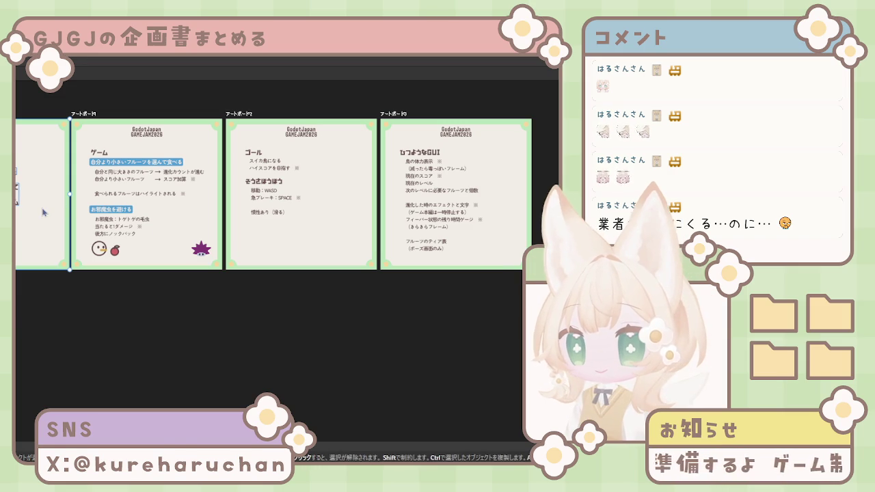
drag(38, 213, 38, 212)
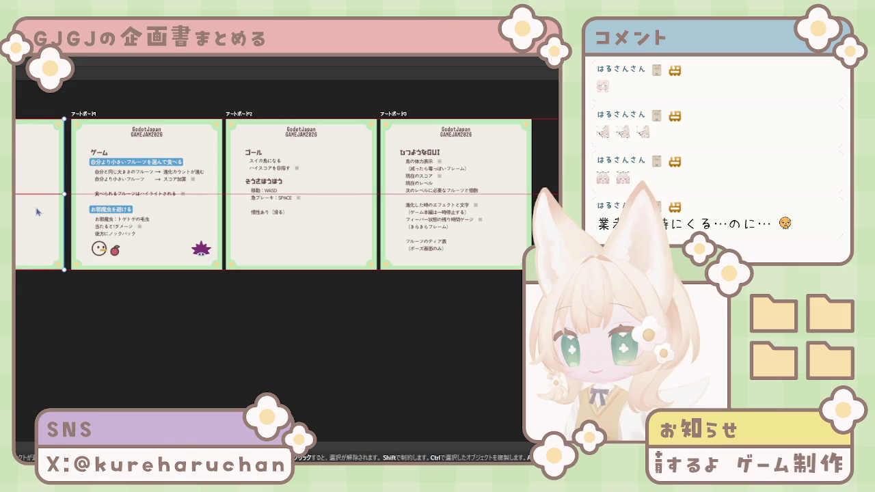
key(Delete)
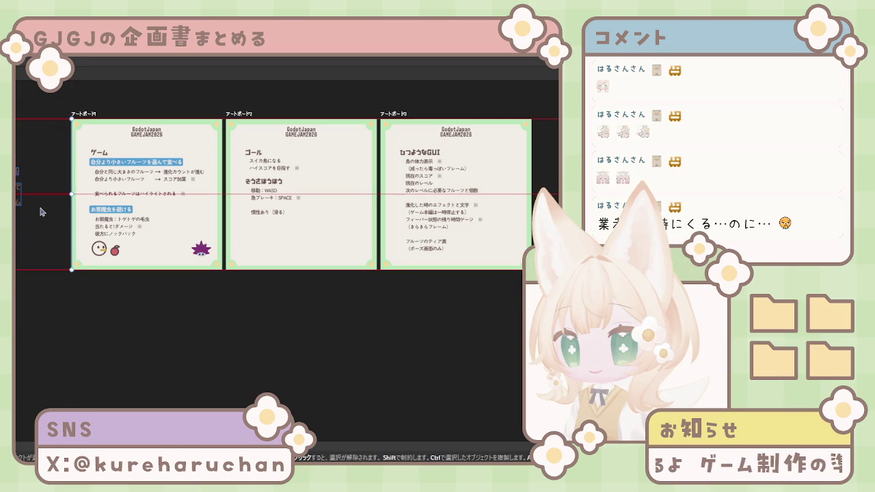
key(ctrl+z)
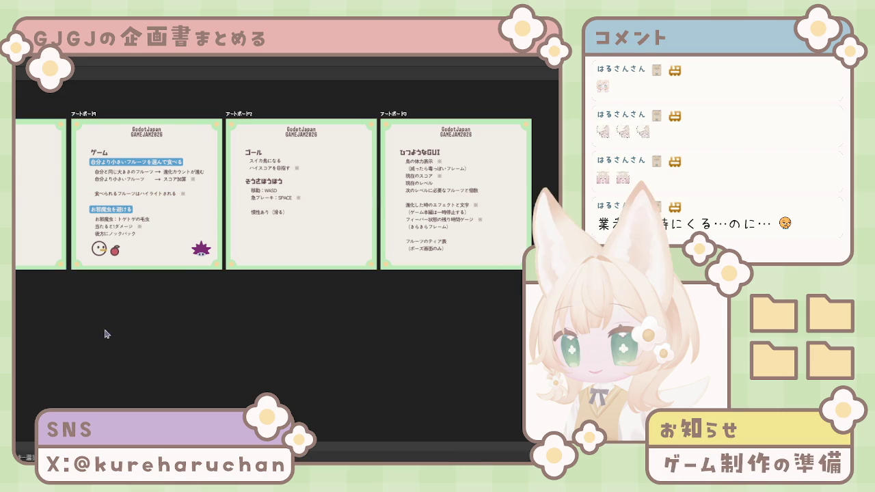
scroll(116, 331, left, 2)
scroll(139, 327, down, 2)
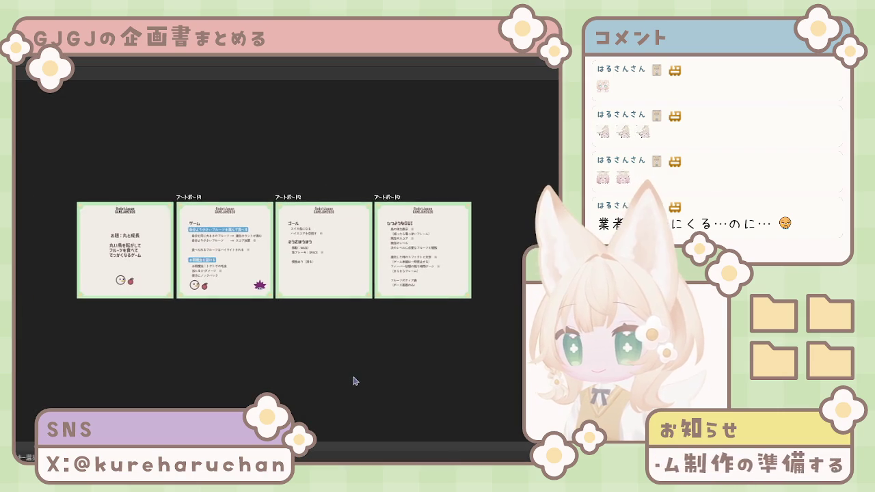
scroll(353, 379, up, 1)
scroll(354, 381, up, 1)
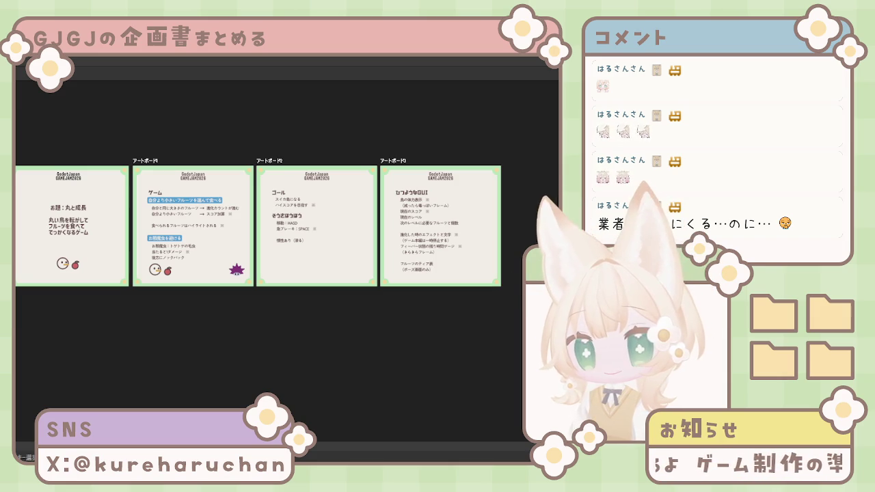
scroll(328, 360, up, 1)
scroll(301, 360, down, 2)
scroll(289, 362, up, 2)
scroll(289, 363, down, 1)
scroll(286, 364, up, 1)
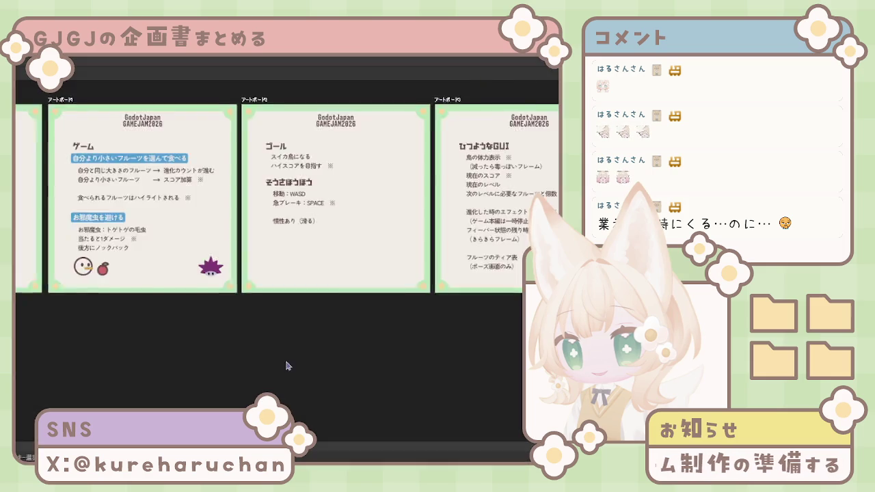
scroll(285, 366, down, 1)
scroll(144, 369, up, 1)
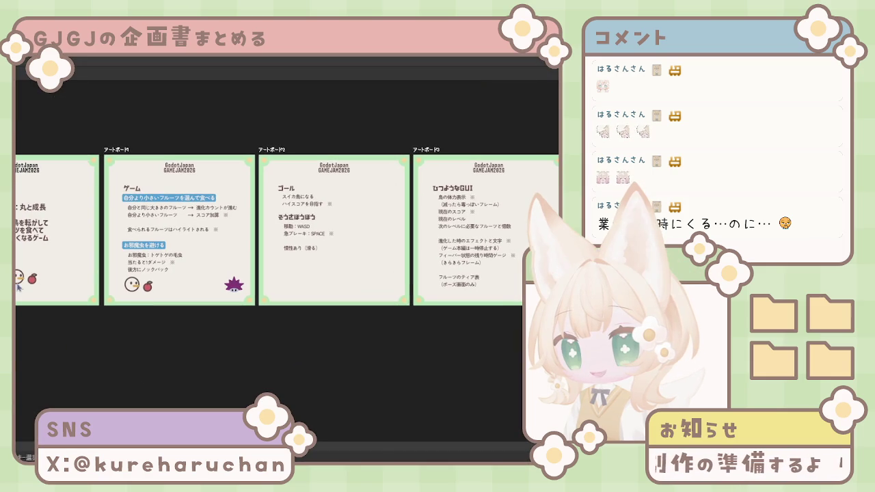
scroll(403, 363, up, 1)
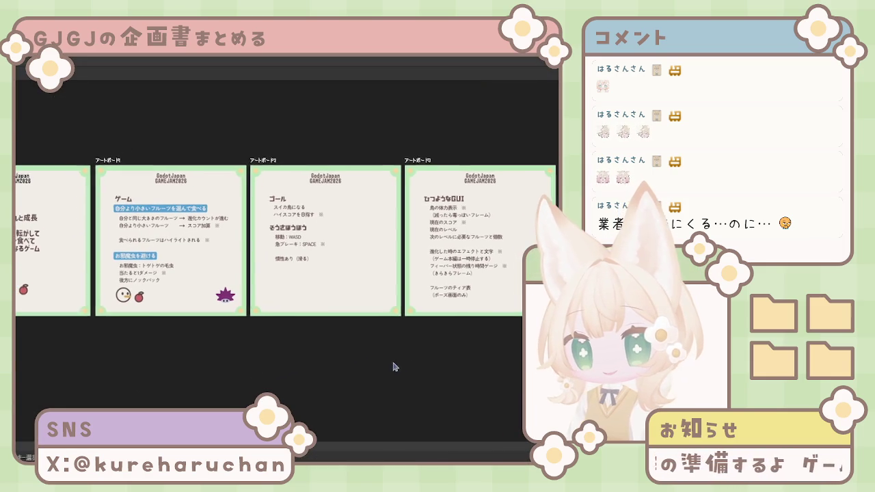
scroll(393, 362, down, 1)
scroll(389, 356, down, 1)
scroll(386, 354, down, 1)
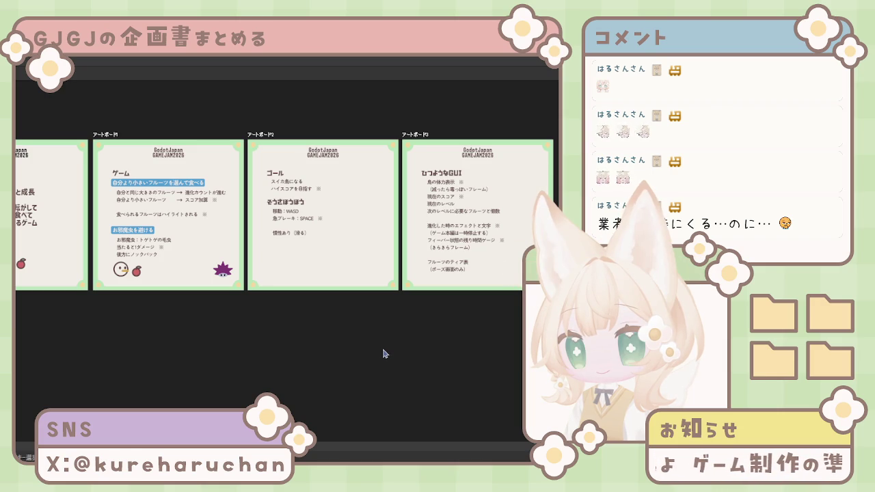
click(464, 275)
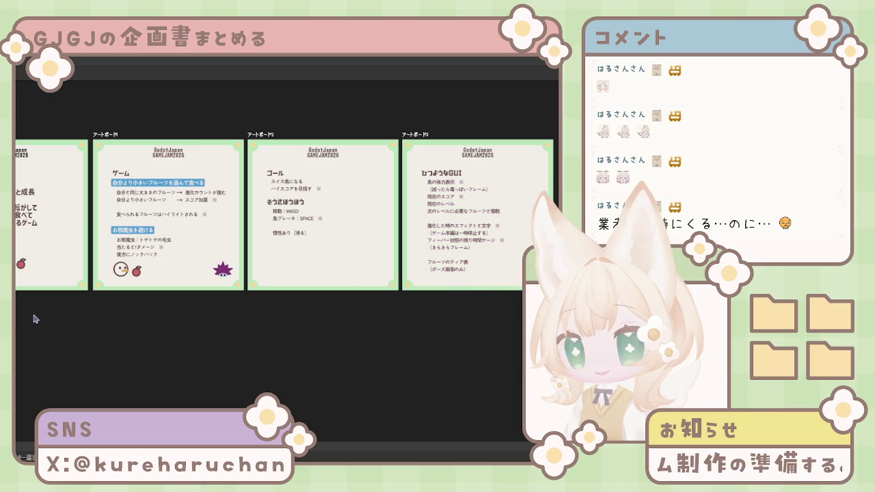